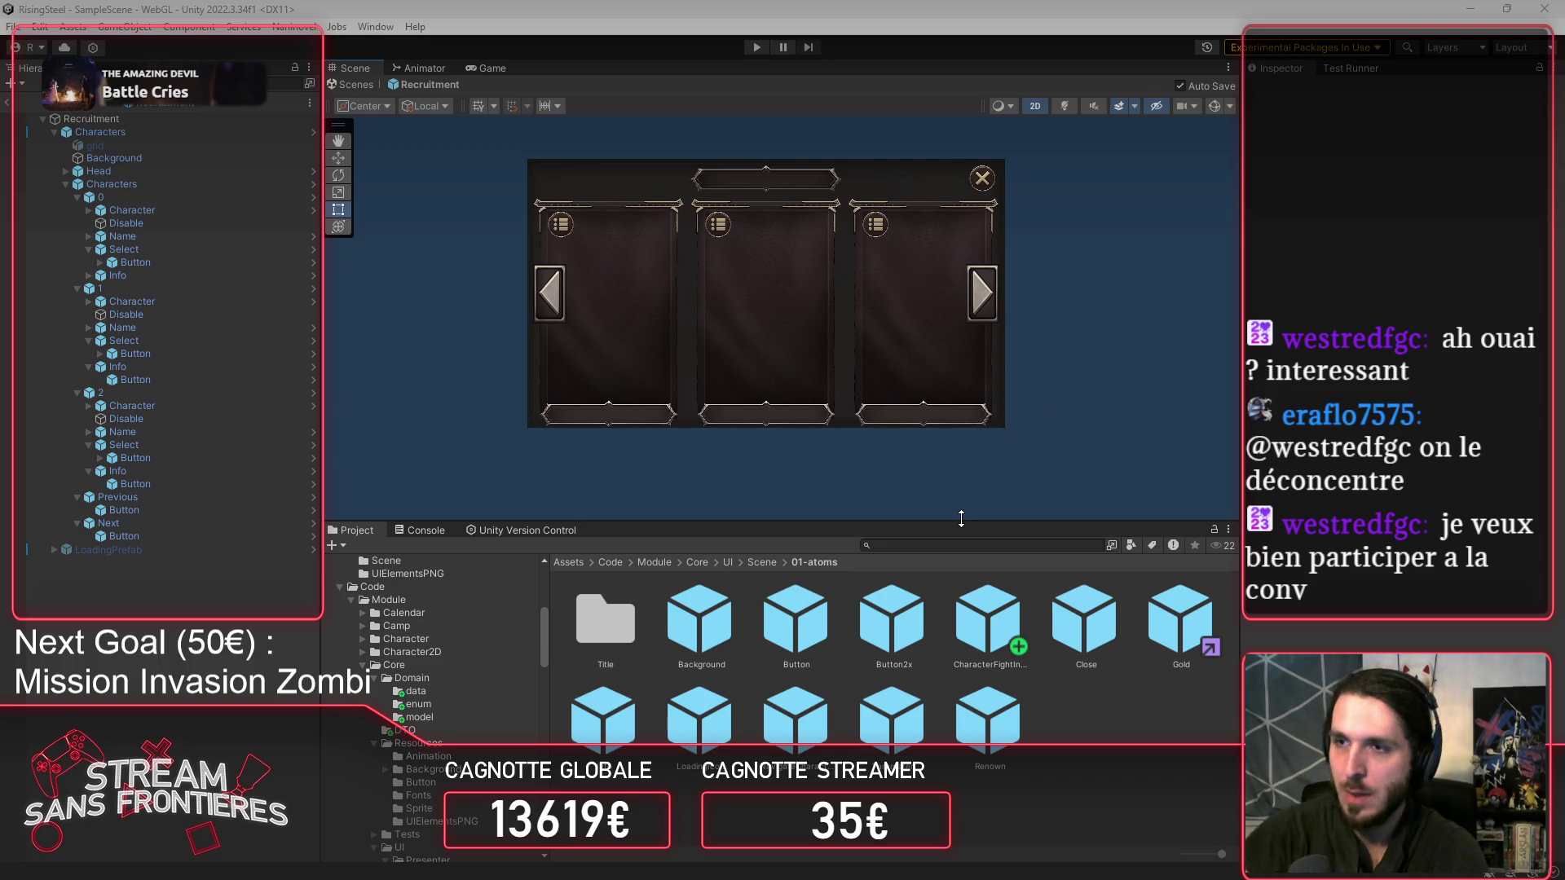
Browse the Project tree to UI > Scene > 03-organisms and open the CurrentSkills prefab.
{"action": "left_click", "coordinate": [623, 717]}
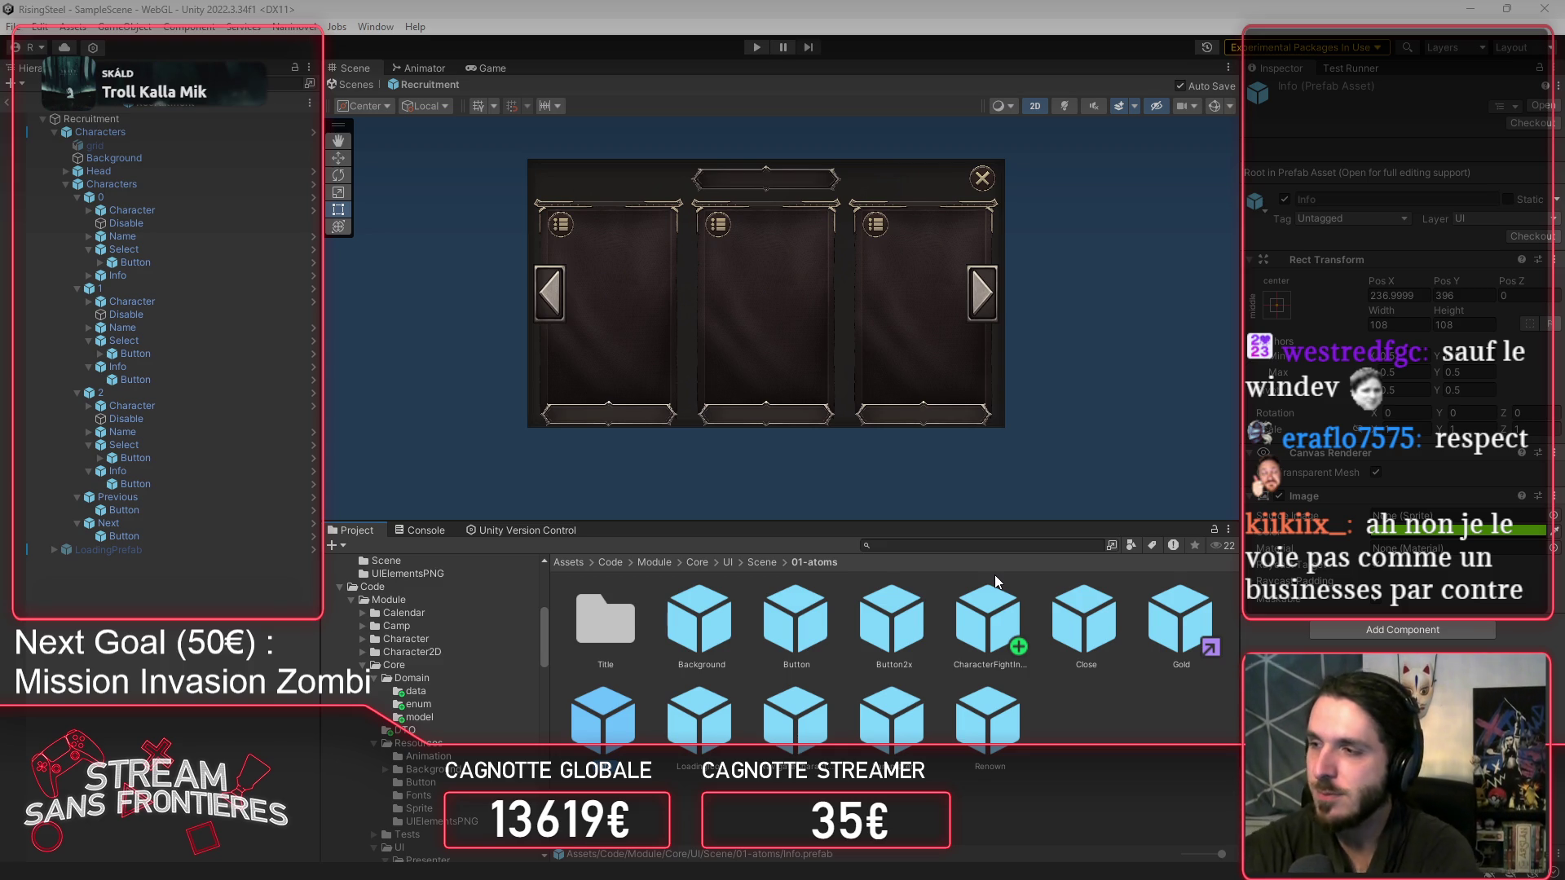
{"action": "left_click", "coordinate": [365, 692]}
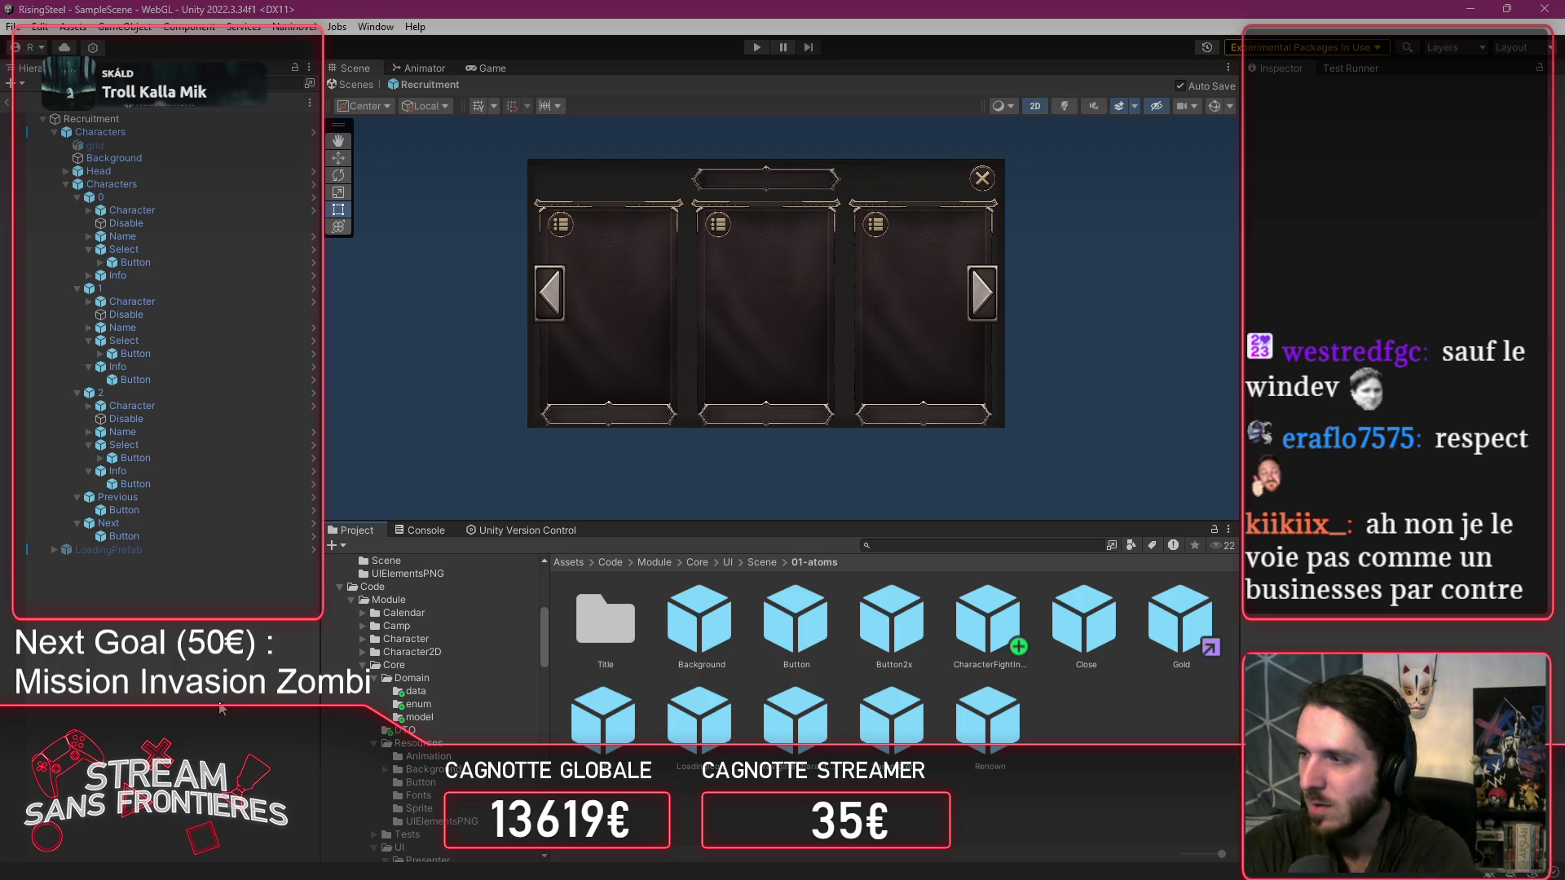
{"action": "scroll", "coordinate": [456, 718], "scroll_direction": "down", "scroll_amount": 3}
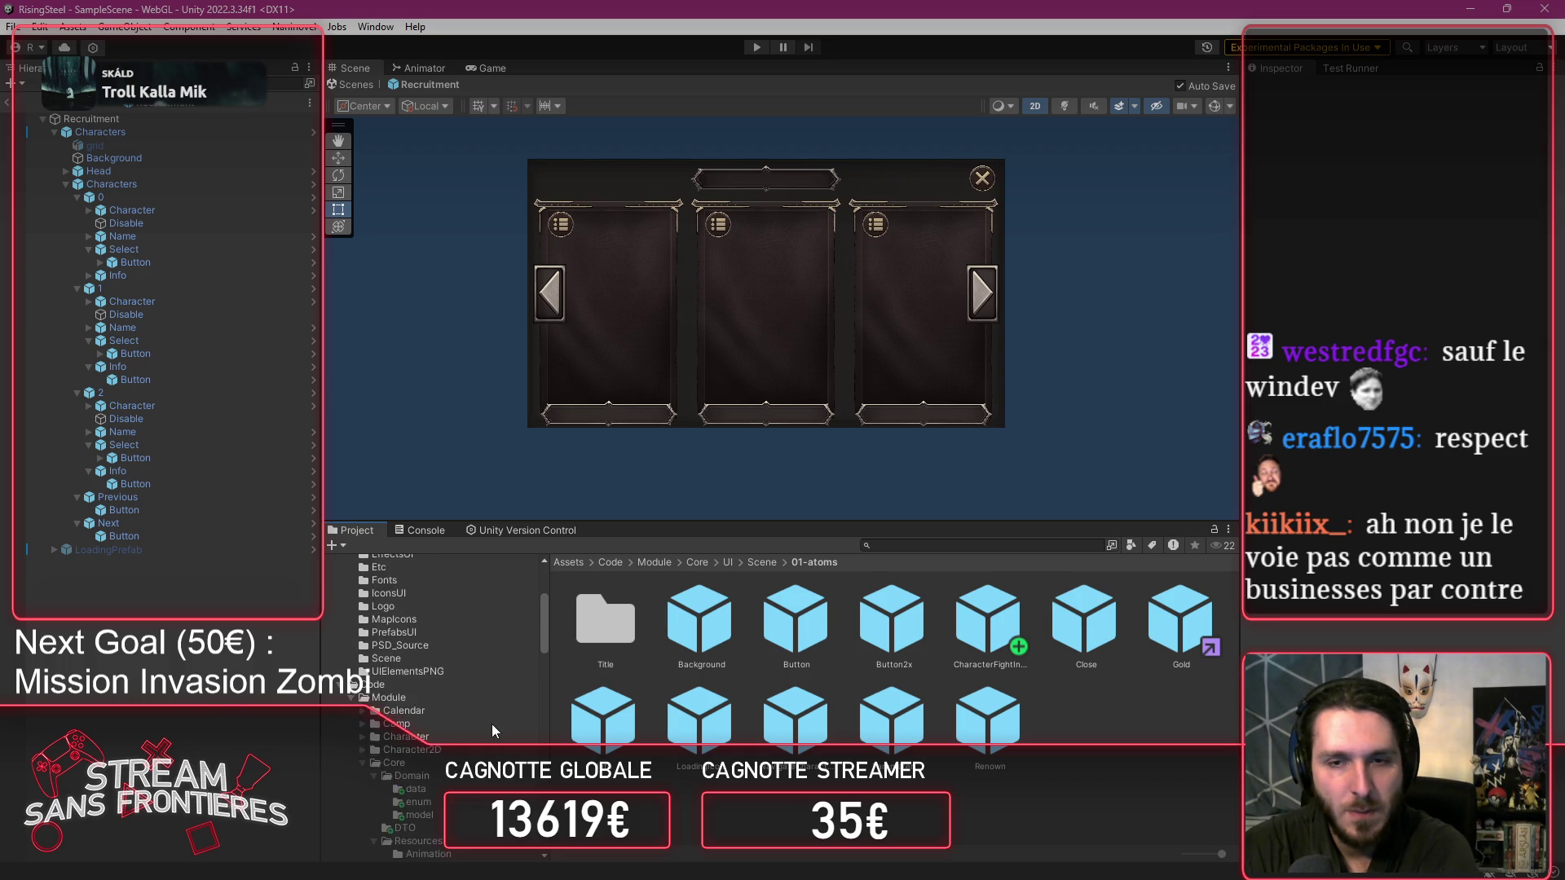
{"action": "scroll", "coordinate": [446, 723], "scroll_direction": "down", "scroll_amount": 5}
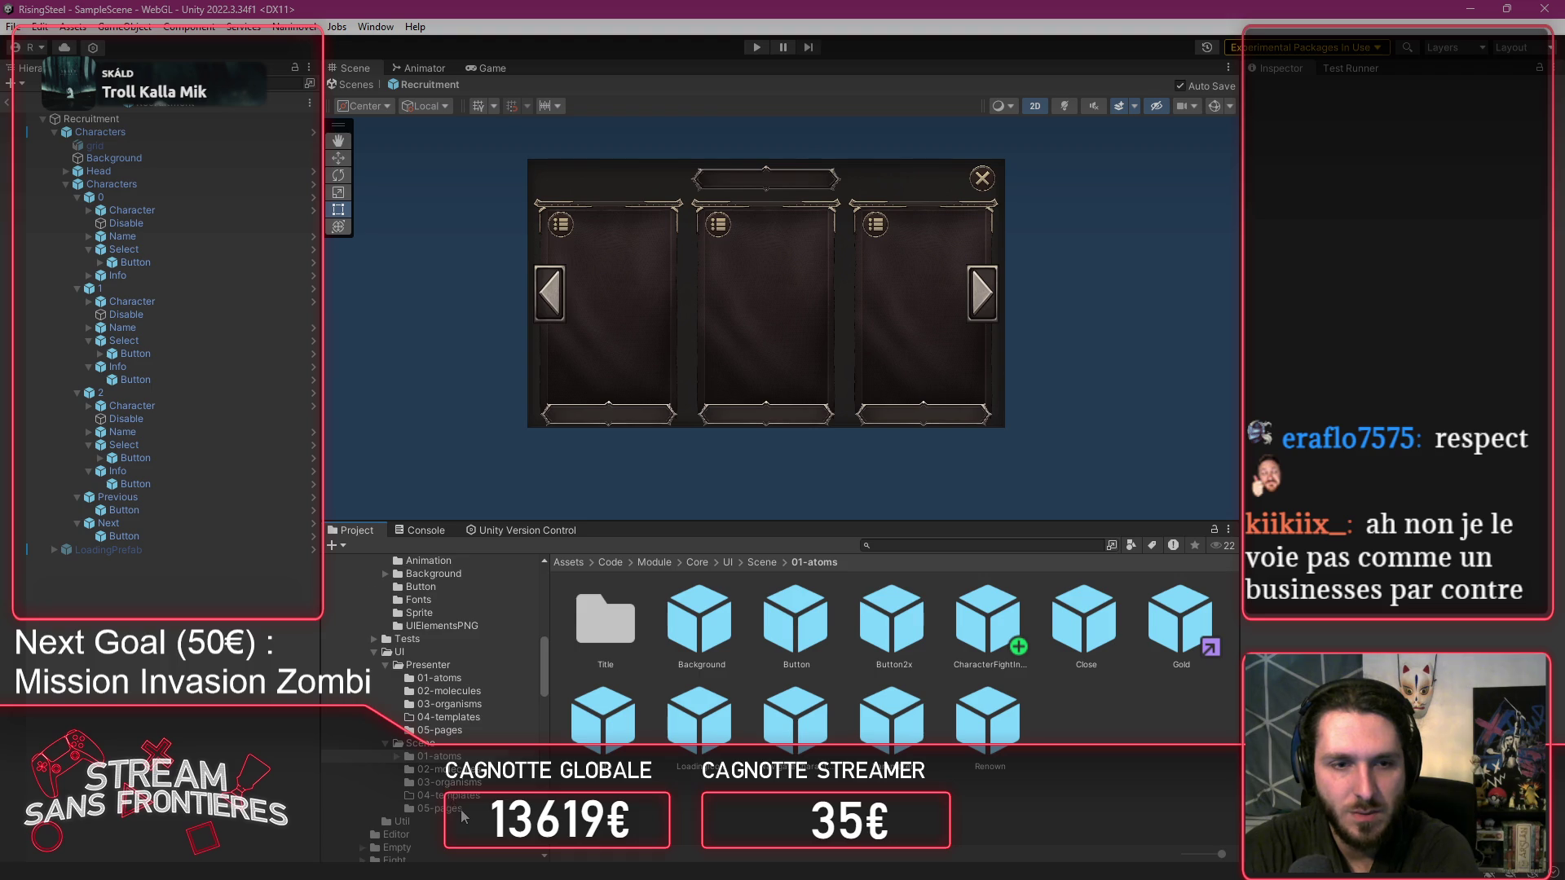
{"action": "scroll", "coordinate": [447, 791], "scroll_direction": "down", "scroll_amount": 5}
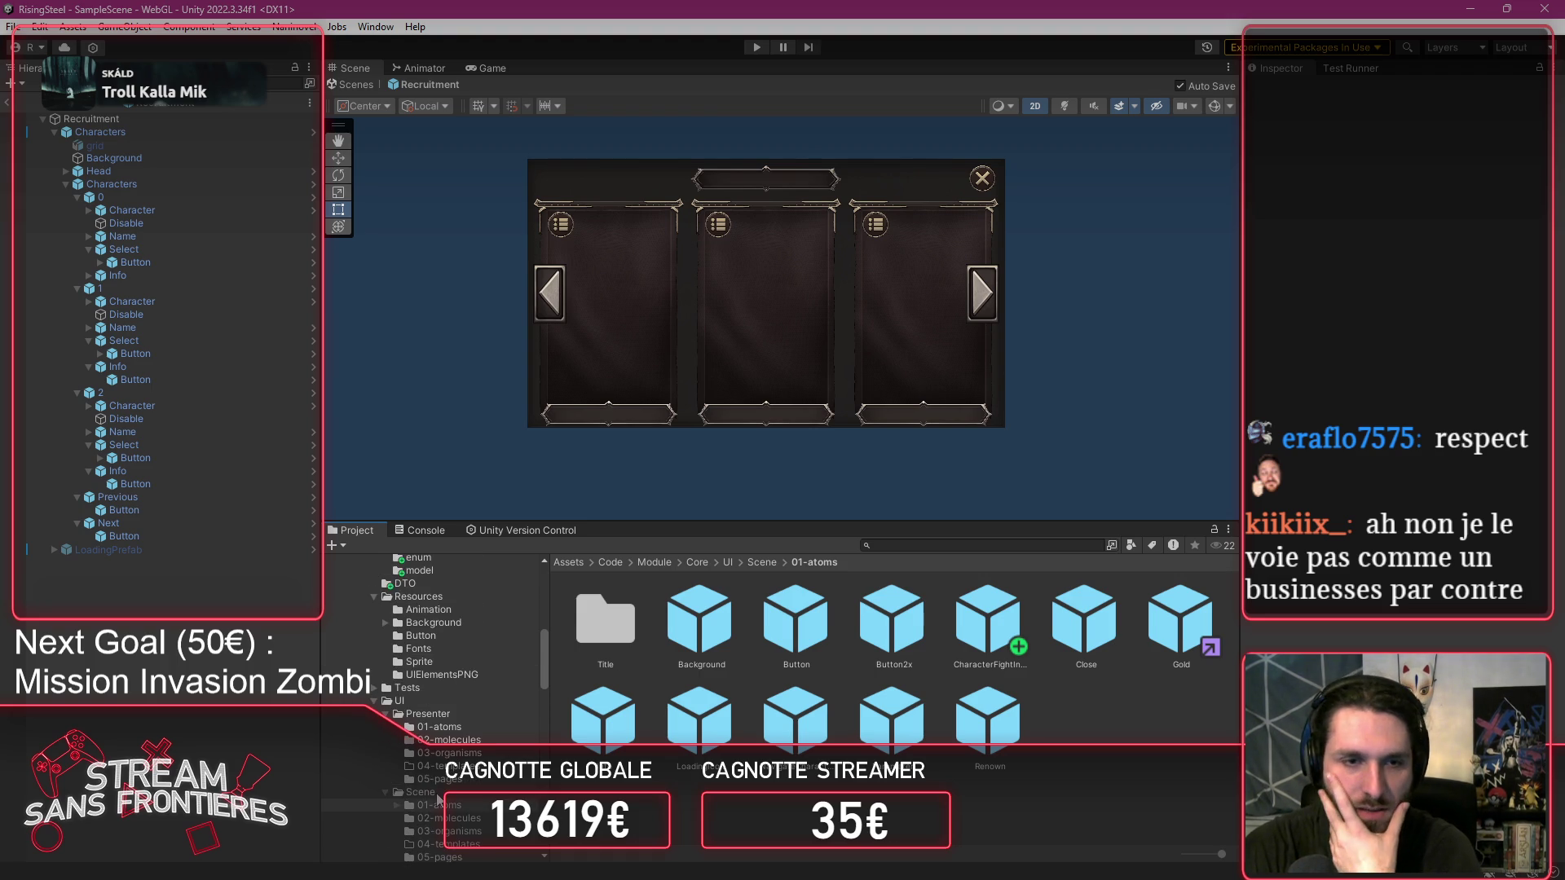
{"action": "scroll", "coordinate": [437, 800], "scroll_direction": "up", "scroll_amount": 10}
{"action": "scroll", "coordinate": [493, 732], "scroll_direction": "down", "scroll_amount": 7}
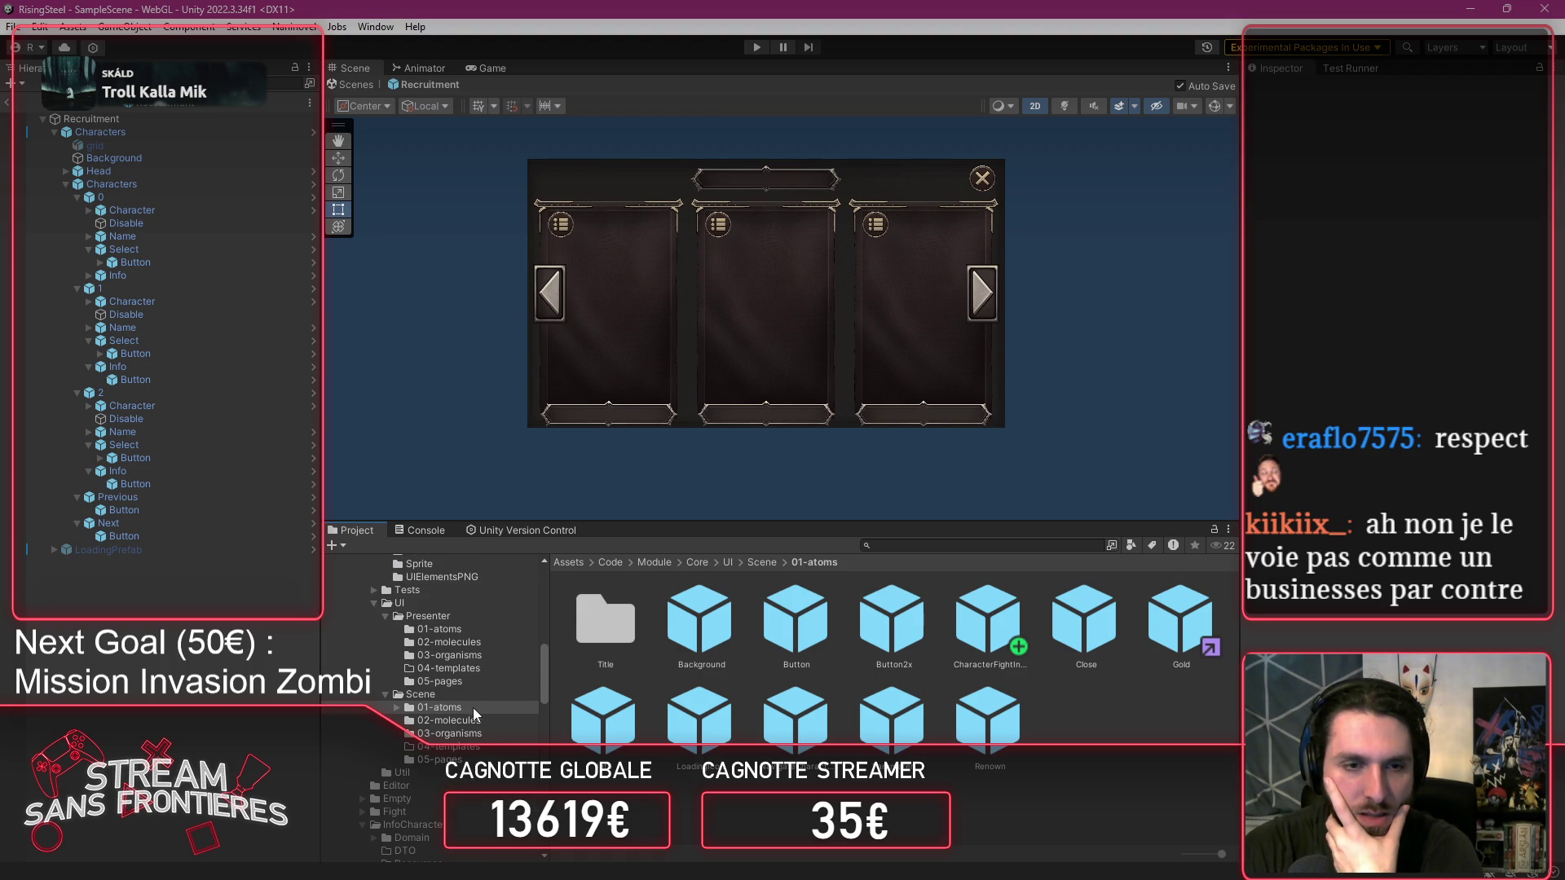
{"action": "scroll", "coordinate": [461, 719], "scroll_direction": "up", "scroll_amount": 7}
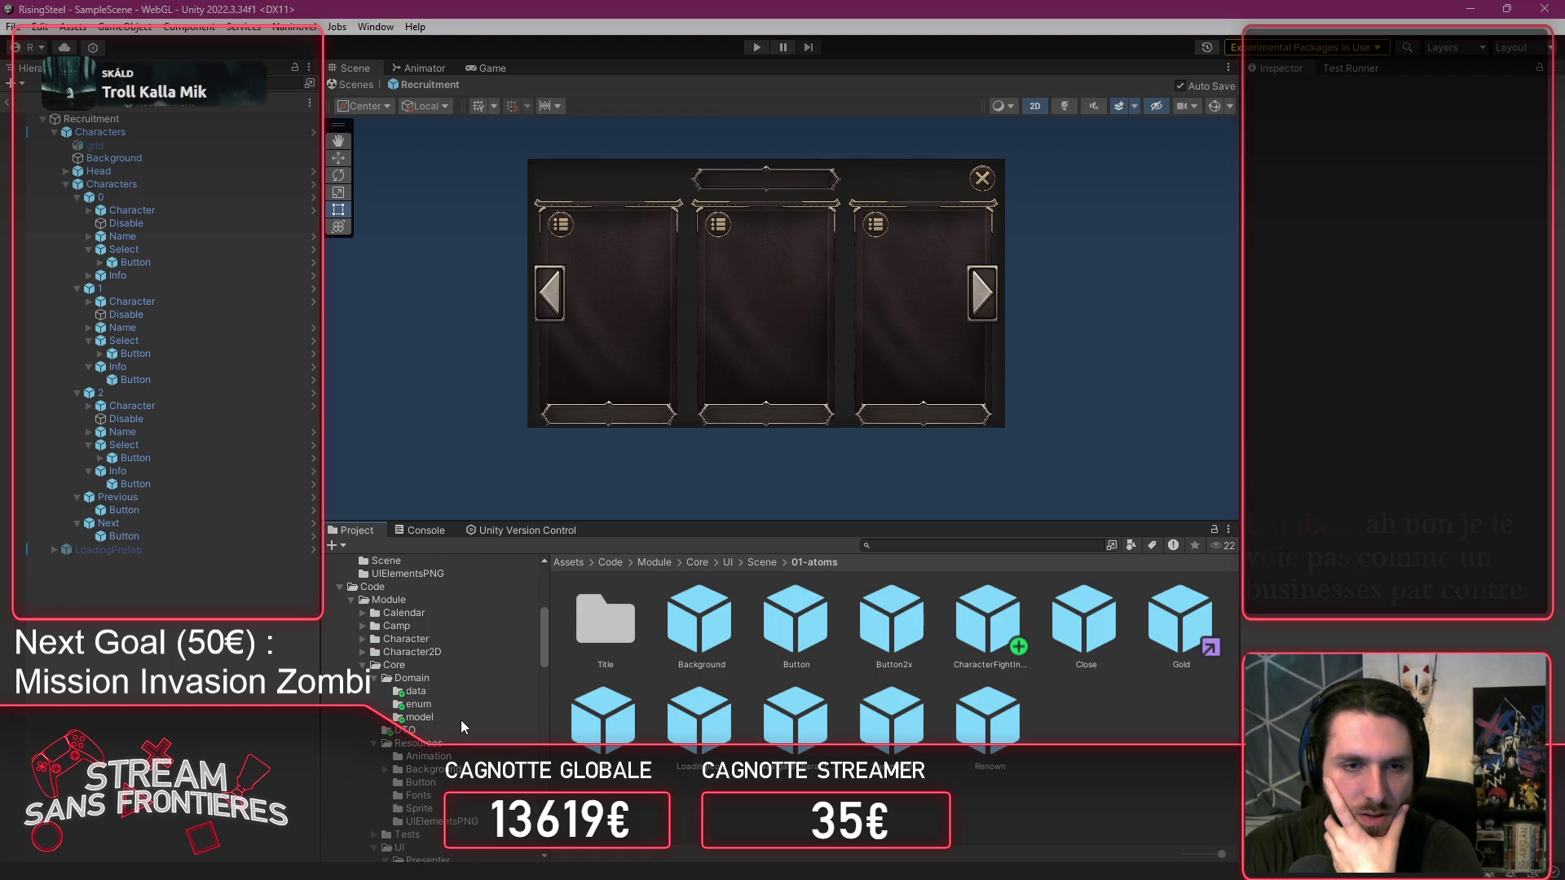
{"action": "scroll", "coordinate": [459, 721], "scroll_direction": "down", "scroll_amount": 4}
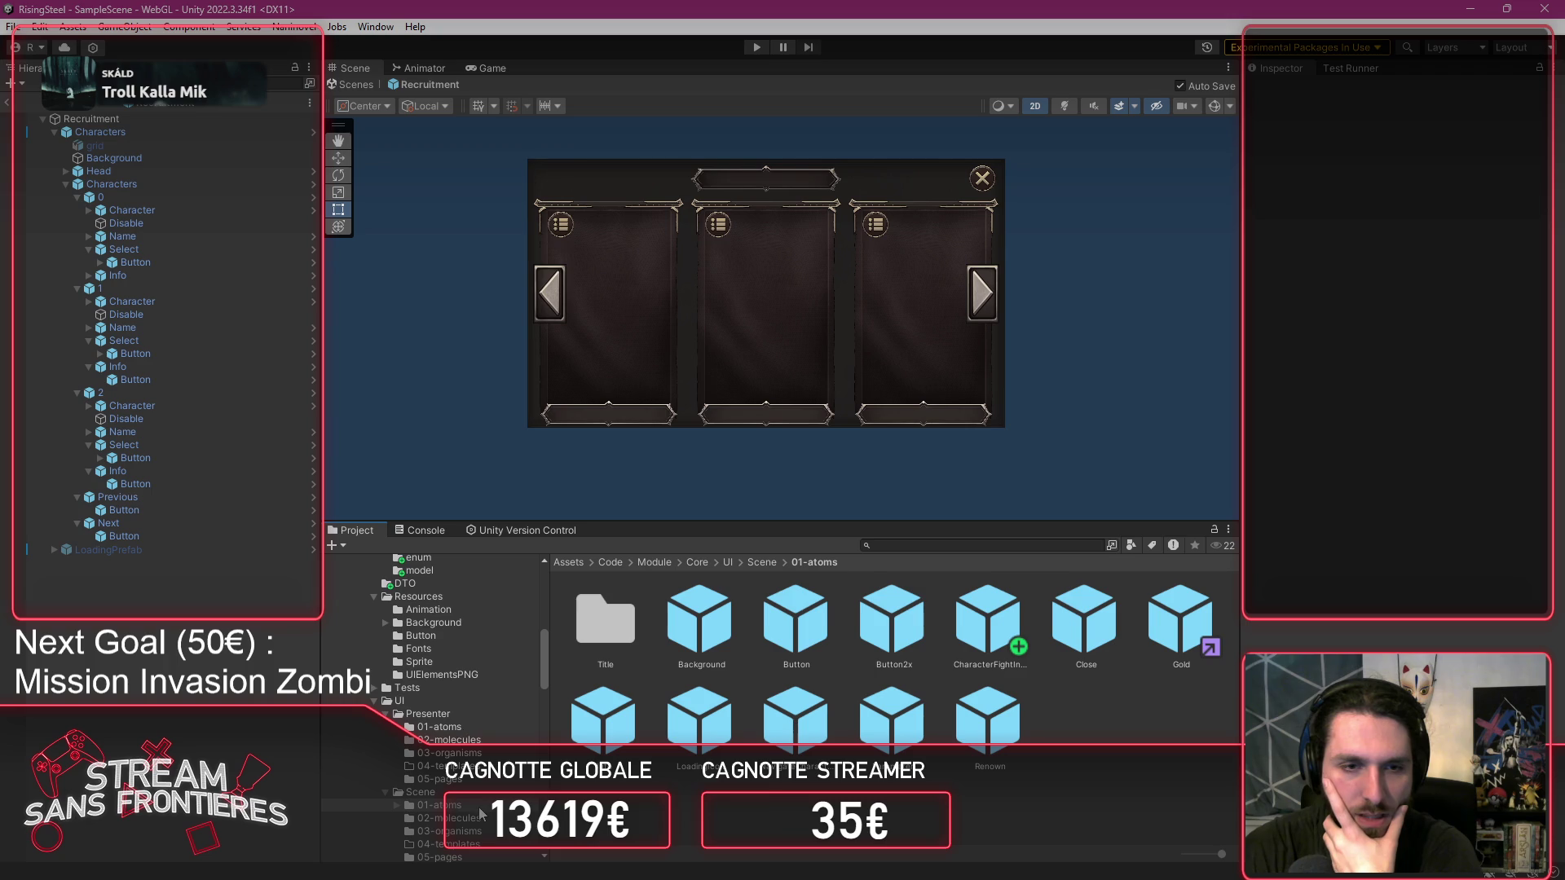
{"action": "left_click", "coordinate": [490, 833]}
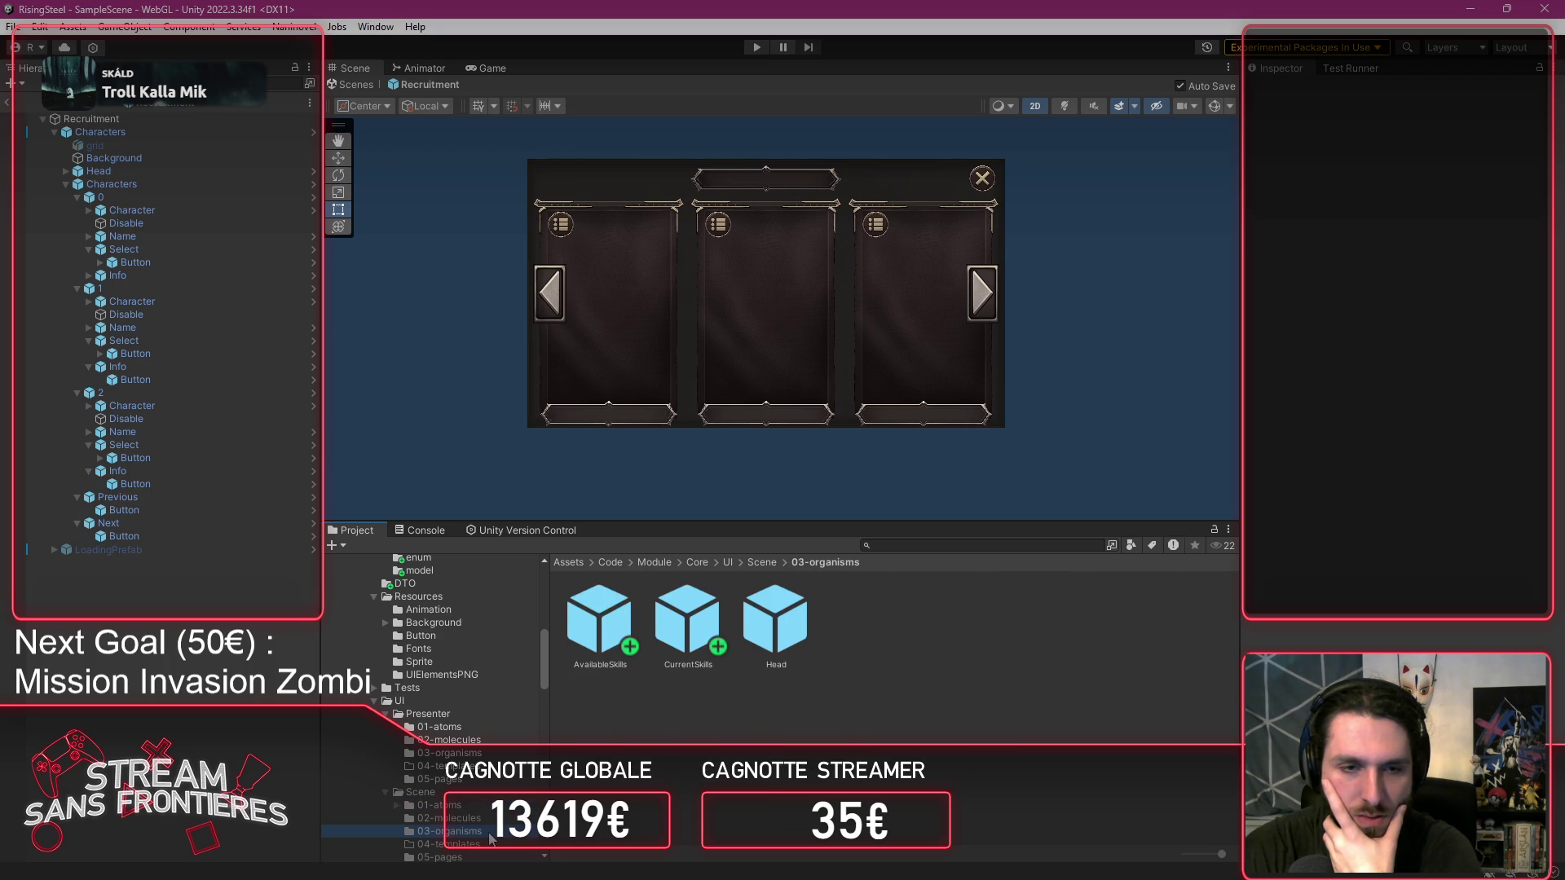
{"action": "double_click", "coordinate": [660, 629]}
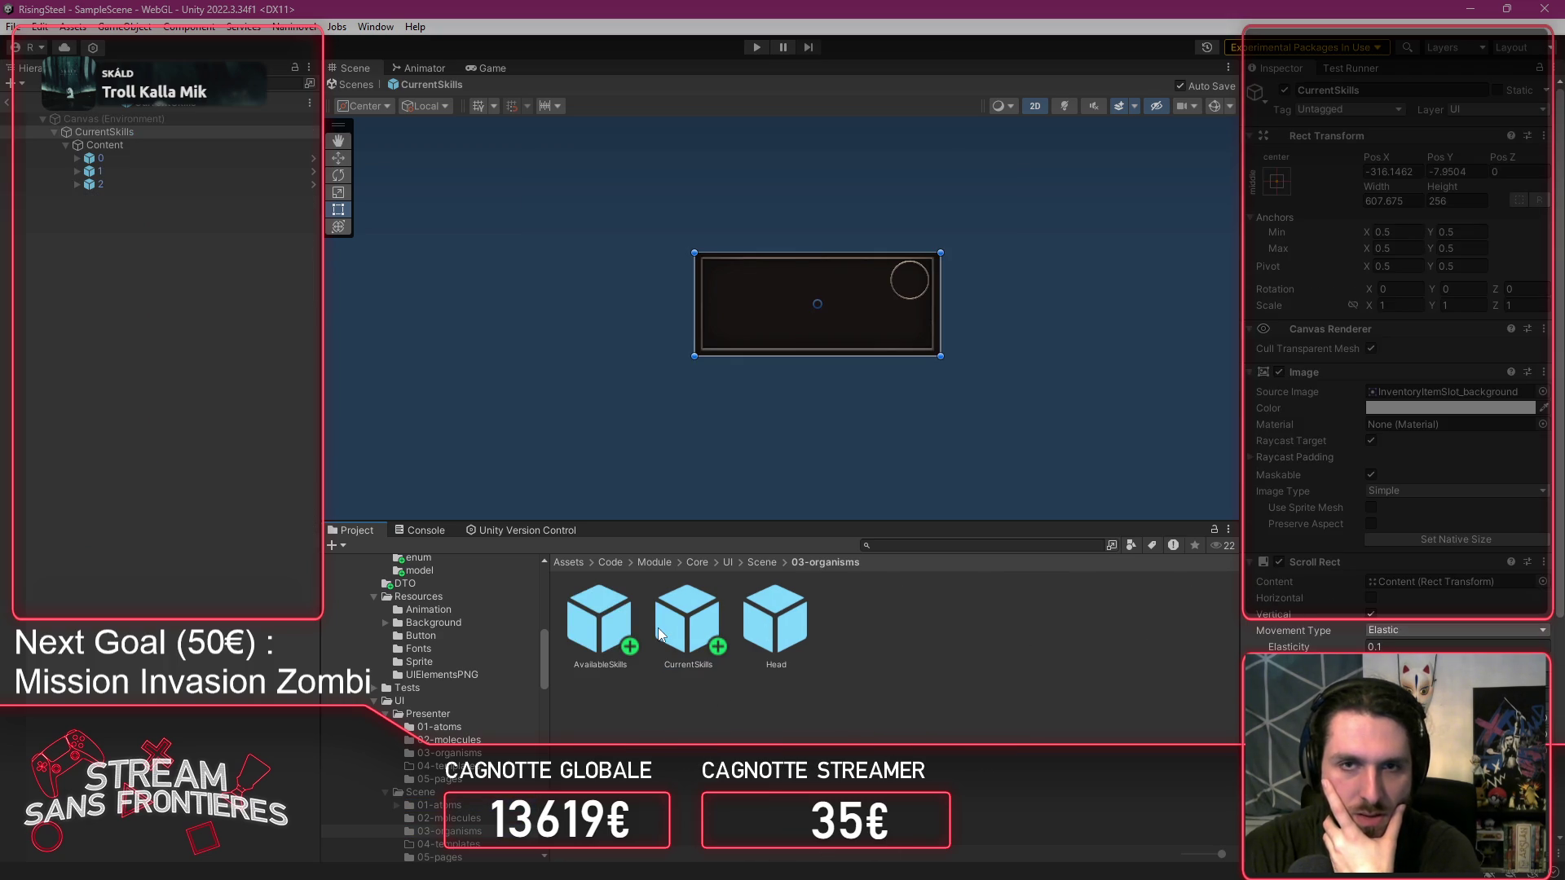
Open the Skill prefab and drag the Info prefab from 01-atoms under its Open group.
{"action": "left_click", "coordinate": [475, 808]}
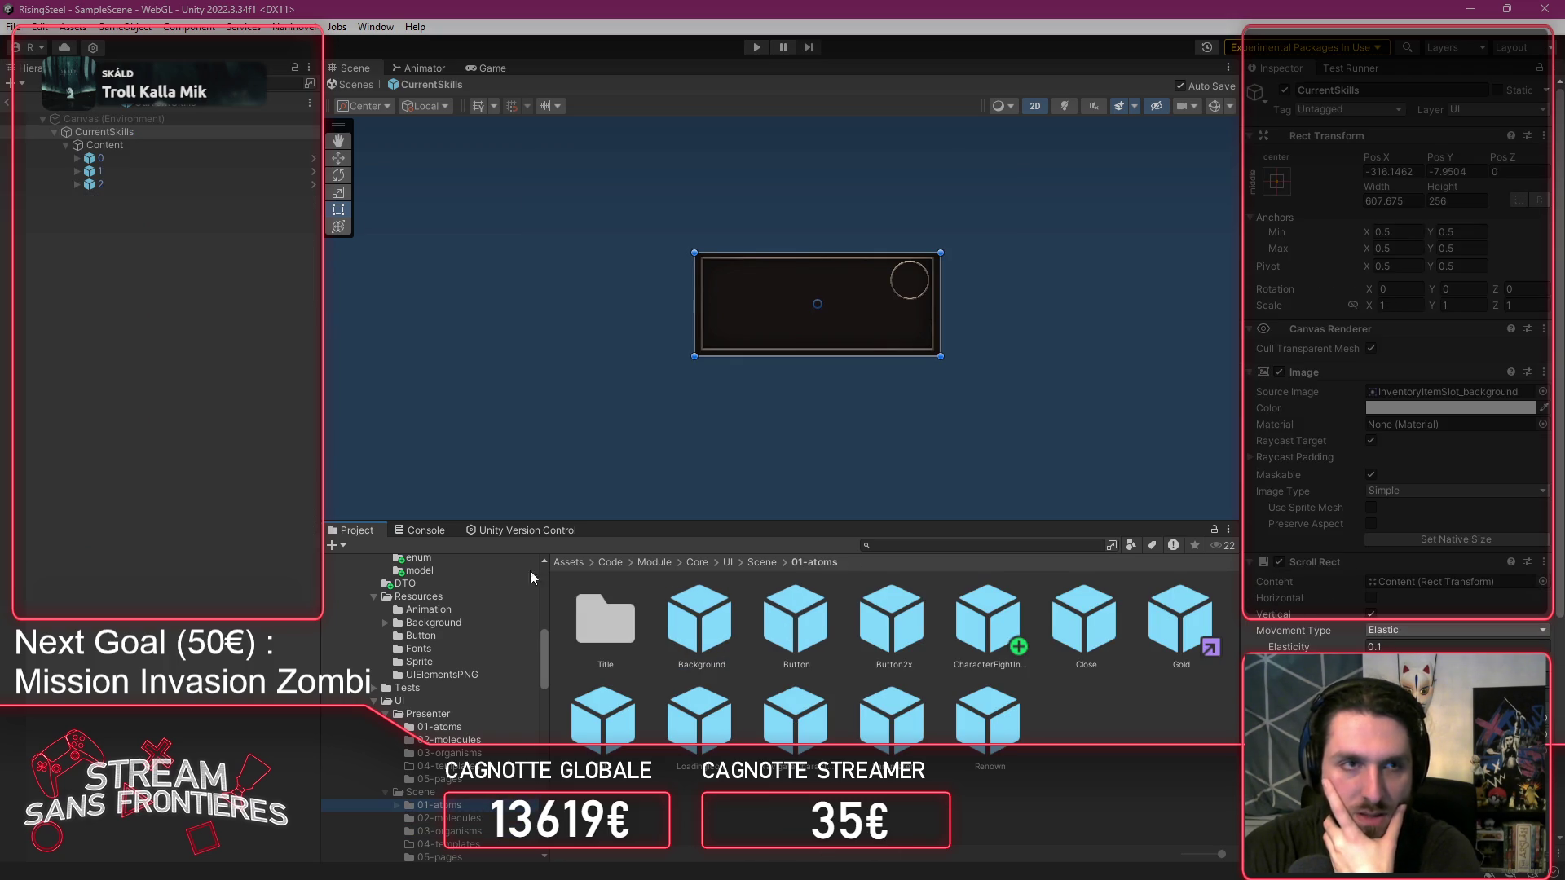
{"action": "left_click", "coordinate": [314, 159]}
{"action": "mouse_move", "coordinate": [603, 713]}
{"action": "left_mouse_down"}
{"action": "mouse_move", "coordinate": [134, 223]}
{"action": "mouse_move", "coordinate": [153, 168]}
{"action": "left_mouse_up"}
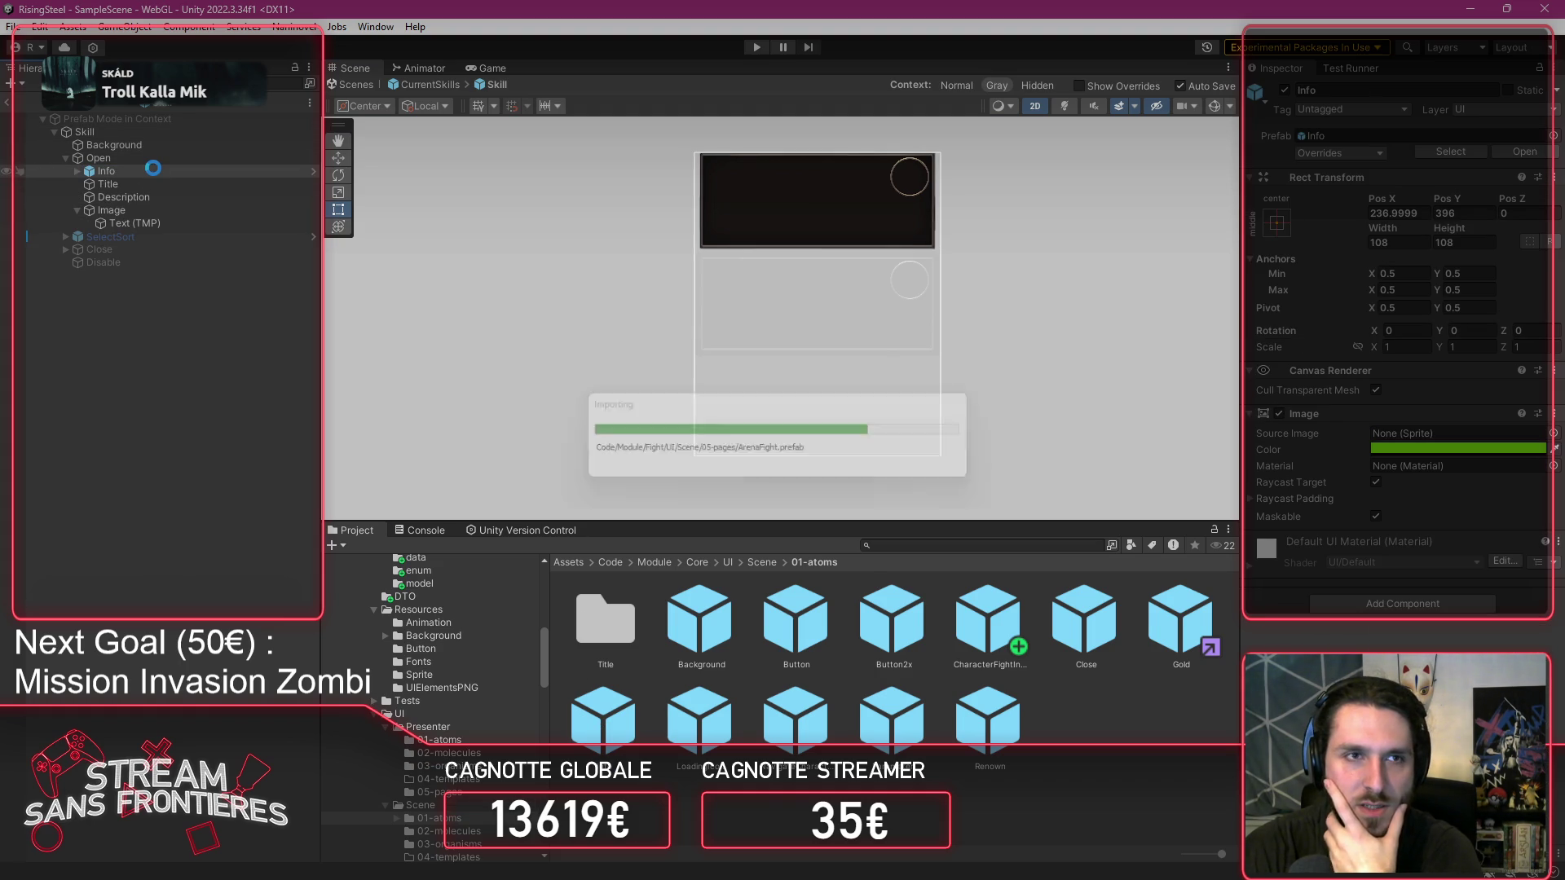
Delete the old Image object and its text from the Skill card's Open group.
{"action": "left_click_drag", "start_coordinate": [173, 232], "coordinate": [155, 203]}
{"action": "left_click", "coordinate": [112, 214]}
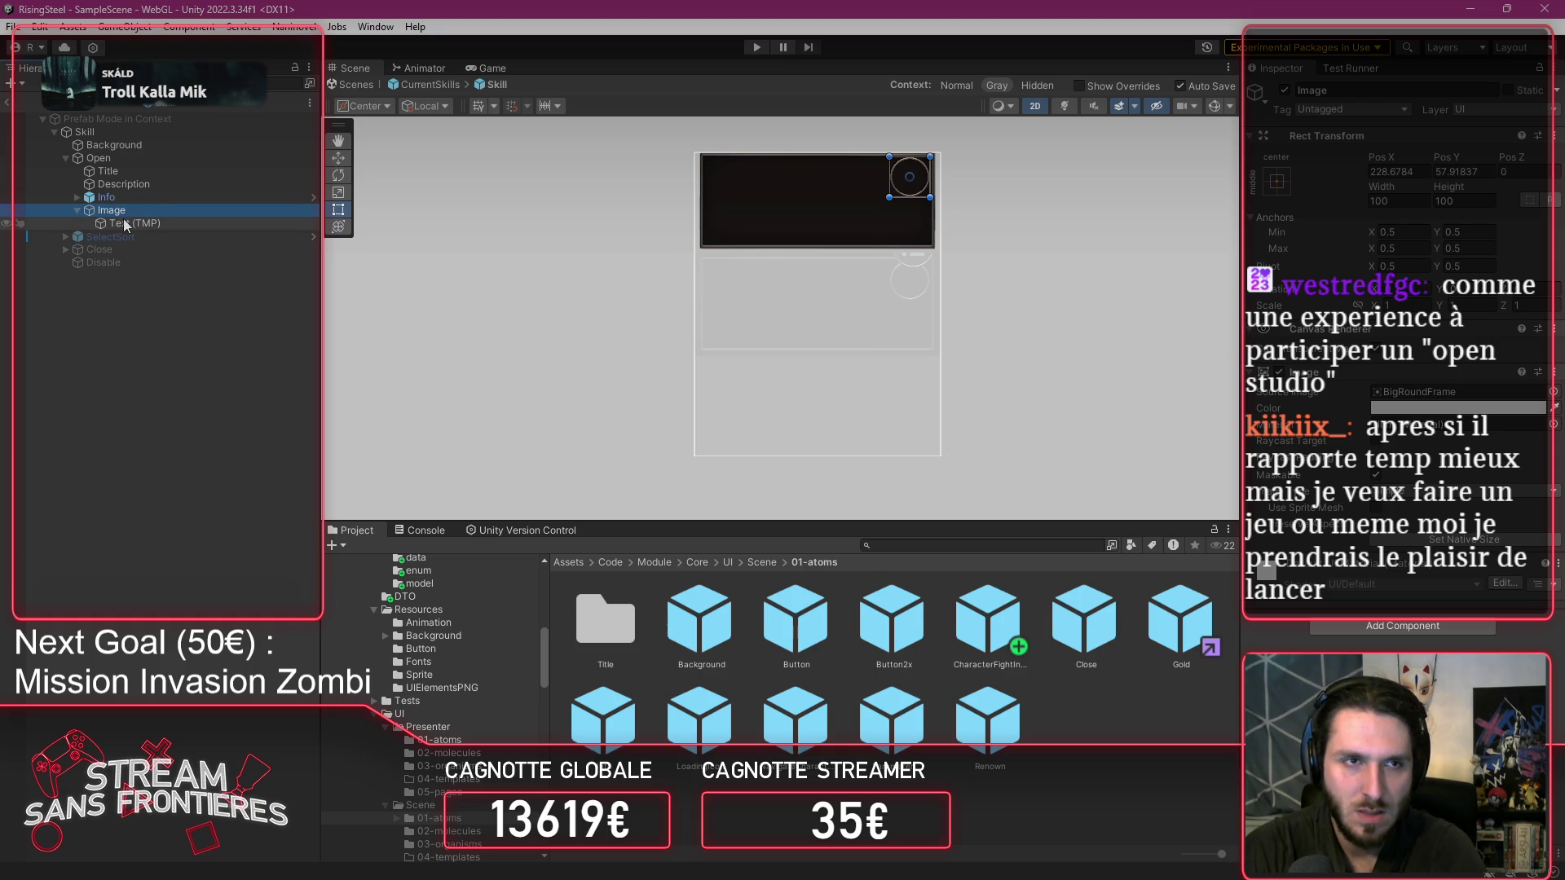
{"action": "key", "text": "Delete"}
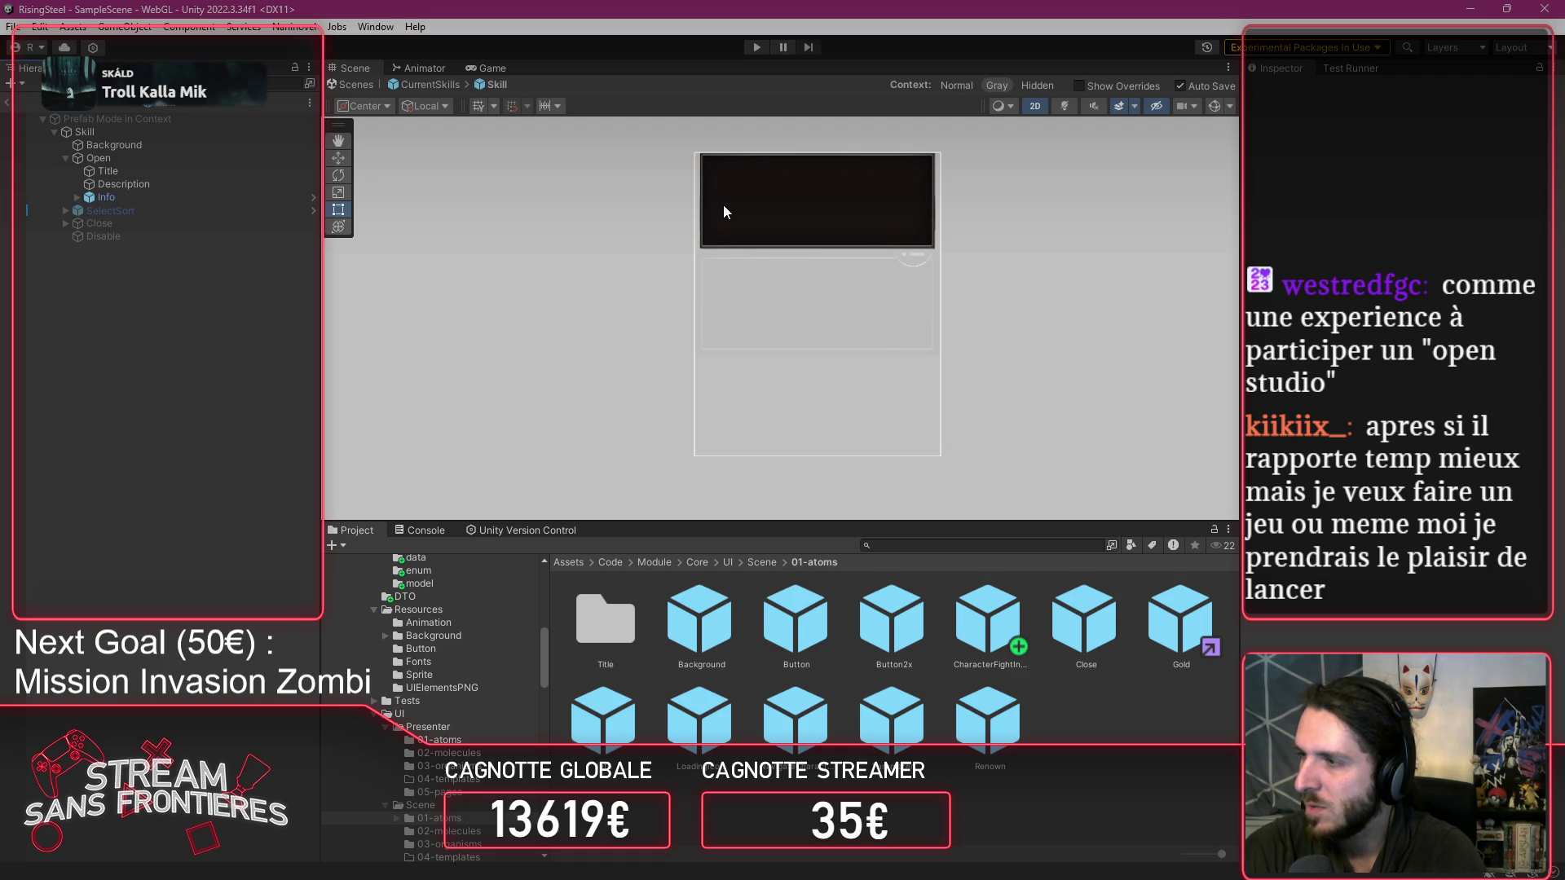
Reorder Info above Title so it is the first child of Open.
{"action": "scroll", "coordinate": [722, 203], "scroll_direction": "up", "scroll_amount": 3}
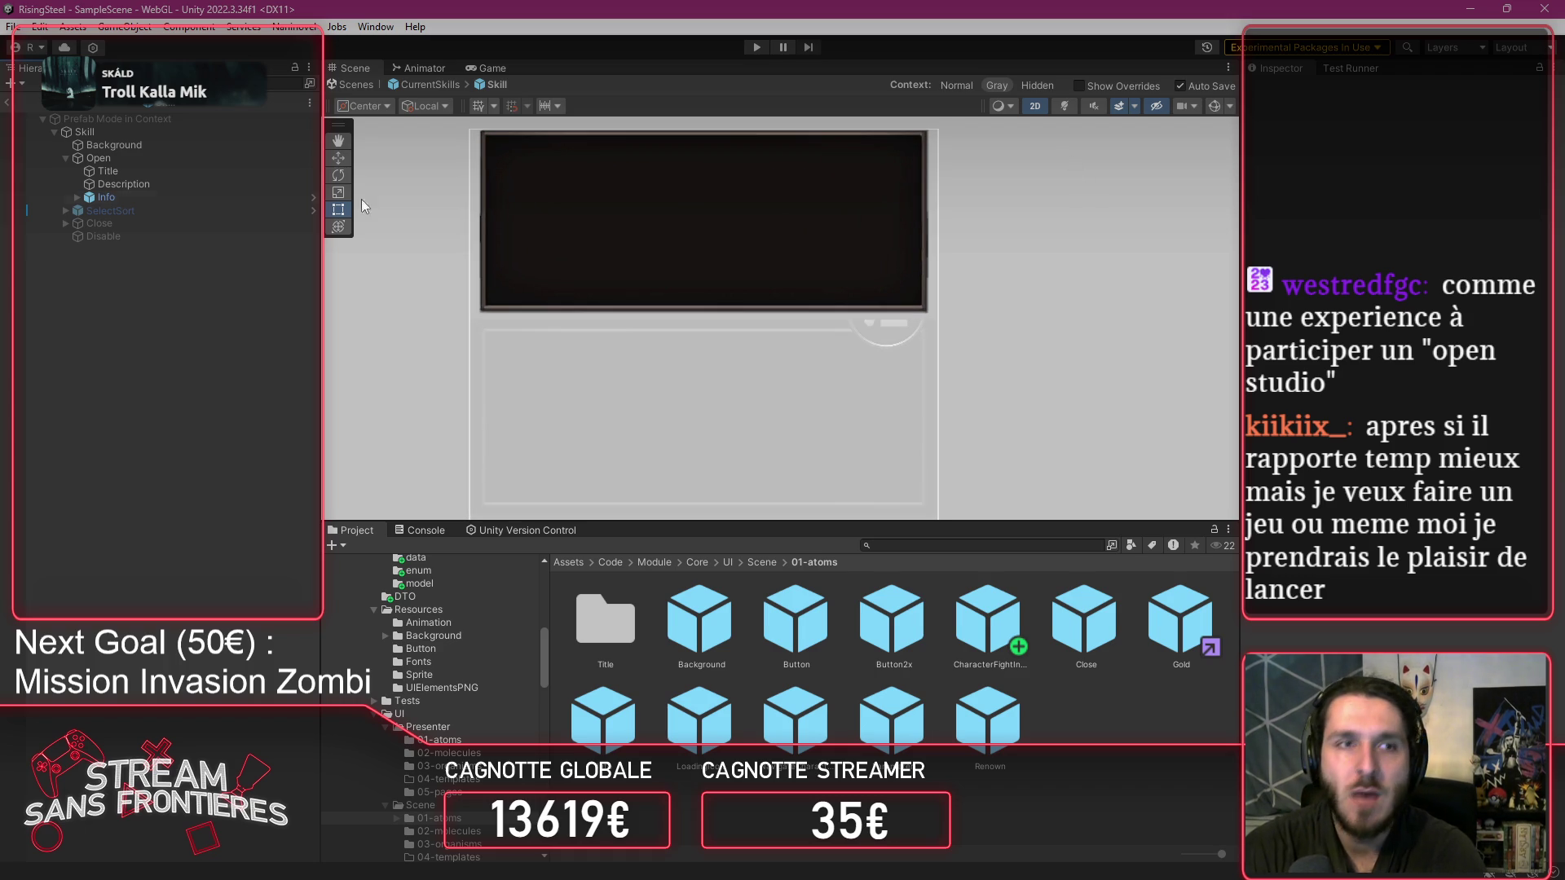
{"action": "left_click", "coordinate": [217, 201]}
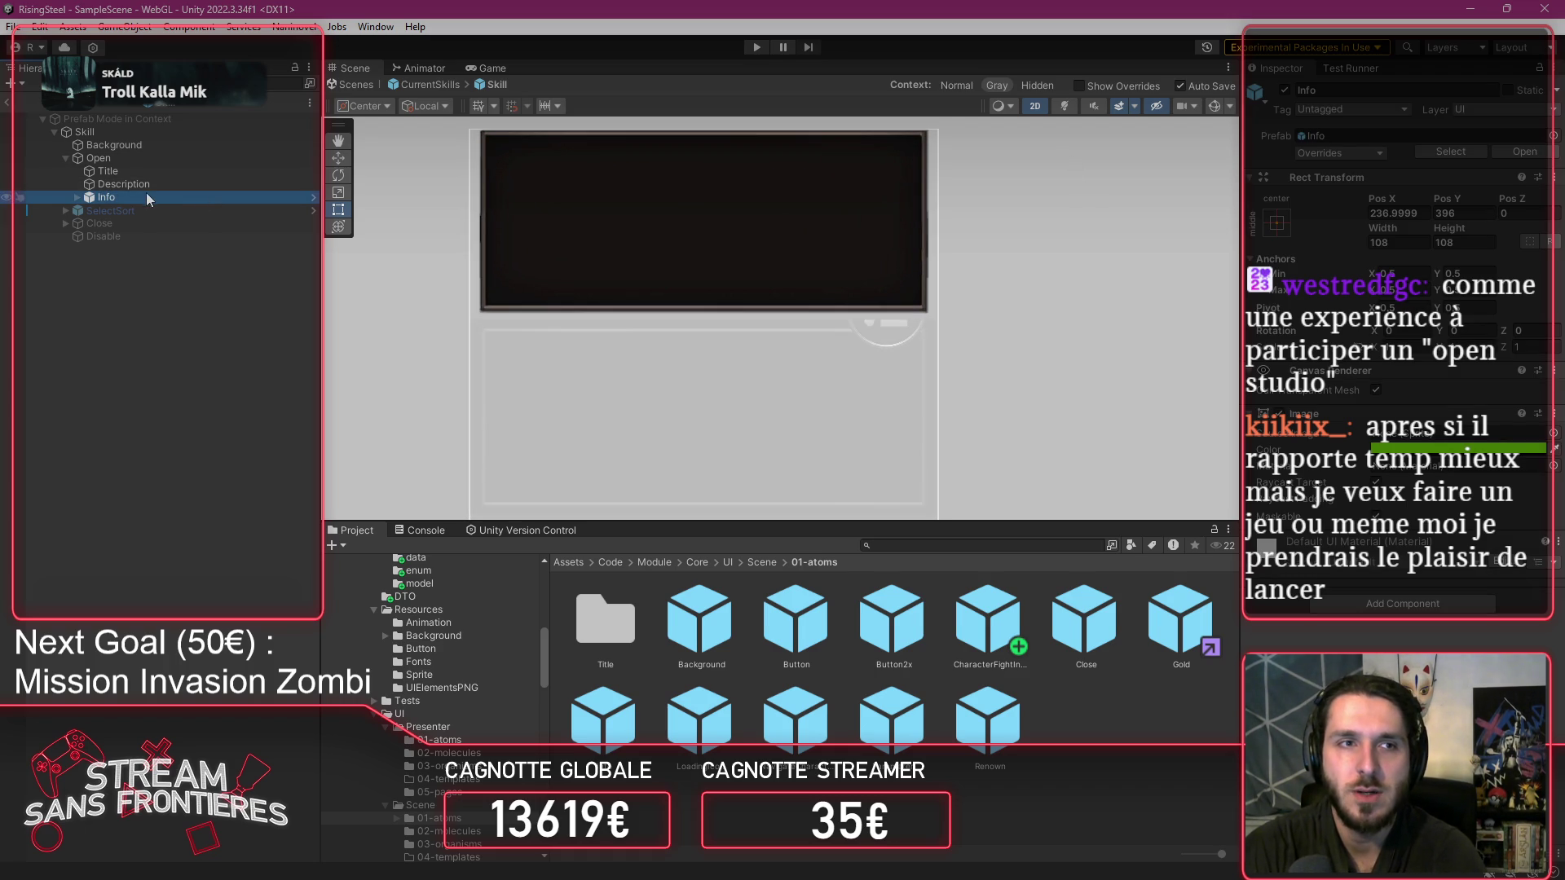
{"action": "left_click", "coordinate": [183, 183]}
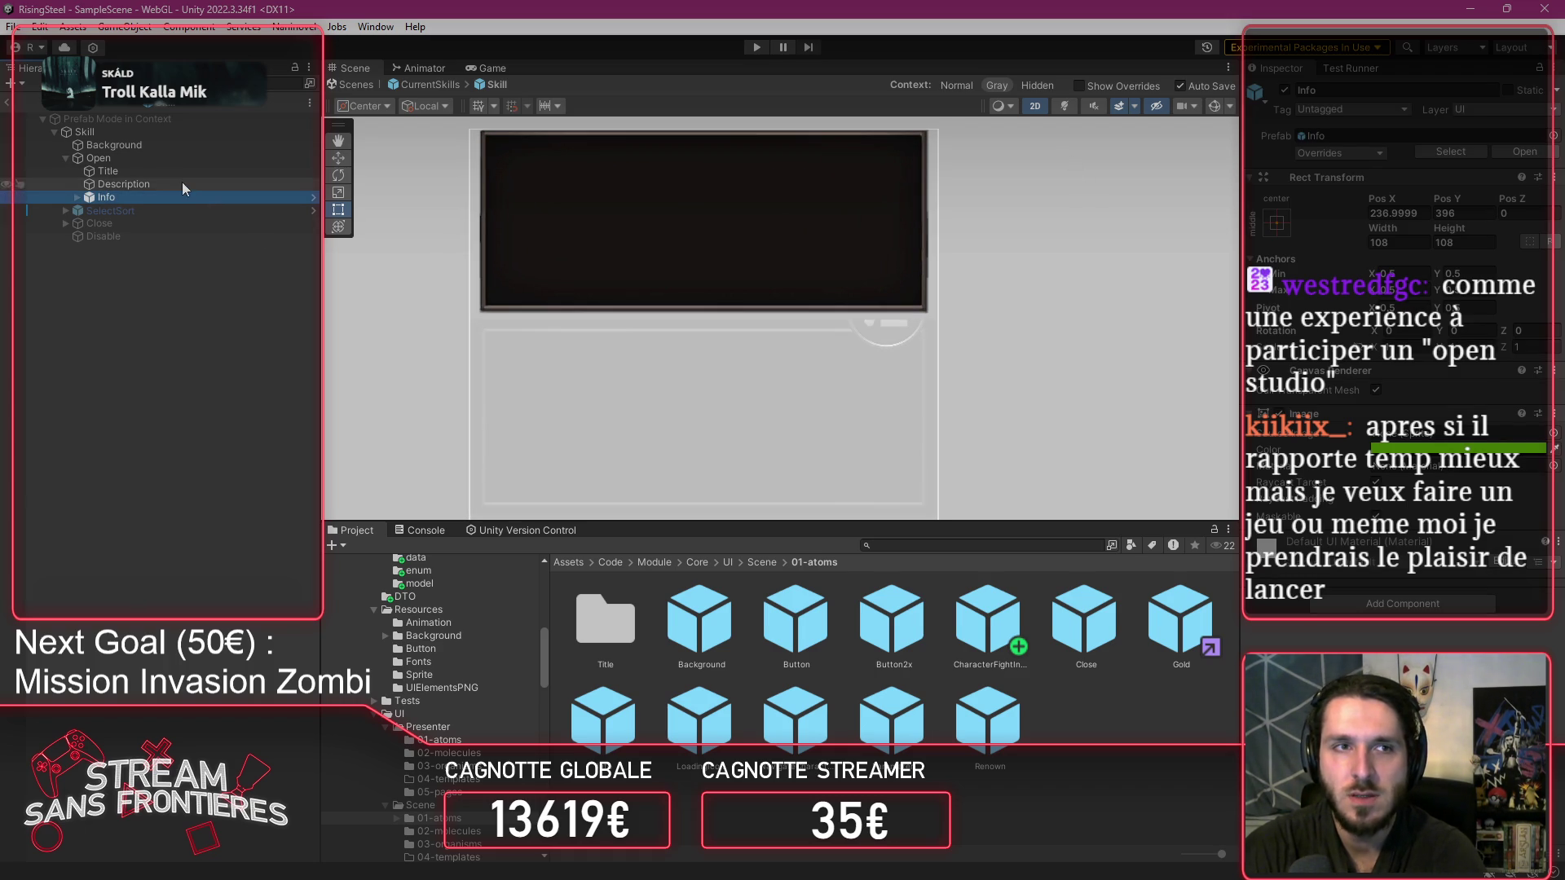
{"action": "left_click", "coordinate": [163, 172]}
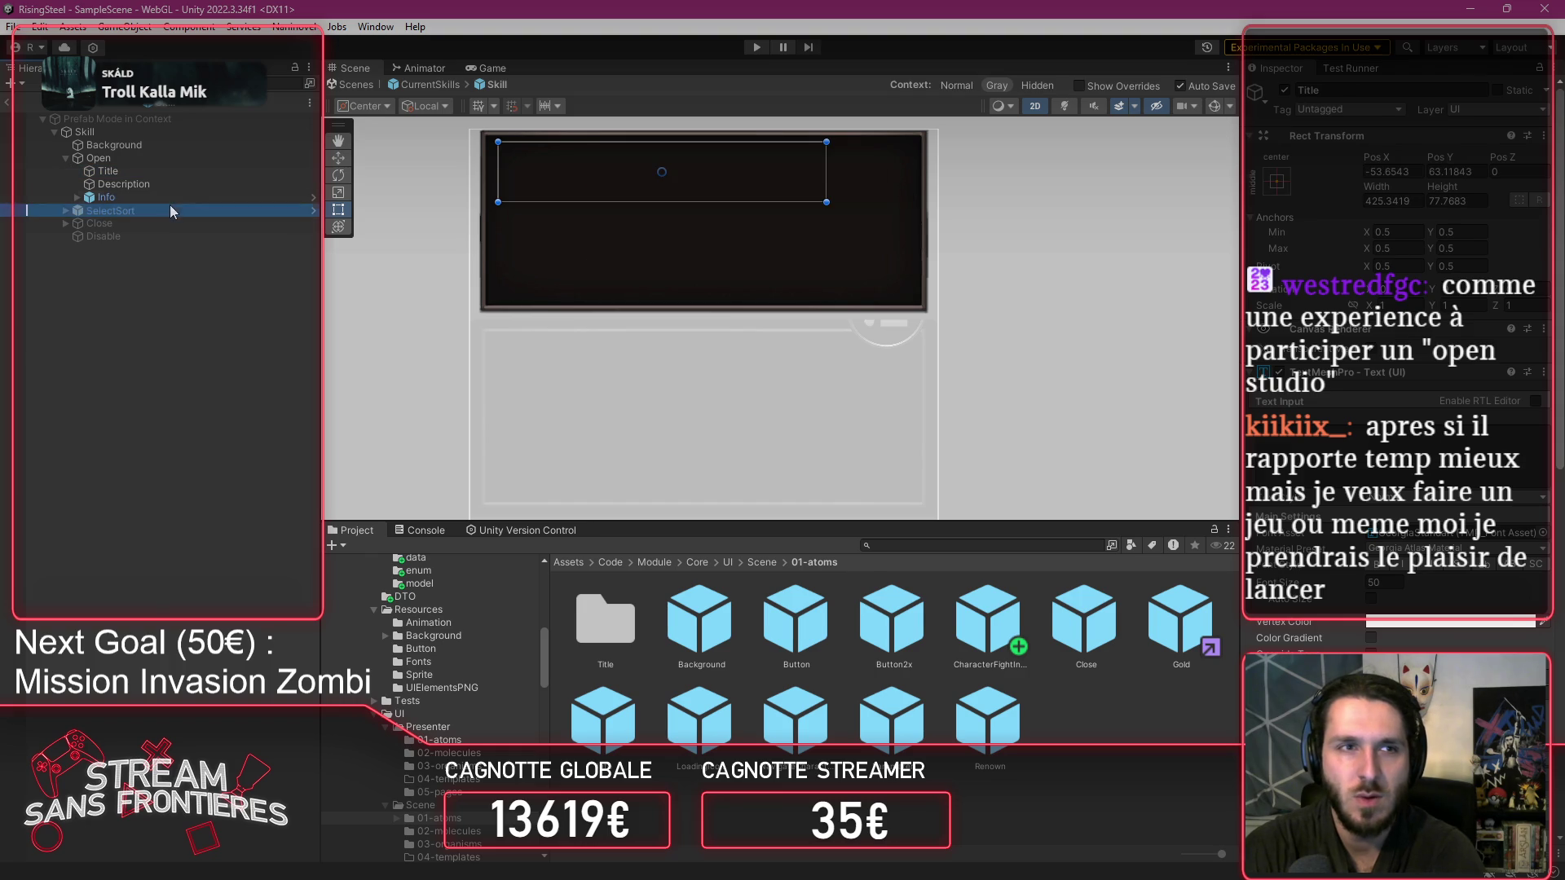
{"action": "left_click", "coordinate": [165, 196]}
{"action": "left_click_drag", "start_coordinate": [168, 191], "coordinate": [167, 166]}
Check the Title and Description boxes, expand Info's Button child, and go back to CurrentSkills.
{"action": "left_click", "coordinate": [170, 181]}
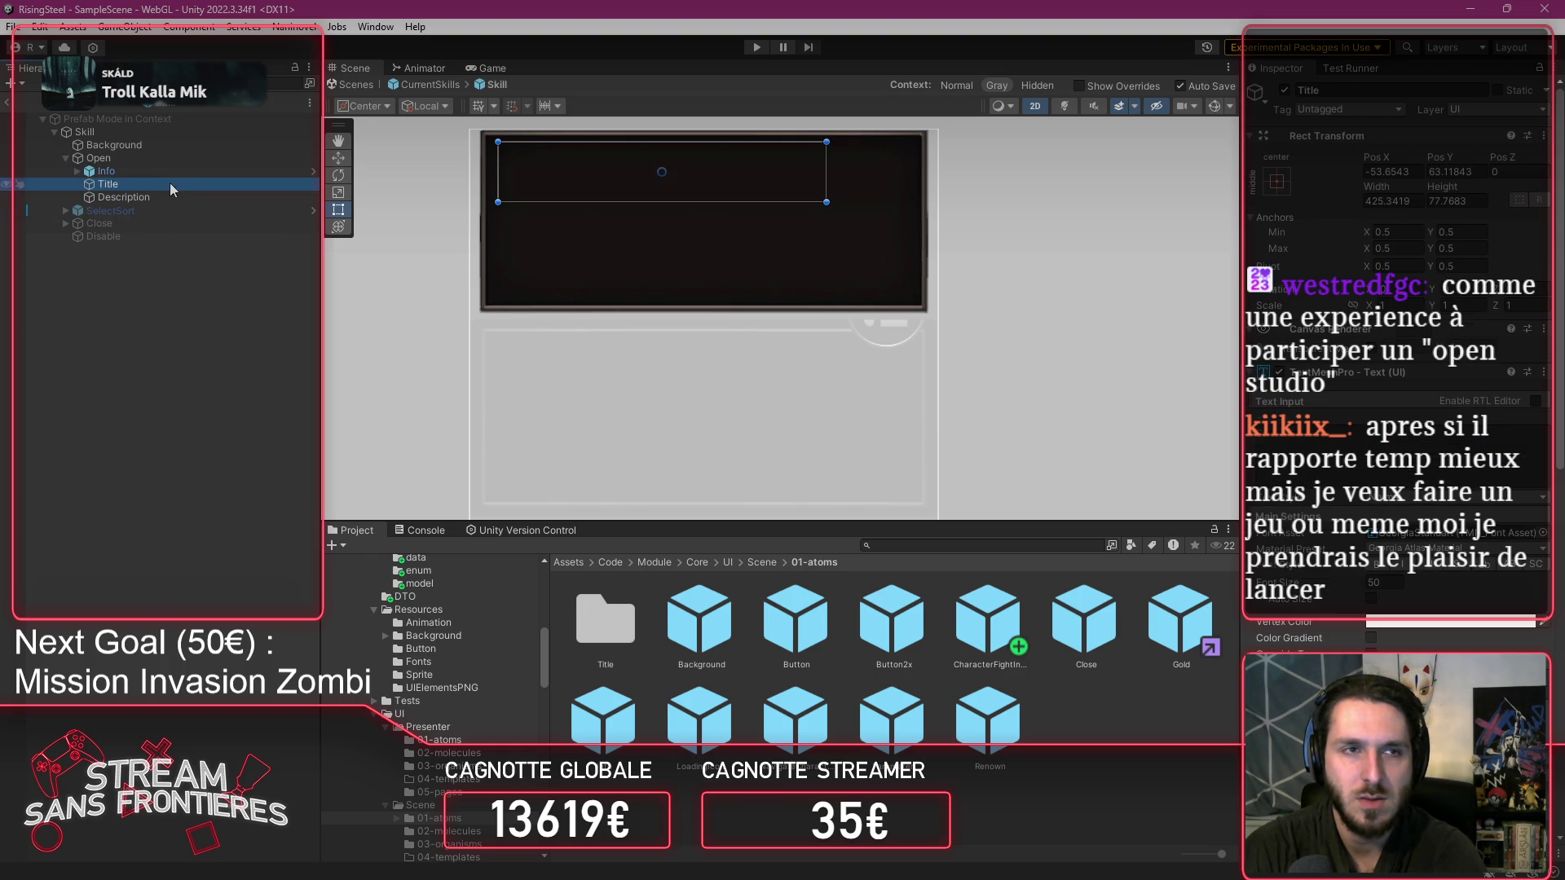
{"action": "left_click", "coordinate": [176, 196]}
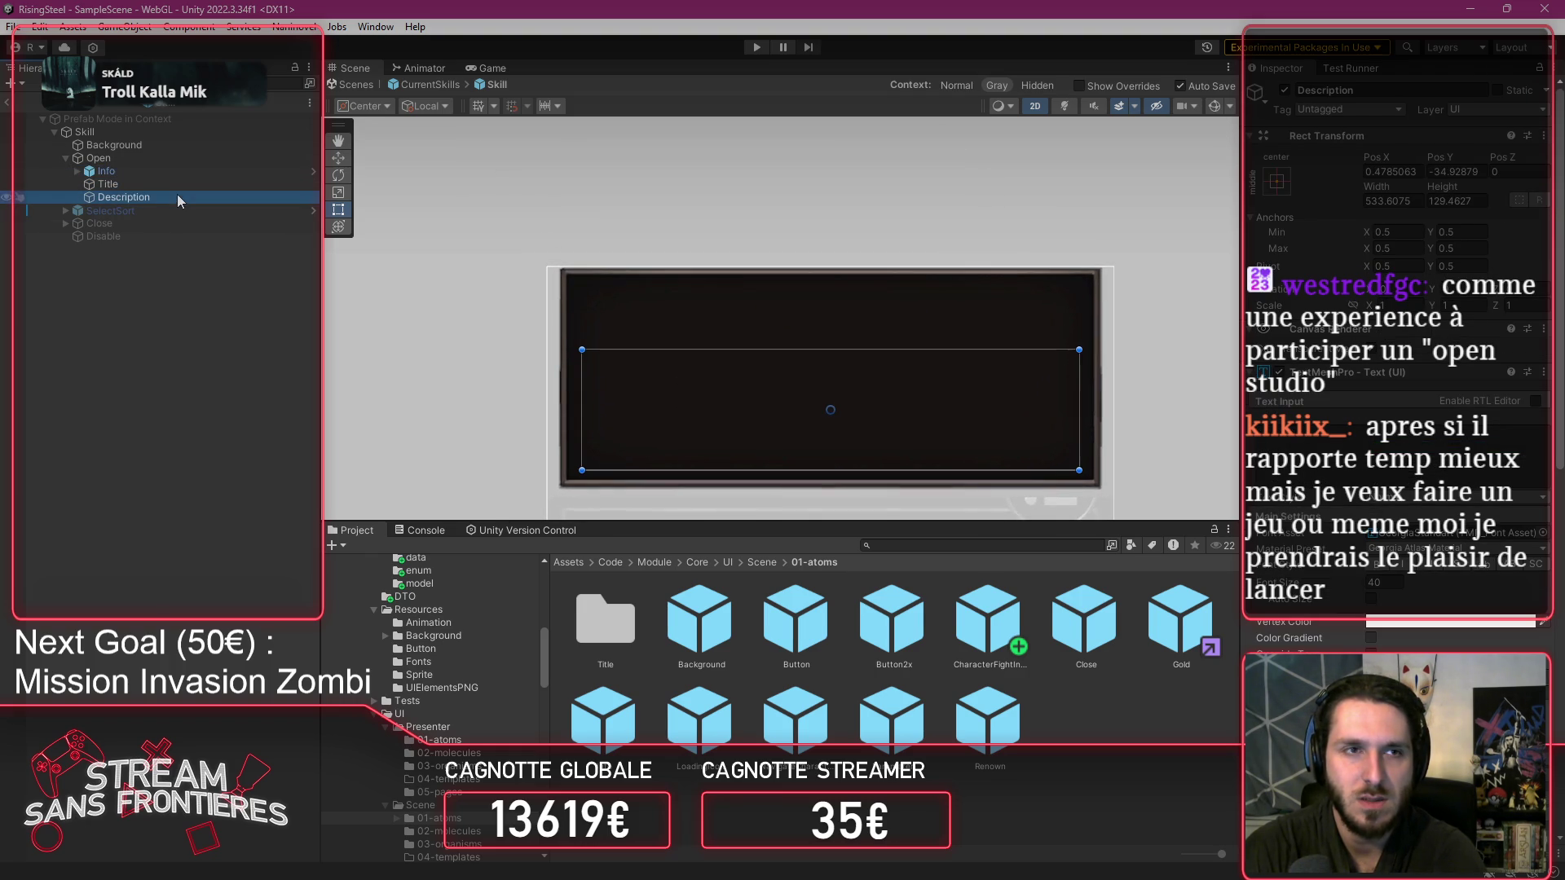
{"action": "left_click", "coordinate": [178, 172]}
{"action": "key", "text": "Right"}
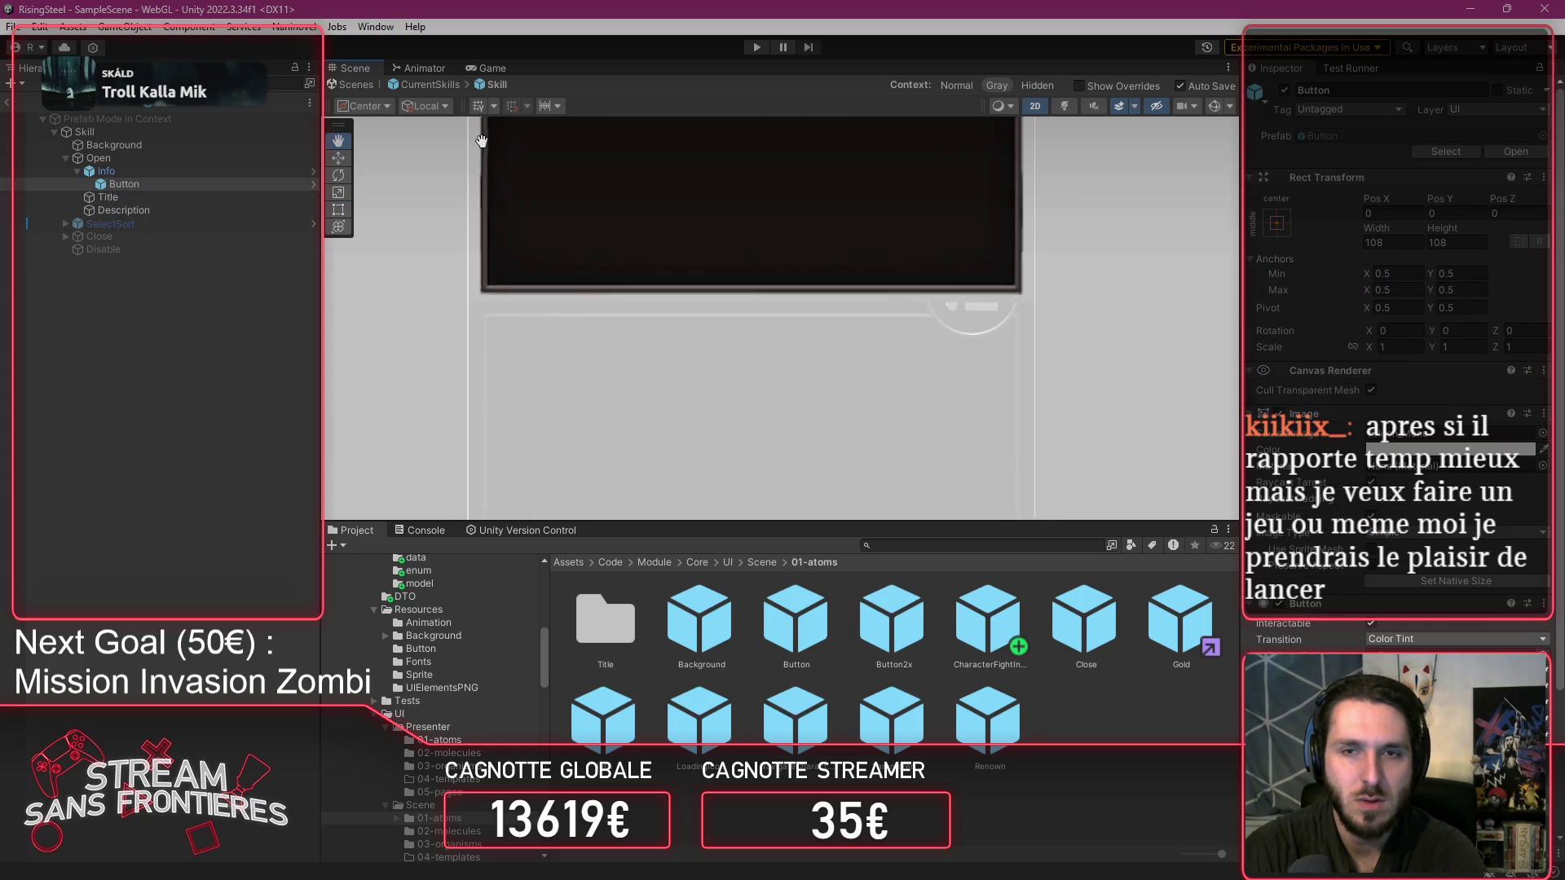
{"action": "left_click", "coordinate": [410, 85]}
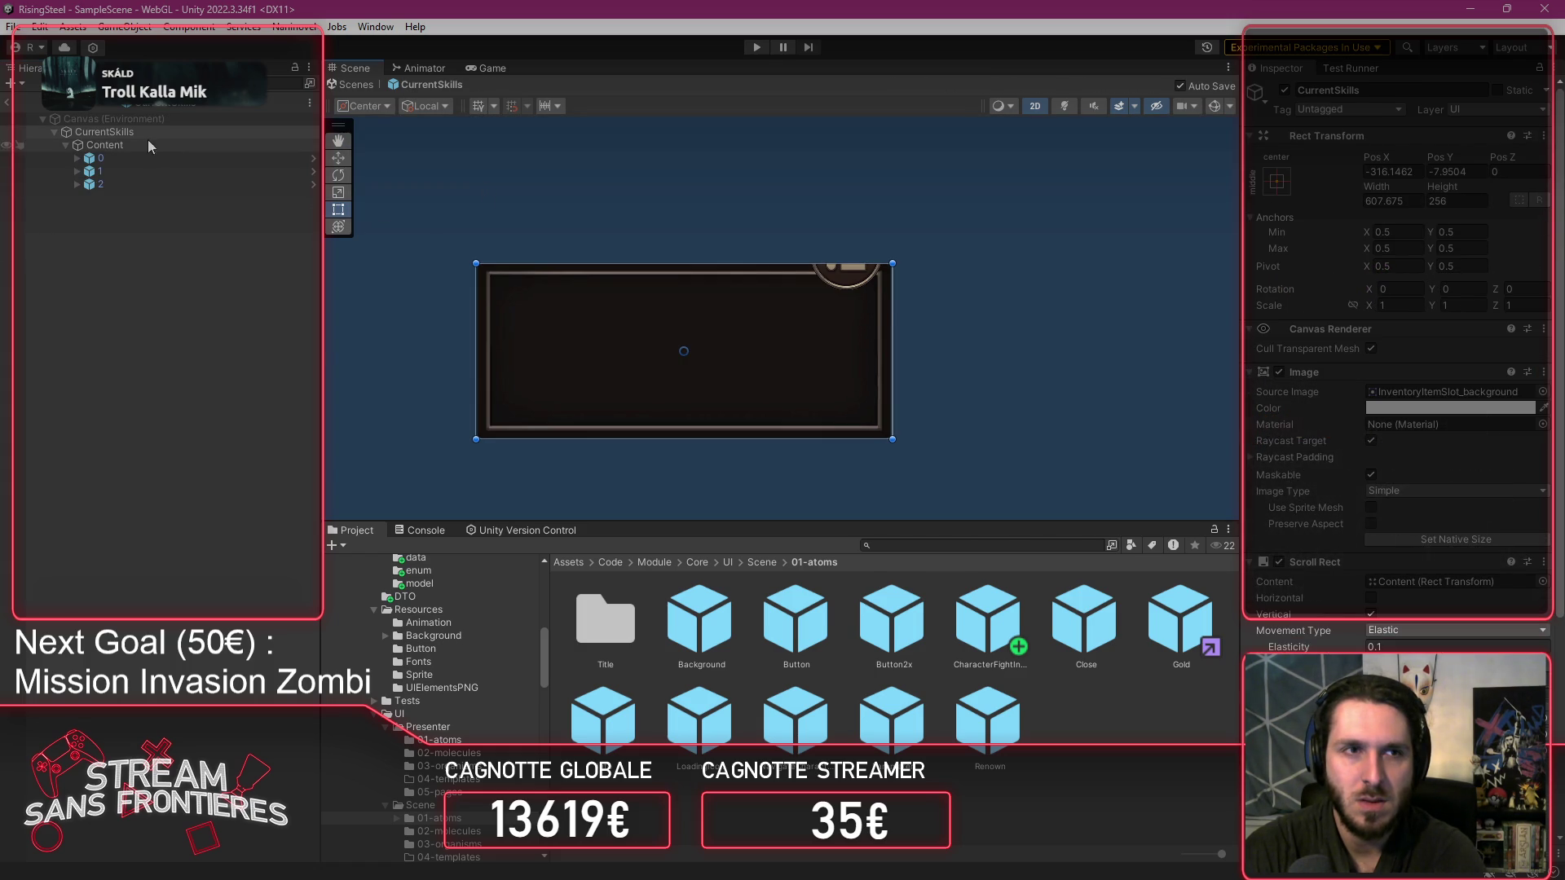
Verify card 0's Open group now contains Info, then reopen the Skill prefab.
{"action": "left_click", "coordinate": [71, 162]}
{"action": "left_click", "coordinate": [76, 159]}
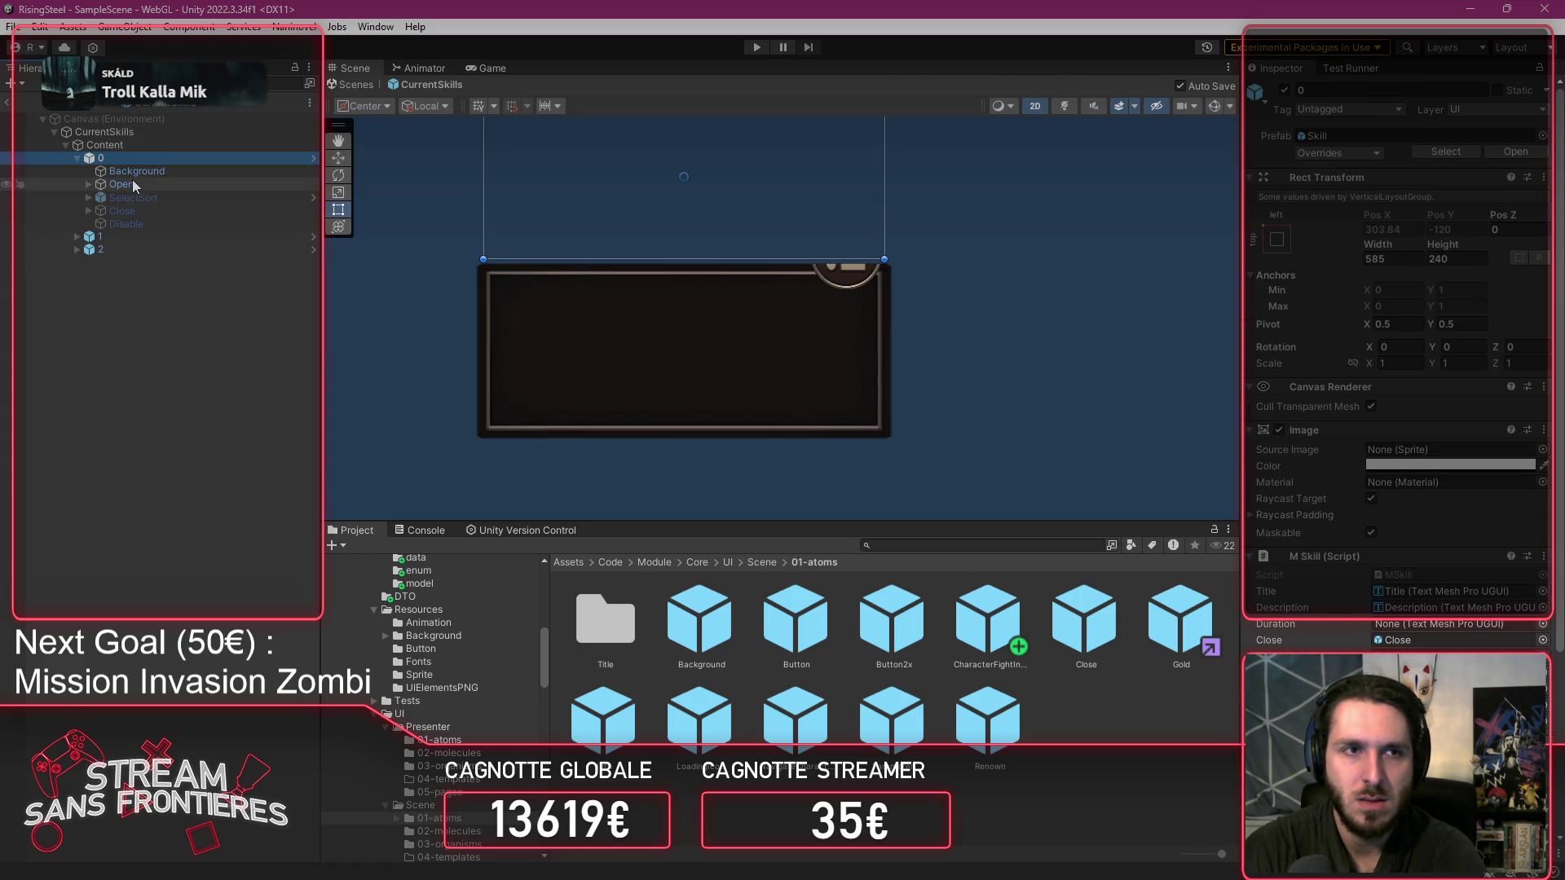
{"action": "left_click", "coordinate": [90, 184]}
{"action": "left_click", "coordinate": [145, 198]}
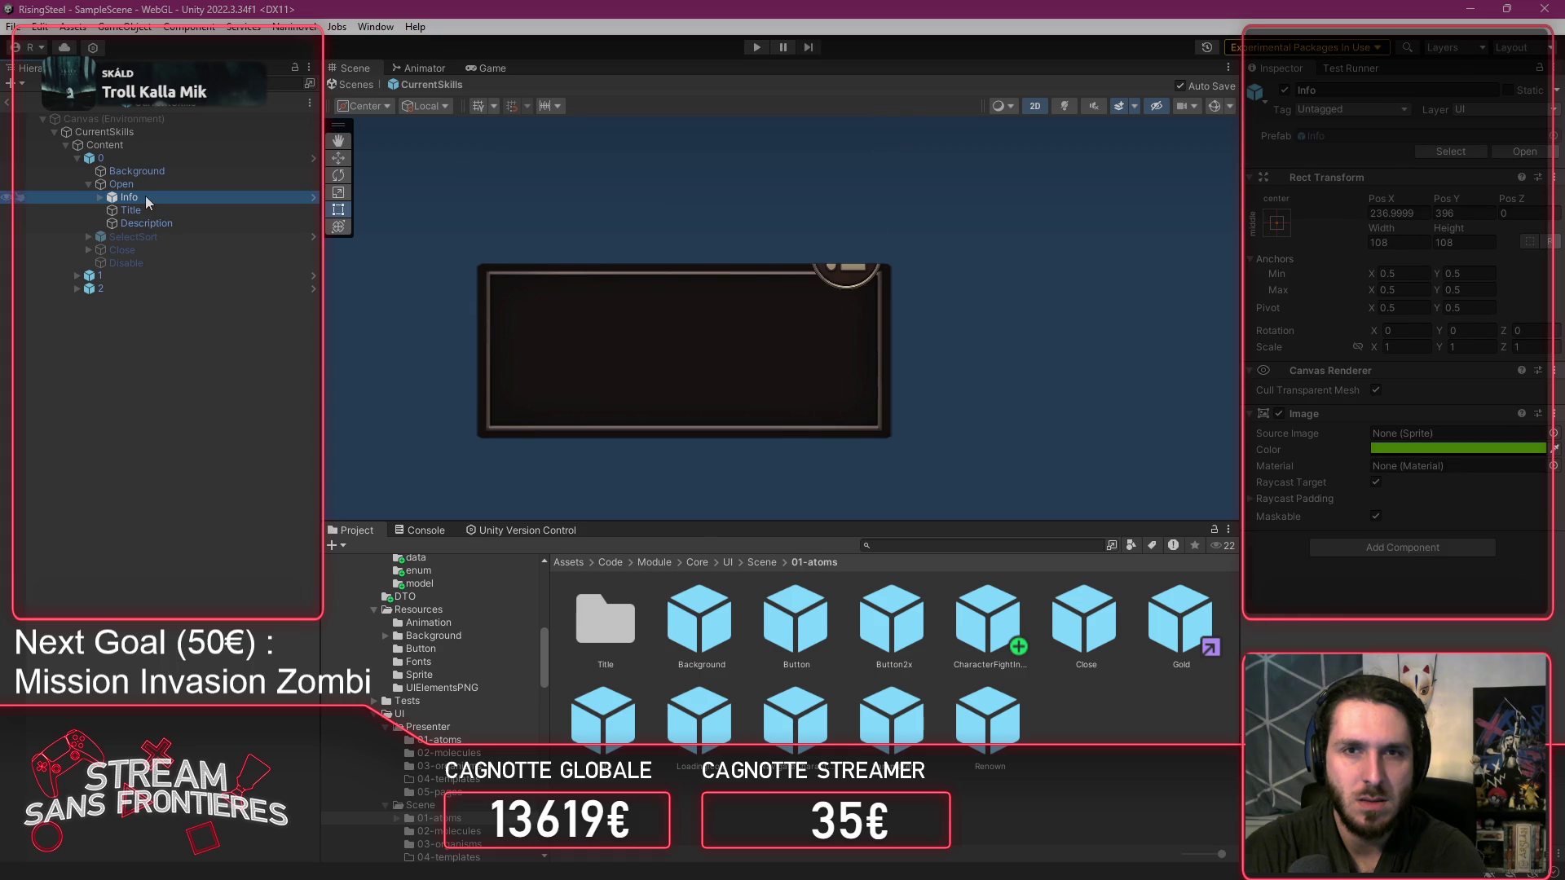
{"action": "left_click", "coordinate": [854, 292]}
{"action": "scroll", "coordinate": [768, 272], "scroll_direction": "down", "scroll_amount": 8}
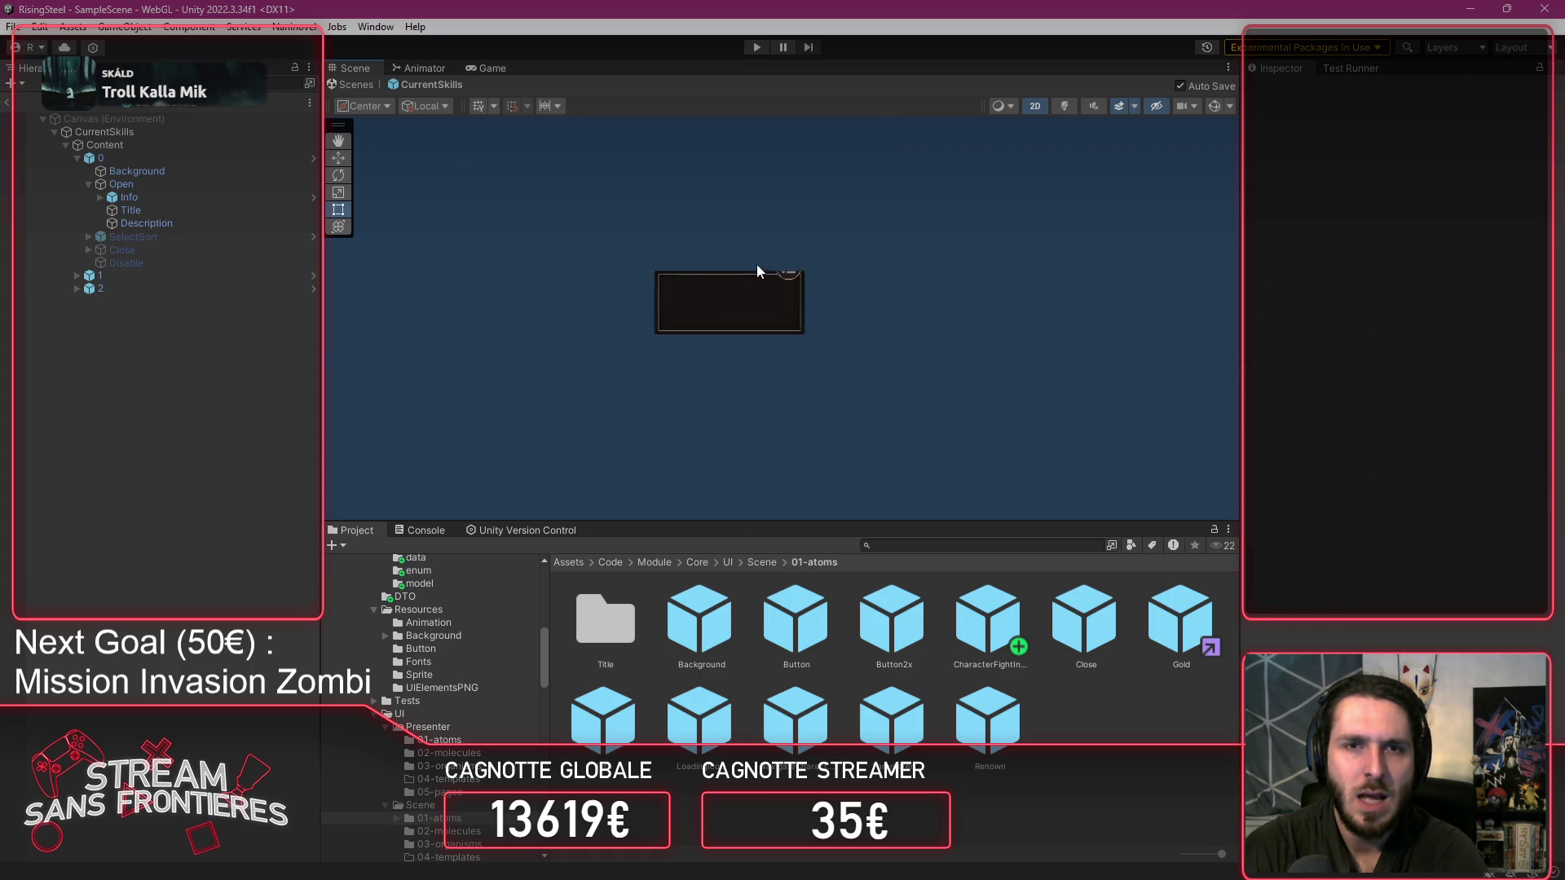
{"action": "left_click", "coordinate": [312, 158]}
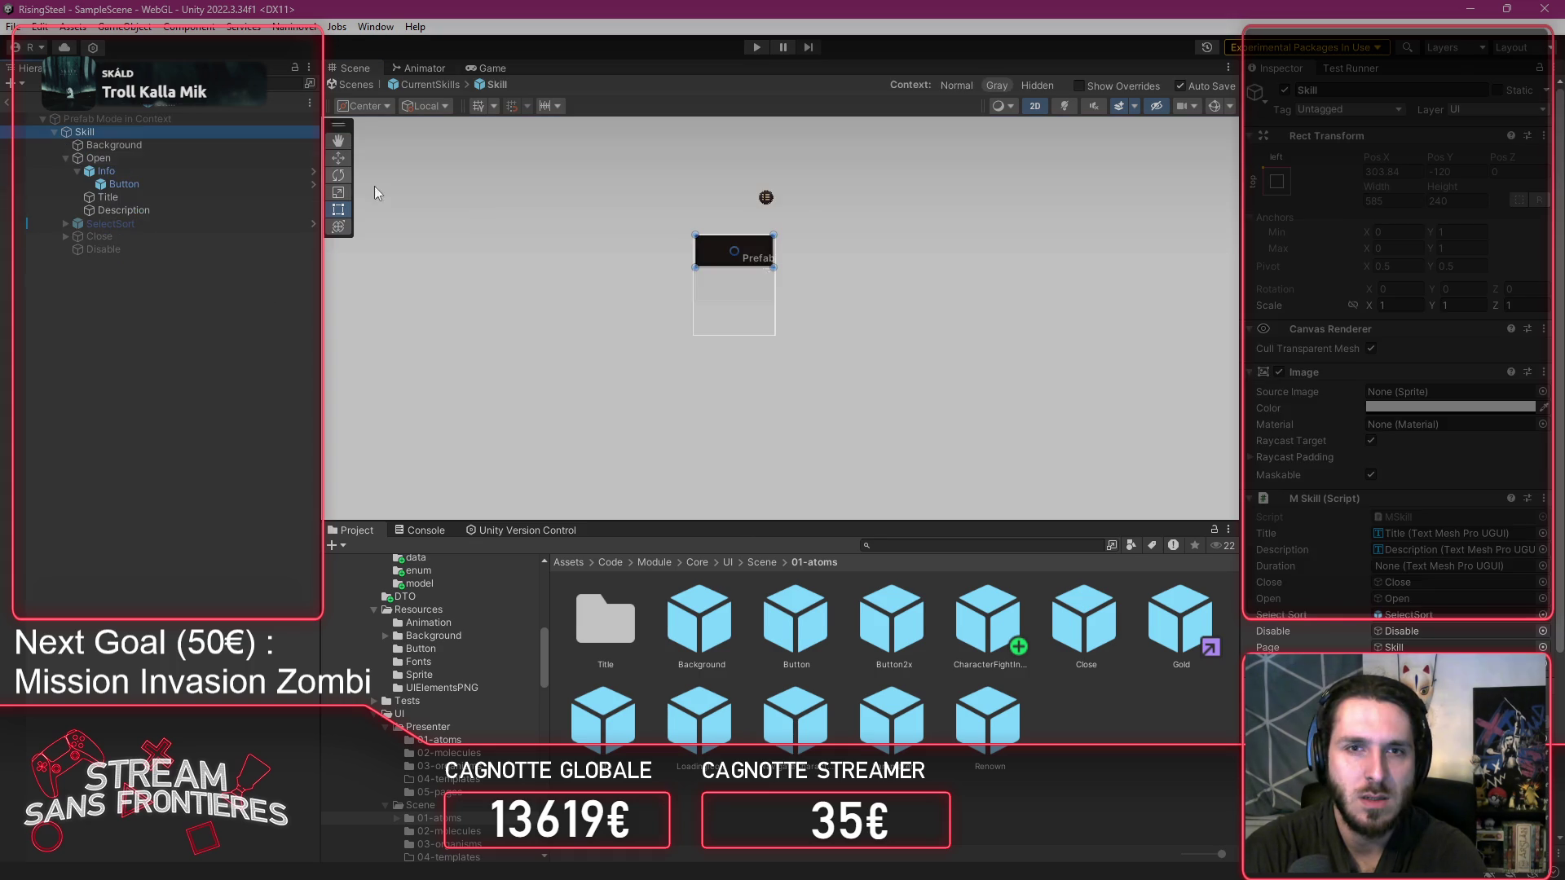
Drag the 108 × 108 Info icon toward the card's top-right corner and frame it in the Scene view.
{"action": "left_click", "coordinate": [201, 184]}
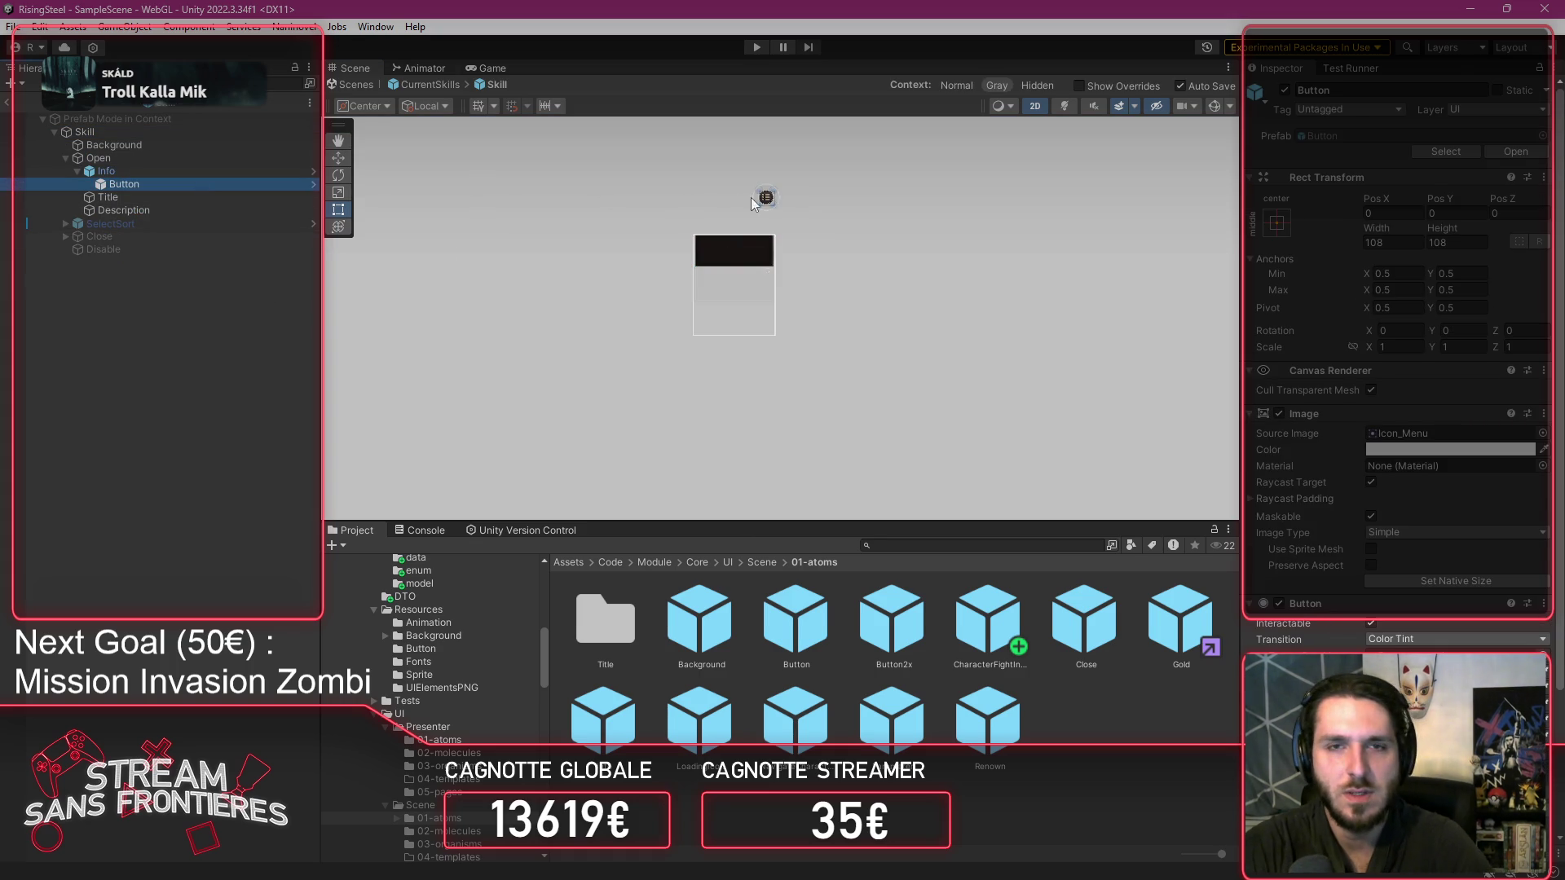
{"action": "left_click_drag", "start_coordinate": [767, 198], "coordinate": [766, 245]}
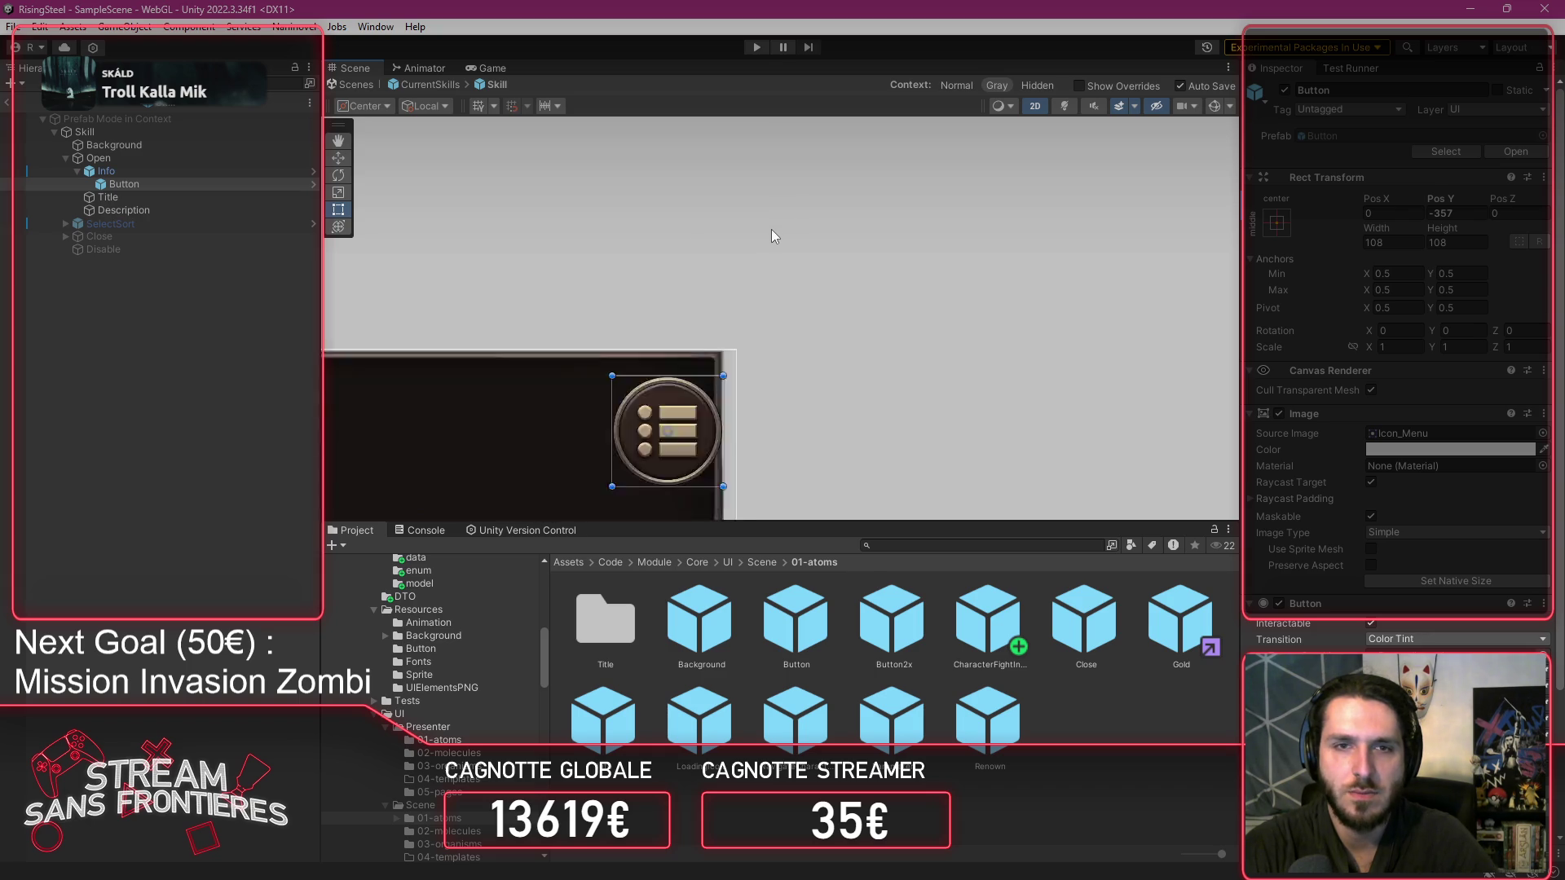
{"action": "scroll", "coordinate": [613, 377], "scroll_direction": "up", "scroll_amount": 3}
{"action": "left_click_drag", "start_coordinate": [819, 354], "coordinate": [807, 330]}
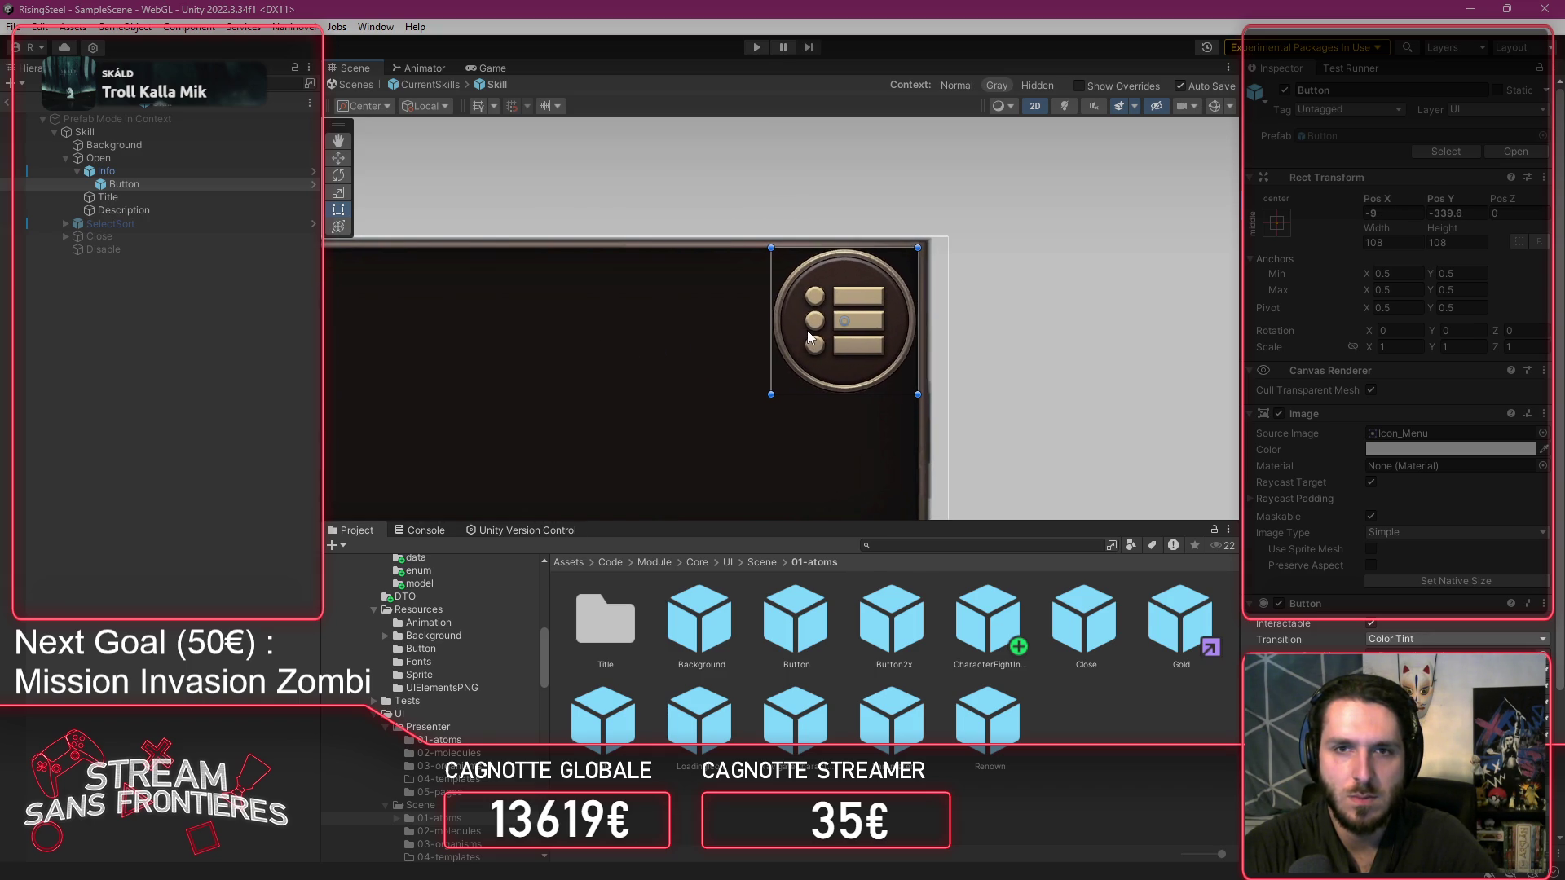
{"action": "left_click", "coordinate": [1137, 340]}
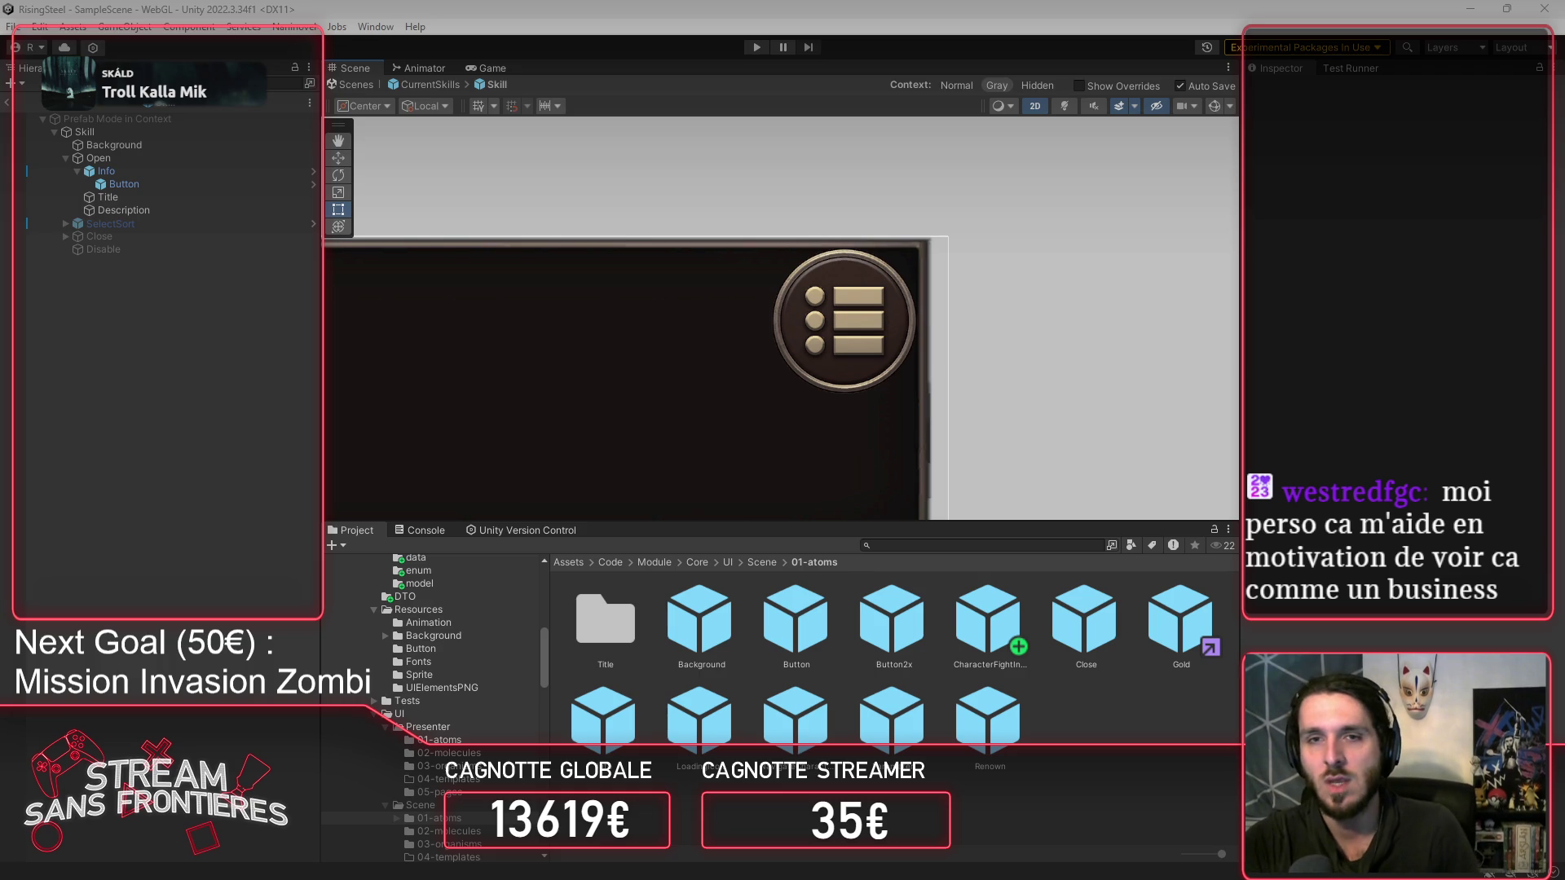
{"action": "left_click", "coordinate": [139, 170]}
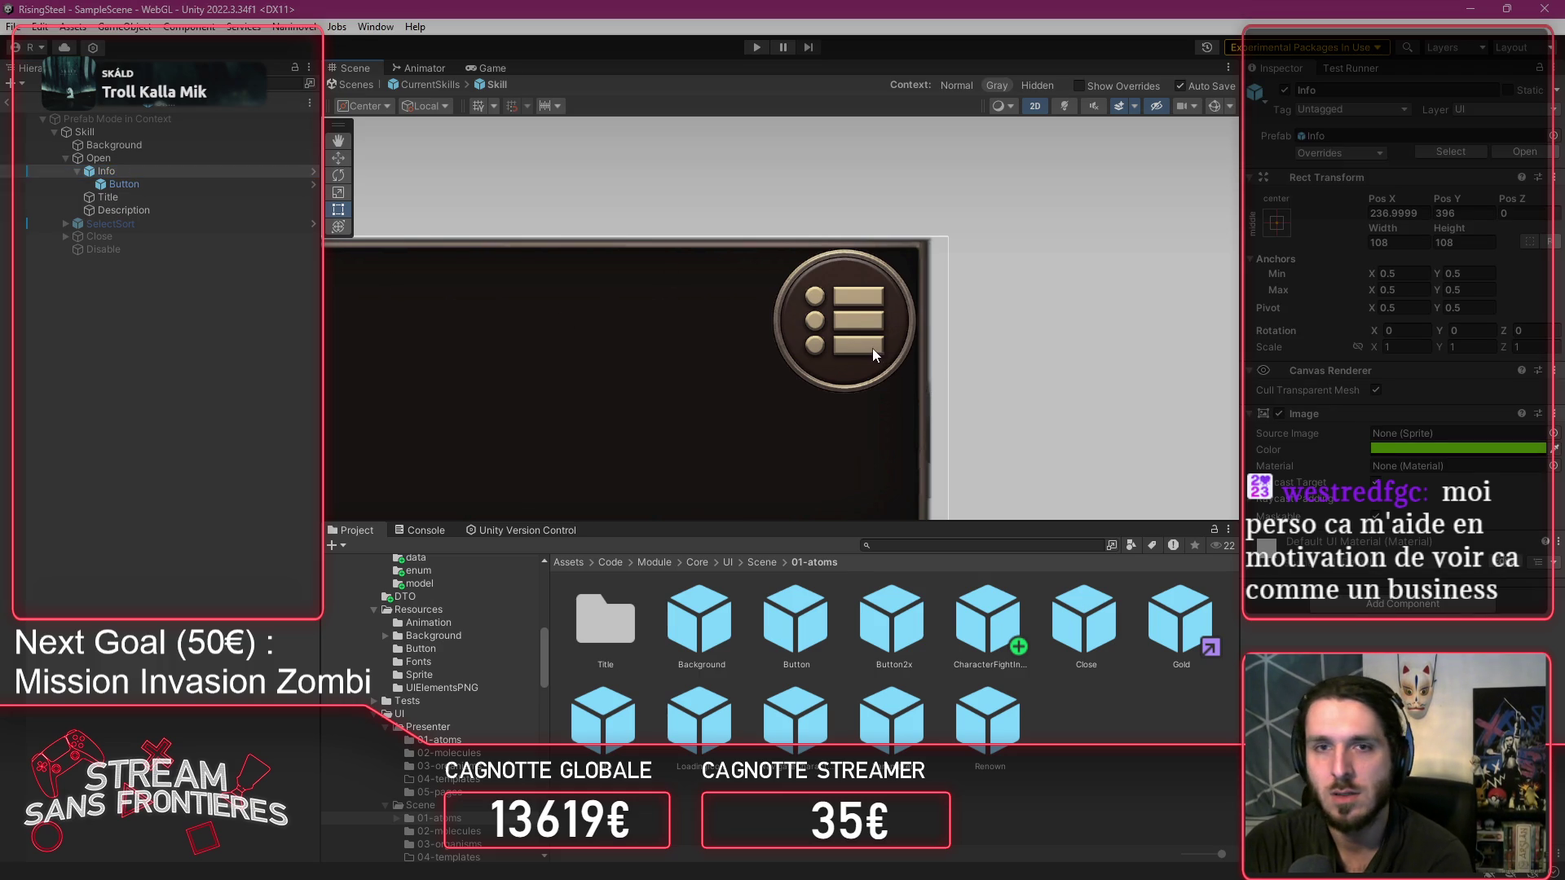
{"action": "double_click", "coordinate": [168, 170]}
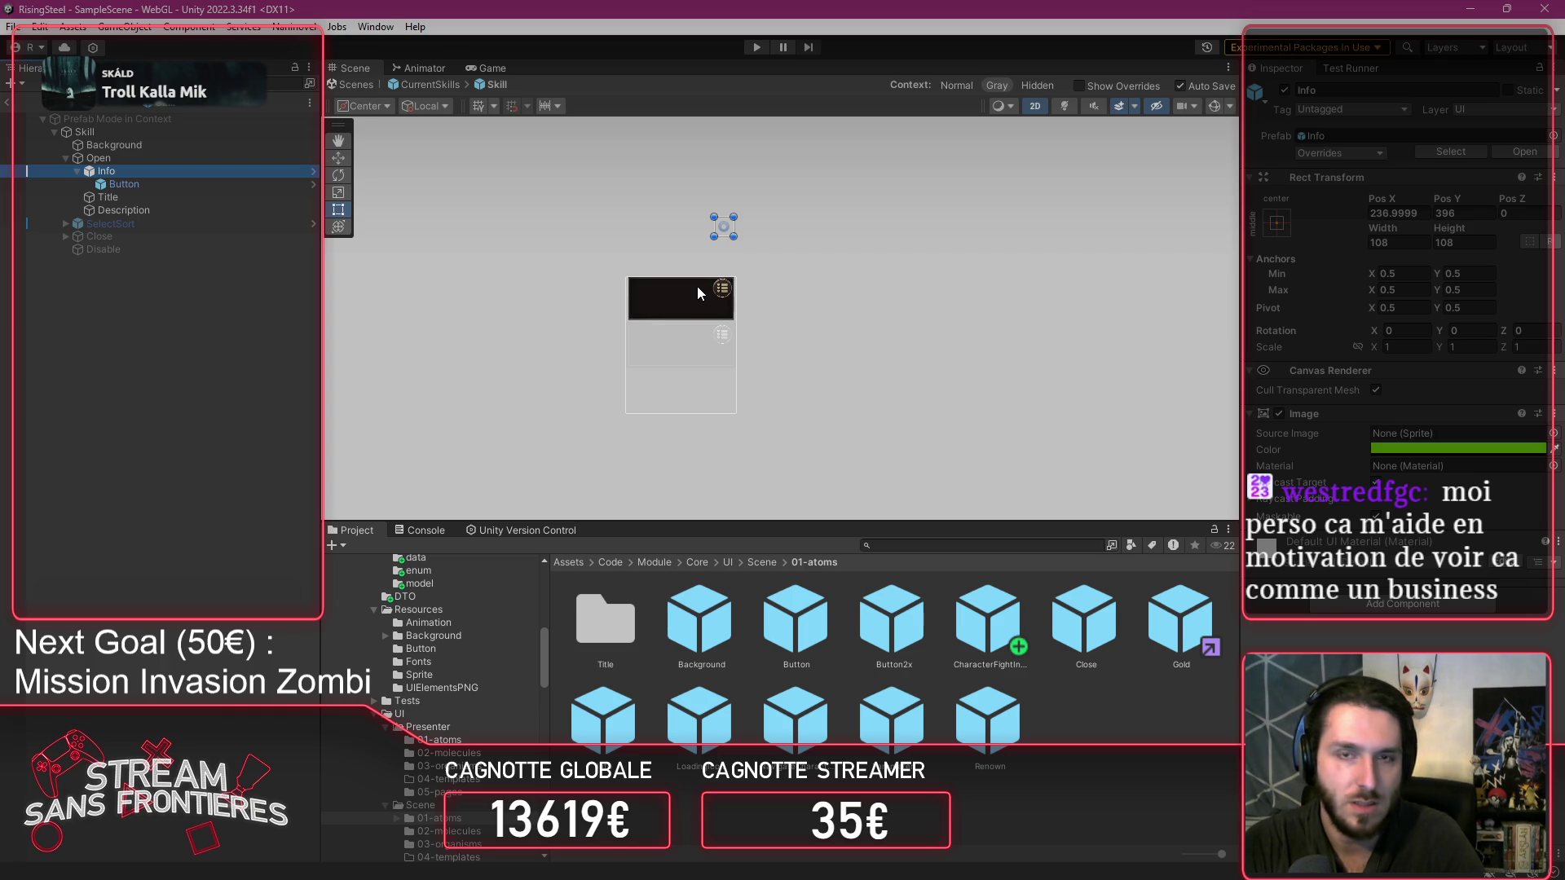
Place the Info icon on the card header's top-right corner at Pos X 224.9, Pos Y 53.
{"action": "key", "text": "Down"}
{"action": "key", "text": "ctrl+z"}
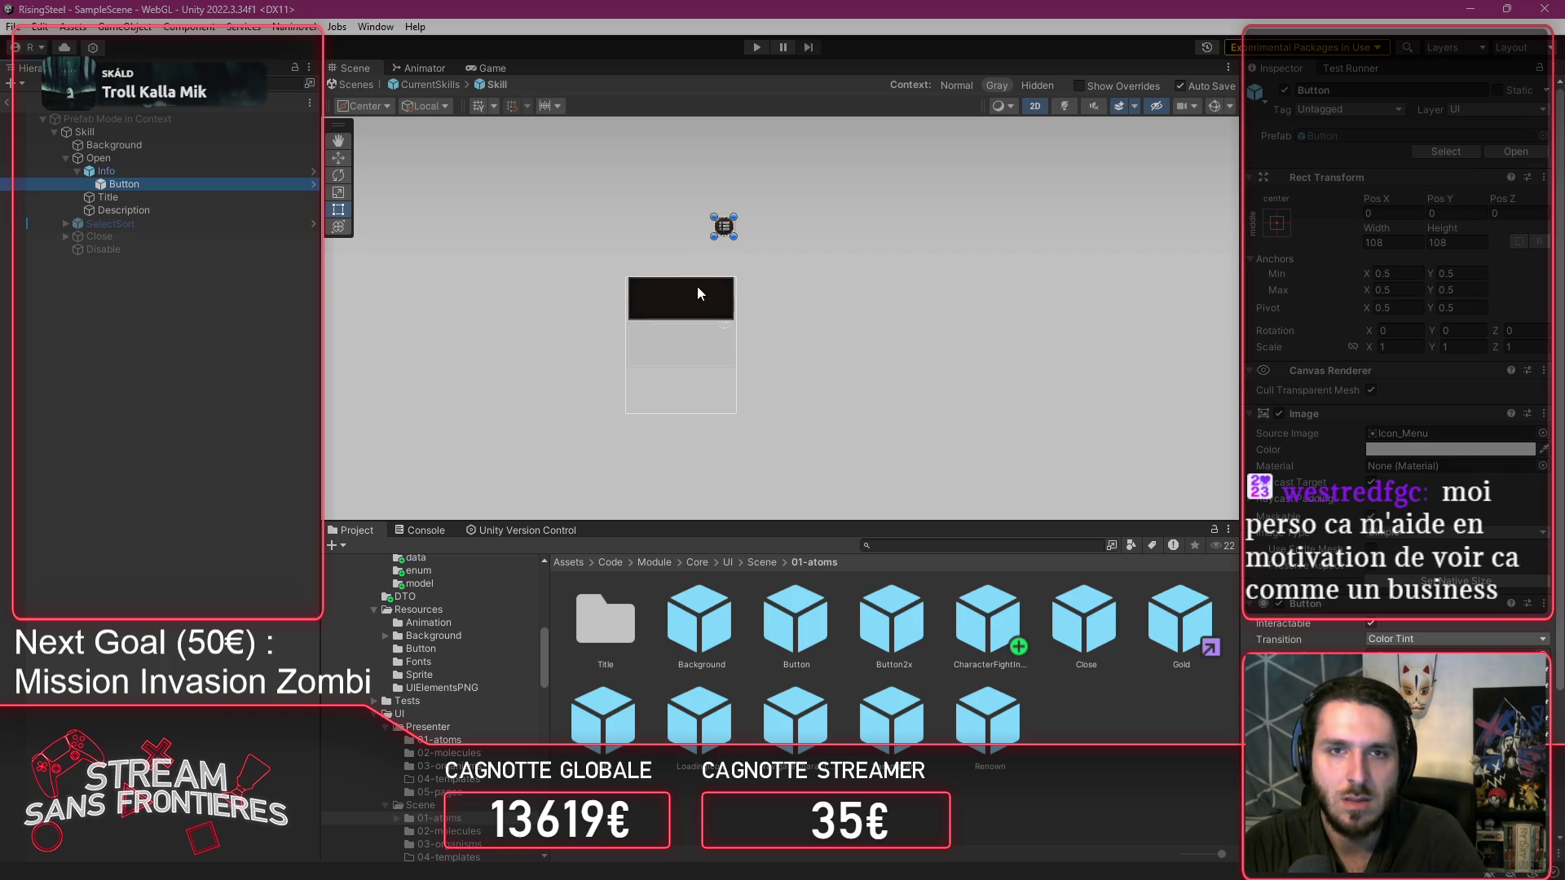
{"action": "left_click", "coordinate": [224, 171]}
{"action": "left_click_drag", "start_coordinate": [729, 222], "coordinate": [729, 282]}
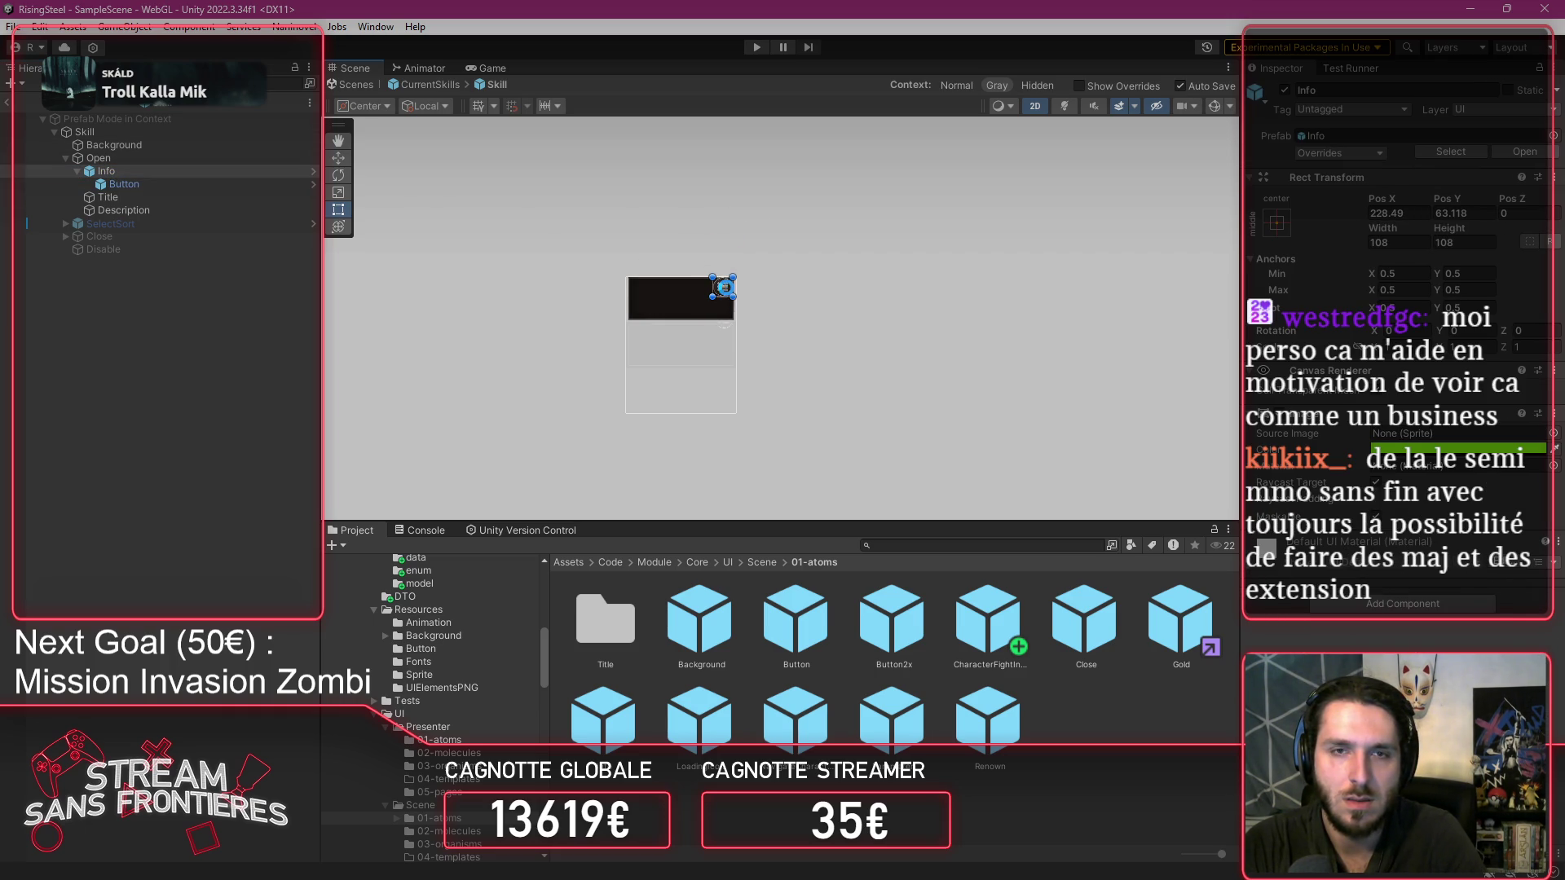
{"action": "key", "text": "f"}
{"action": "scroll", "coordinate": [756, 270], "scroll_direction": "up", "scroll_amount": 3}
{"action": "left_click_drag", "start_coordinate": [755, 271], "coordinate": [758, 304]}
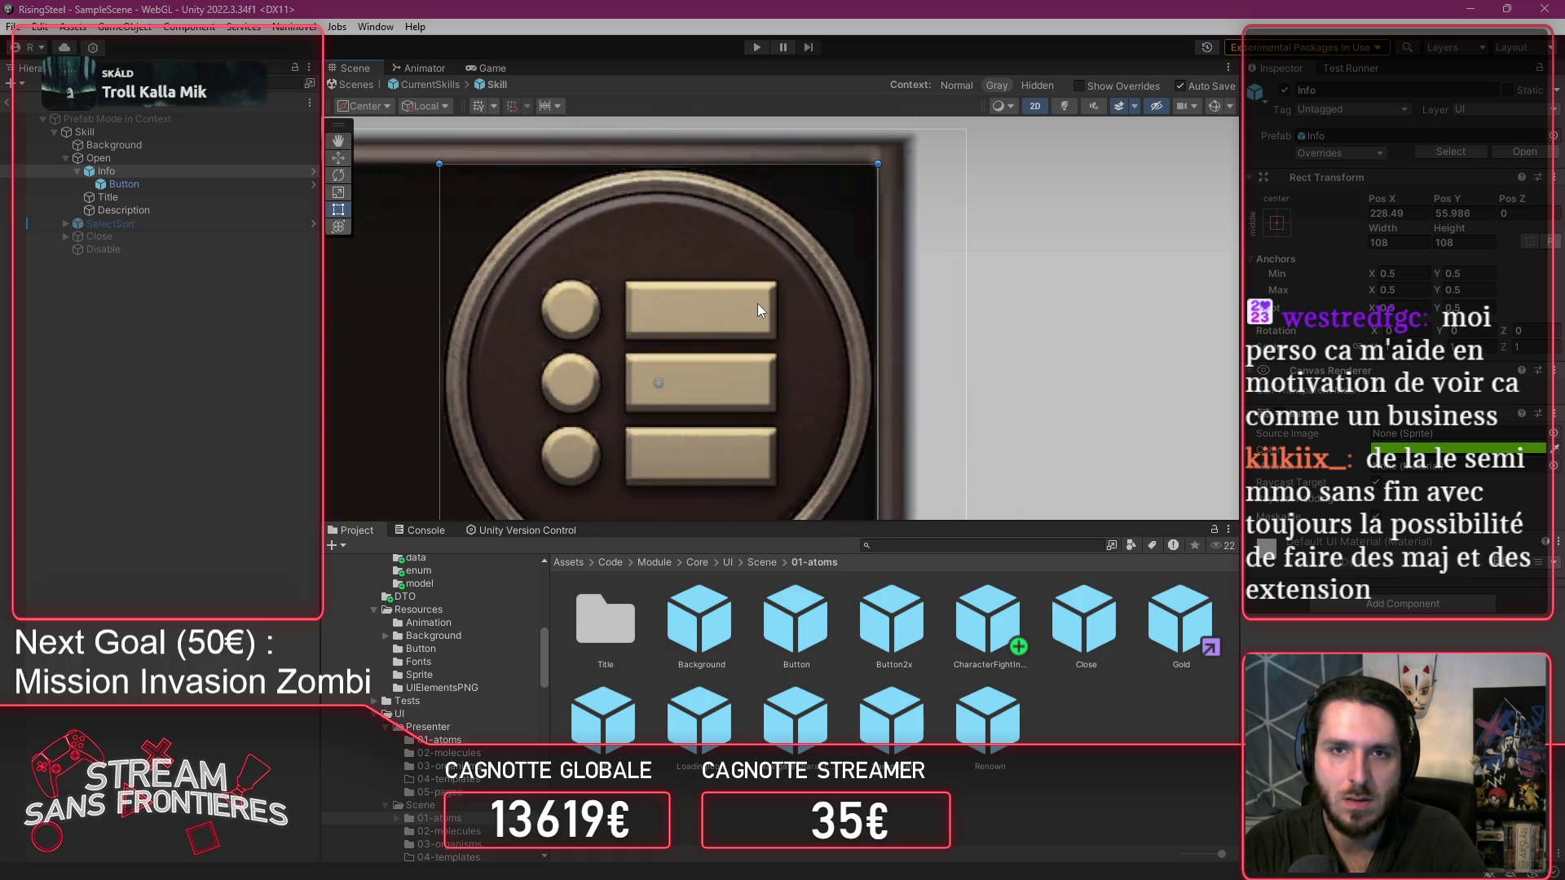
{"action": "left_click", "coordinate": [243, 173]}
{"action": "left_click_drag", "start_coordinate": [724, 287], "coordinate": [703, 295]}
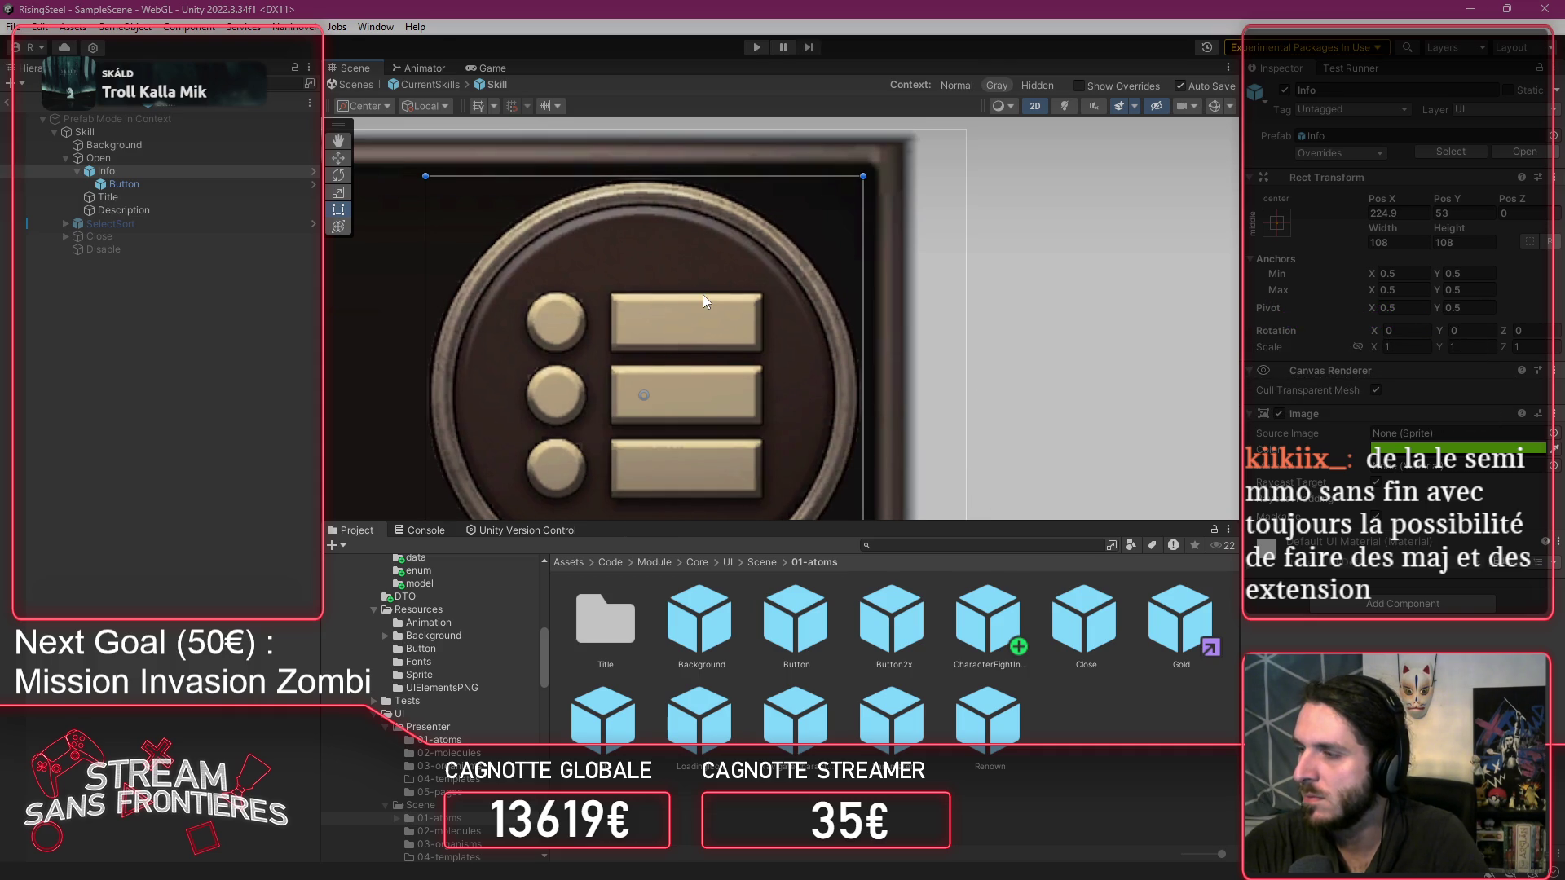
{"action": "scroll", "coordinate": [703, 295], "scroll_direction": "down", "scroll_amount": 3}
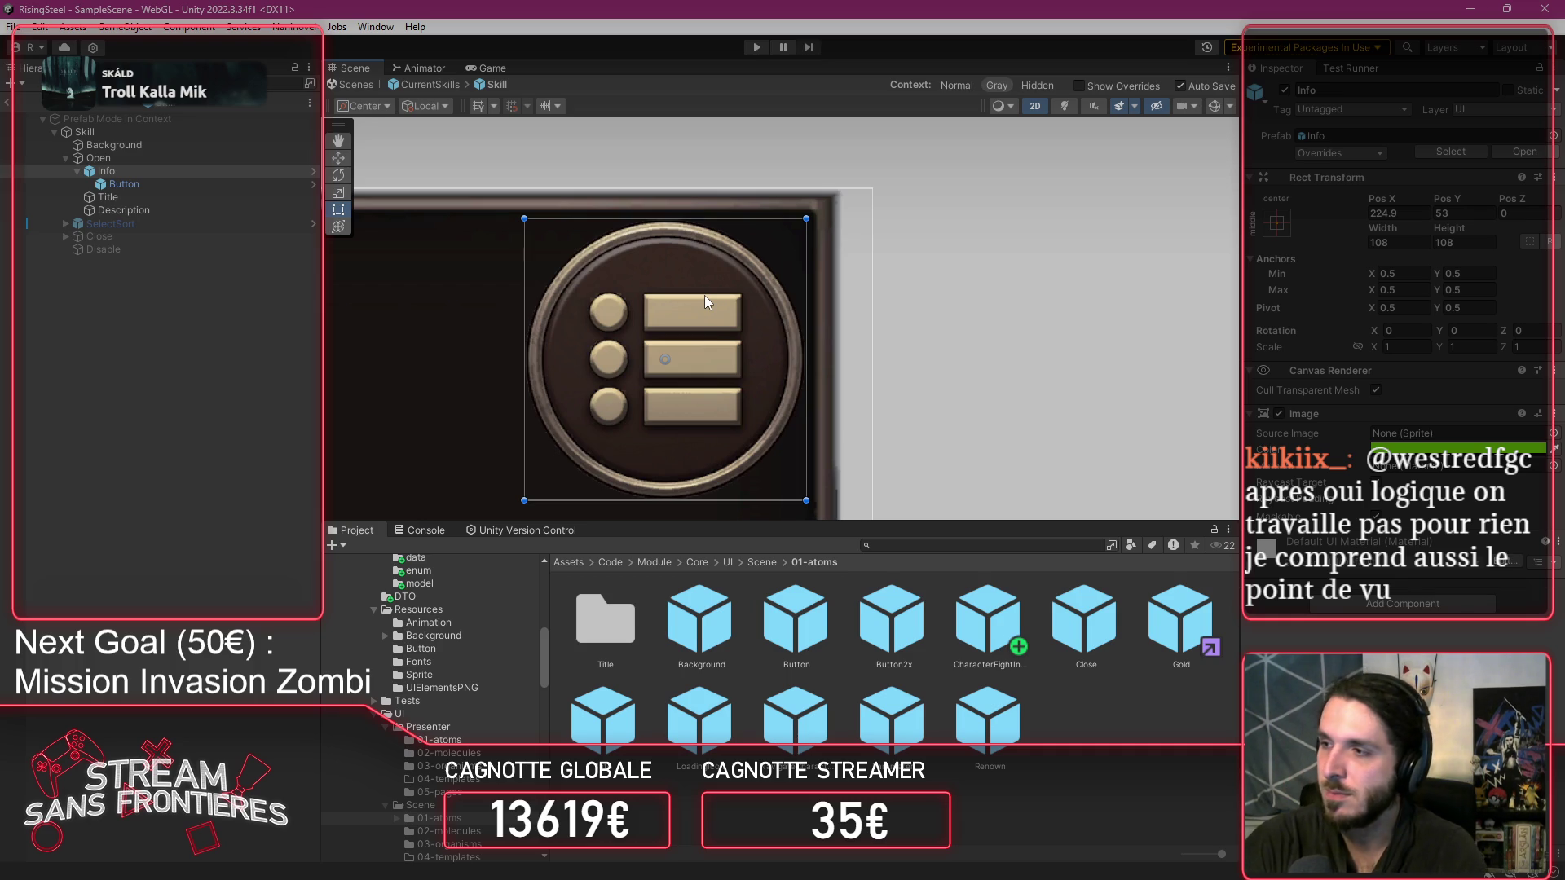
{"action": "scroll", "coordinate": [704, 295], "scroll_direction": "down", "scroll_amount": 2}
Inspect the existing Icon_Information sprite in the project's Button folder.
{"action": "mouse_move", "coordinate": [777, 301]}
{"action": "left_mouse_down"}
{"action": "mouse_move", "coordinate": [1120, 232]}
{"action": "mouse_move", "coordinate": [1121, 213]}
{"action": "left_mouse_up"}
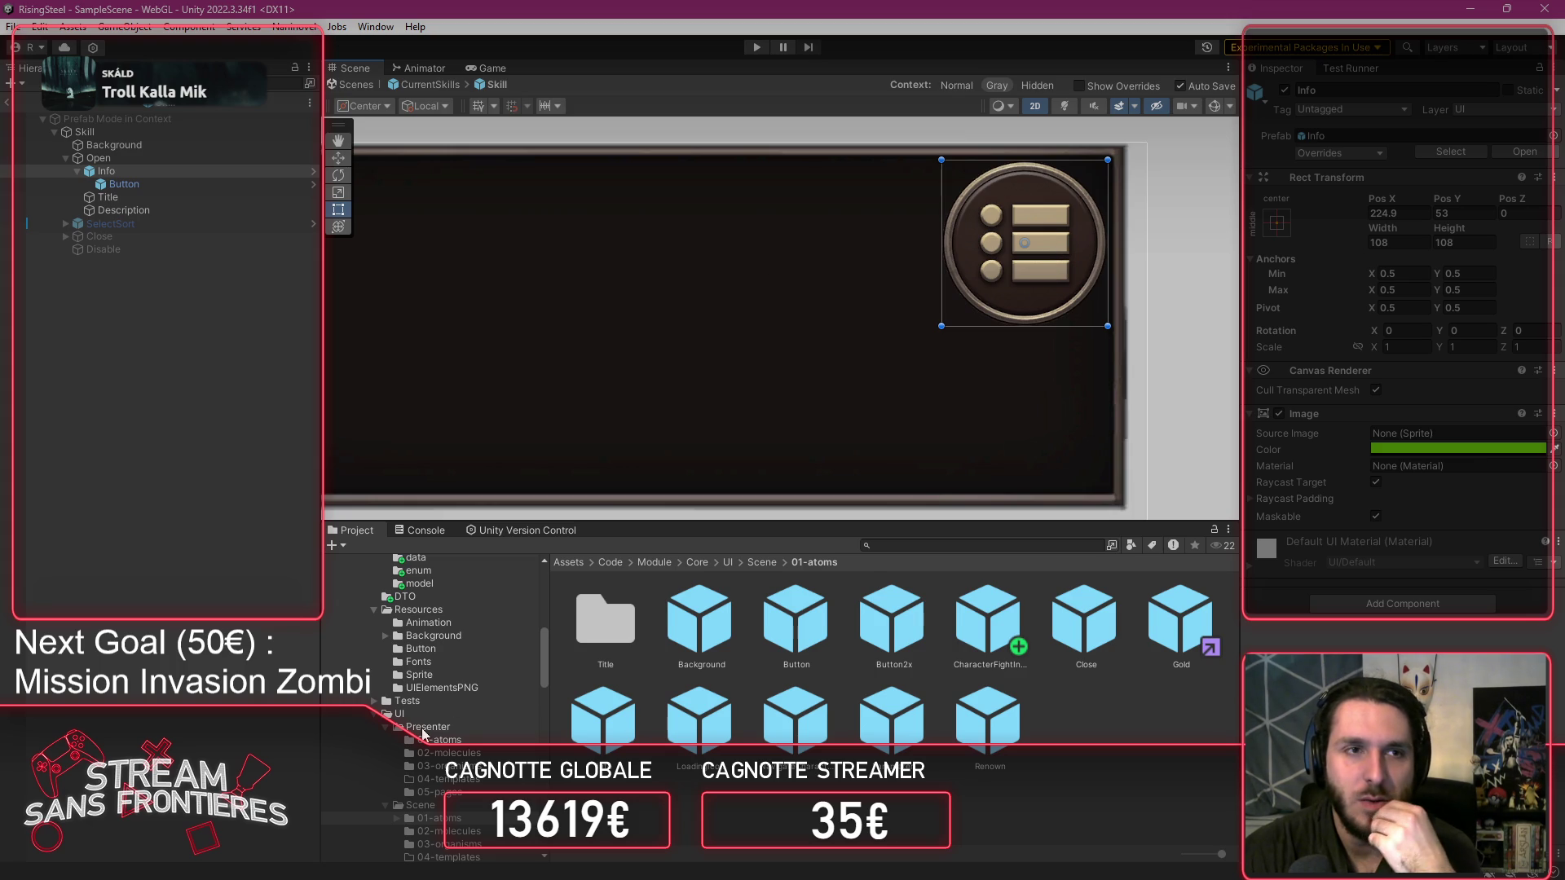
{"action": "scroll", "coordinate": [464, 725], "scroll_direction": "up", "scroll_amount": 4}
{"action": "scroll", "coordinate": [465, 726], "scroll_direction": "down", "scroll_amount": 3}
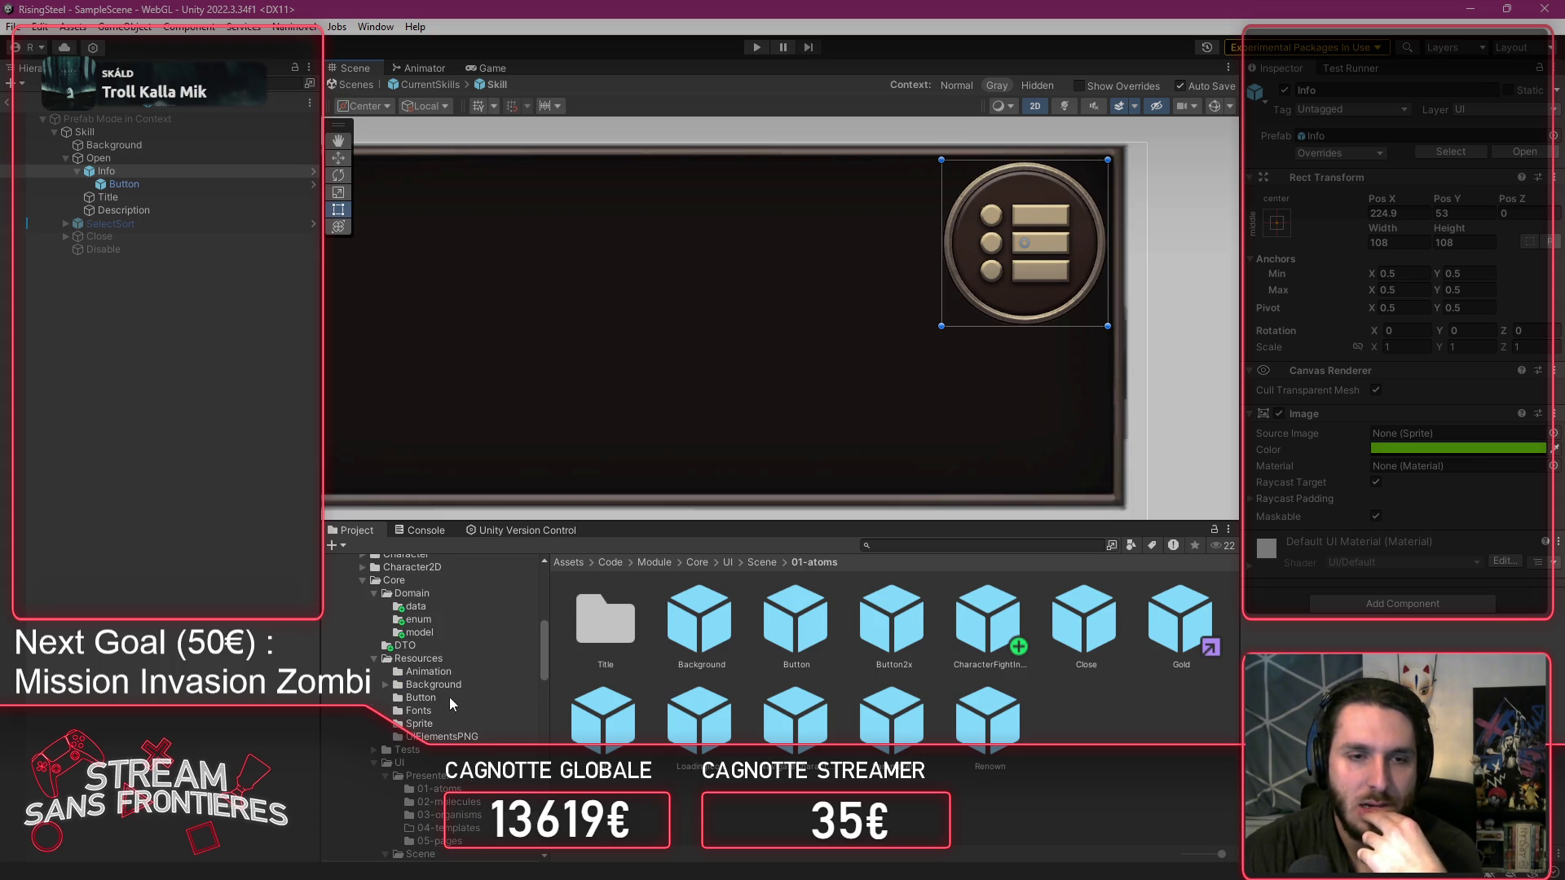
{"action": "left_click", "coordinate": [431, 700]}
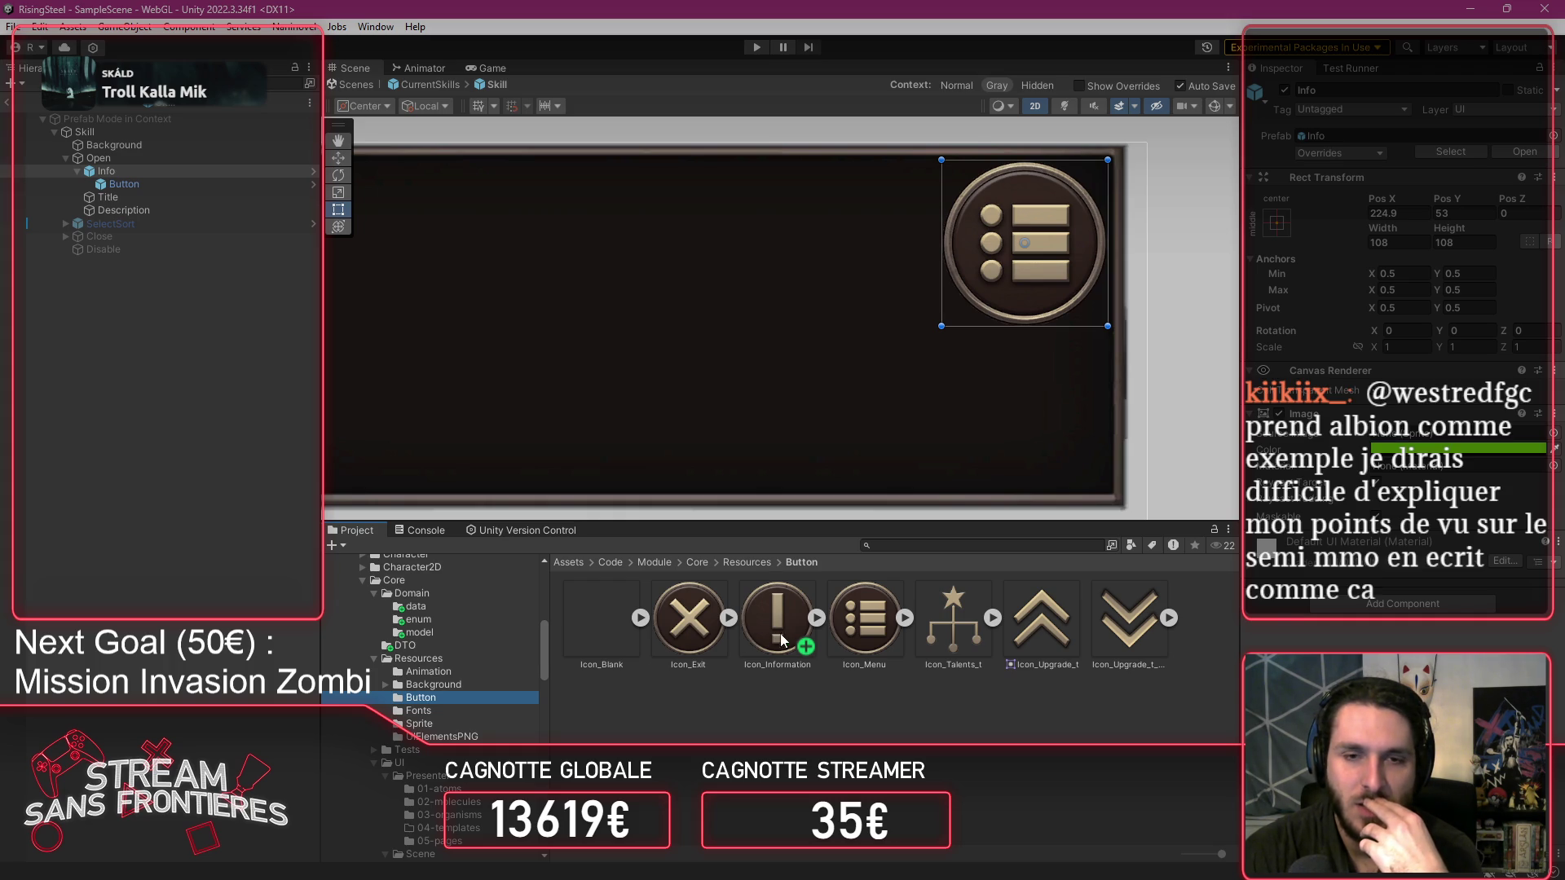
{"action": "left_click", "coordinate": [789, 631]}
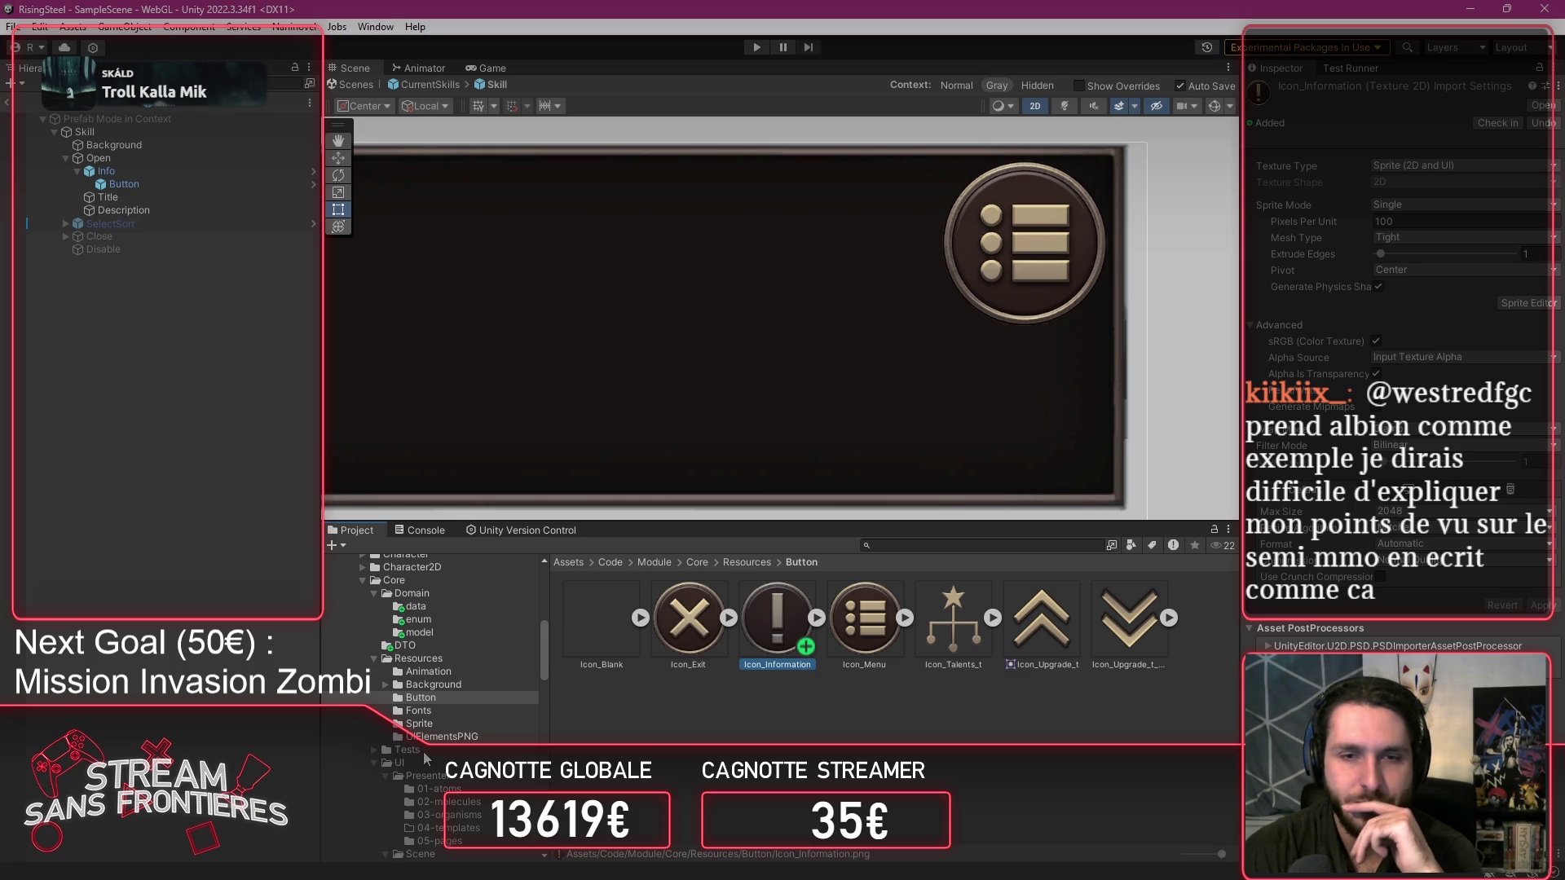
Copy the round information icon from ClassicRPGUI2 > IconsUI and return to Code/Module/Core/Resources/Button.
{"action": "scroll", "coordinate": [424, 758], "scroll_direction": "up", "scroll_amount": 8}
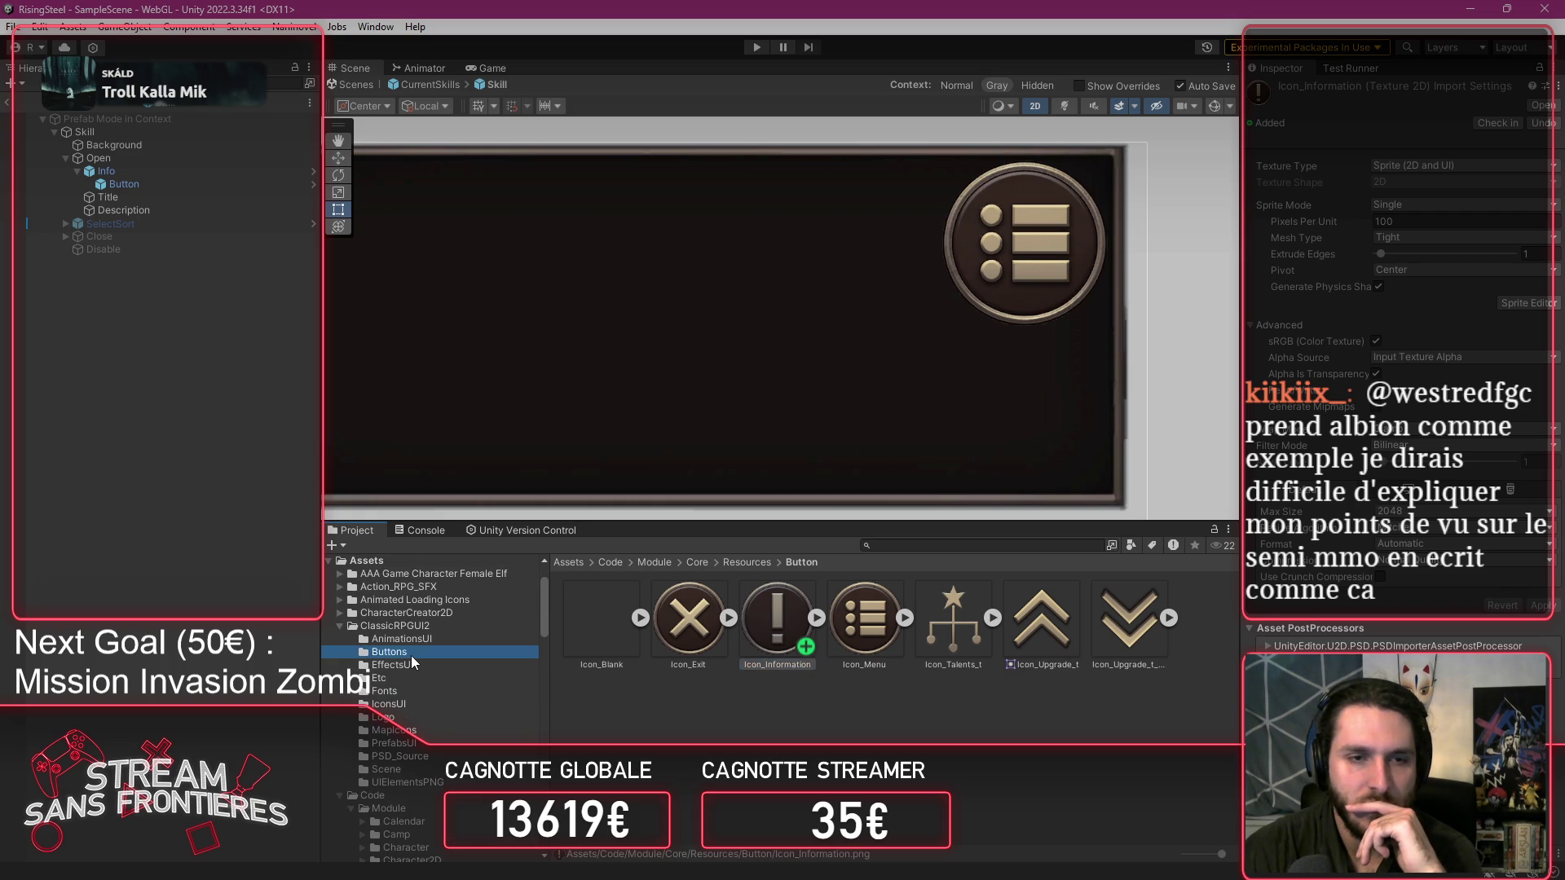
{"action": "left_click", "coordinate": [413, 655]}
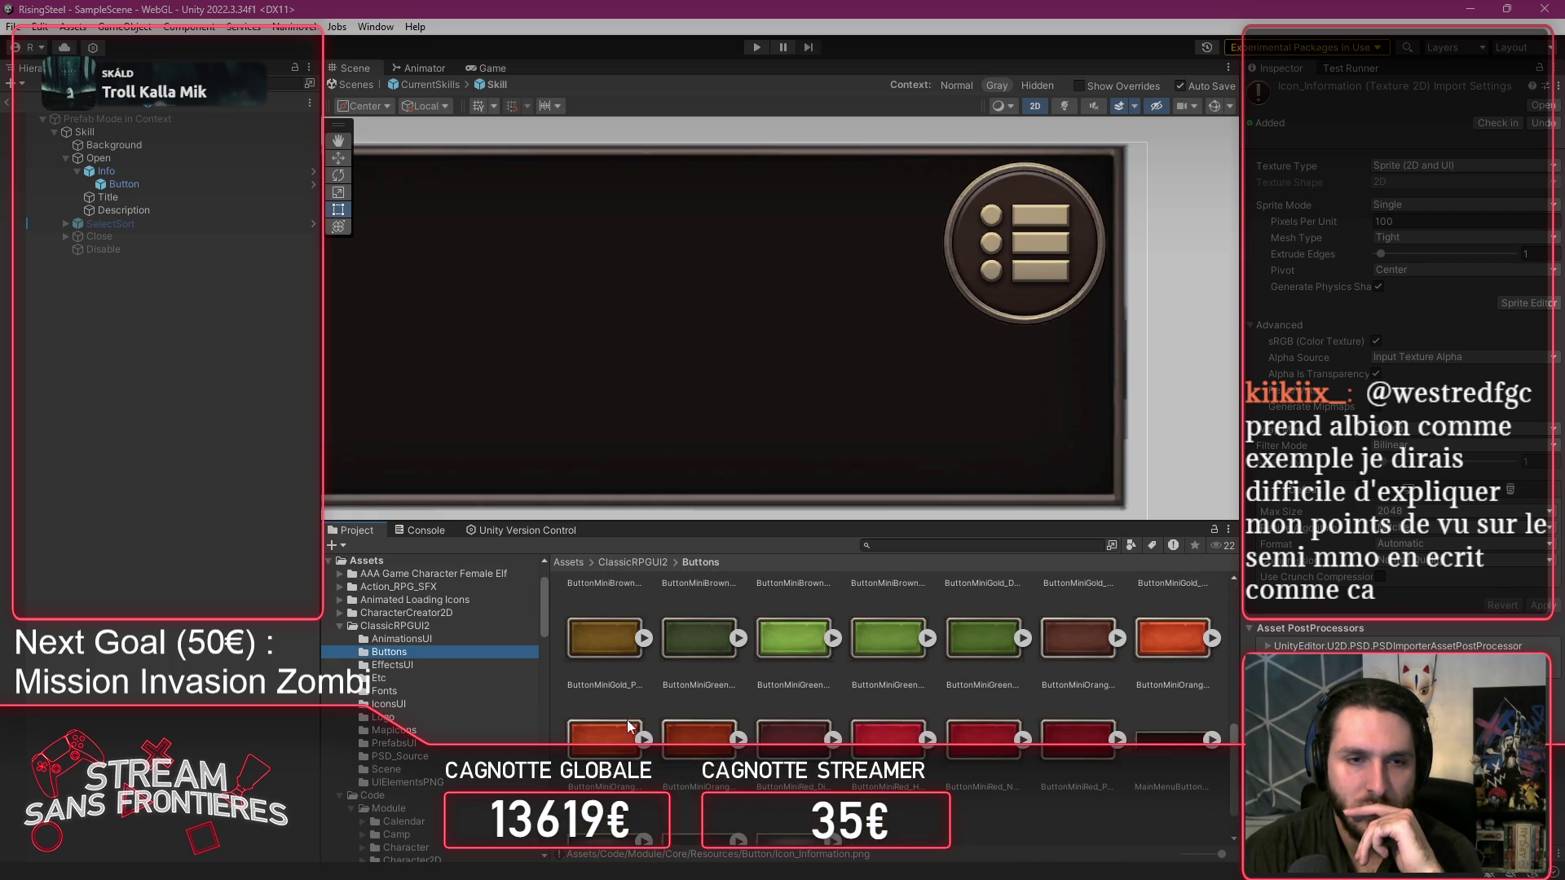
{"action": "left_click", "coordinate": [446, 681]}
{"action": "left_click", "coordinate": [433, 703]}
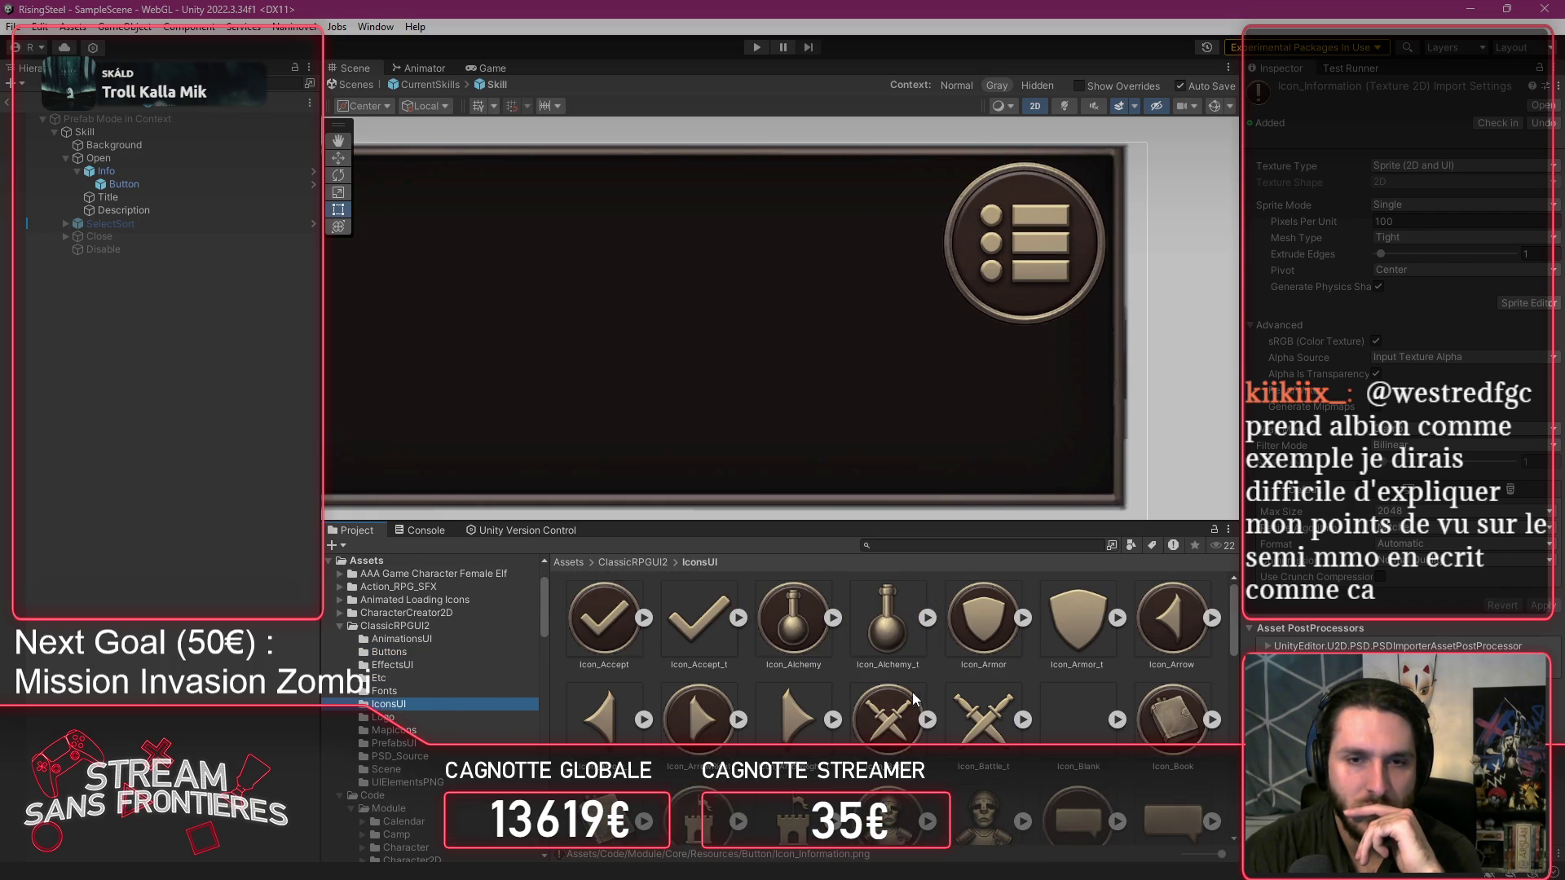
{"action": "scroll", "coordinate": [927, 693], "scroll_direction": "down", "scroll_amount": 5}
{"action": "scroll", "coordinate": [928, 693], "scroll_direction": "down", "scroll_amount": 2}
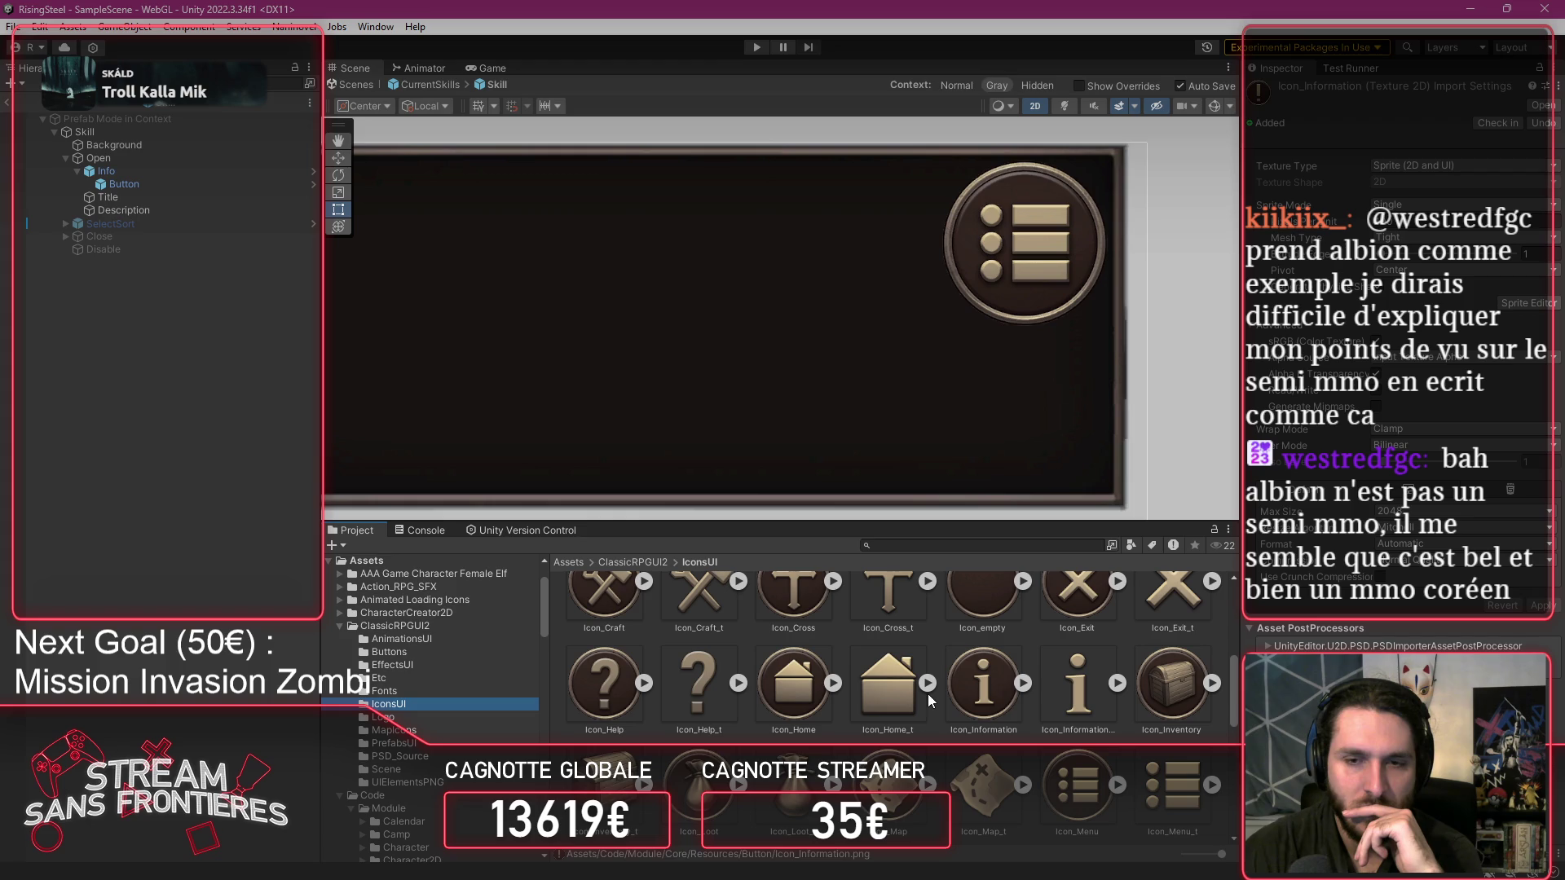
{"action": "left_click", "coordinate": [996, 701]}
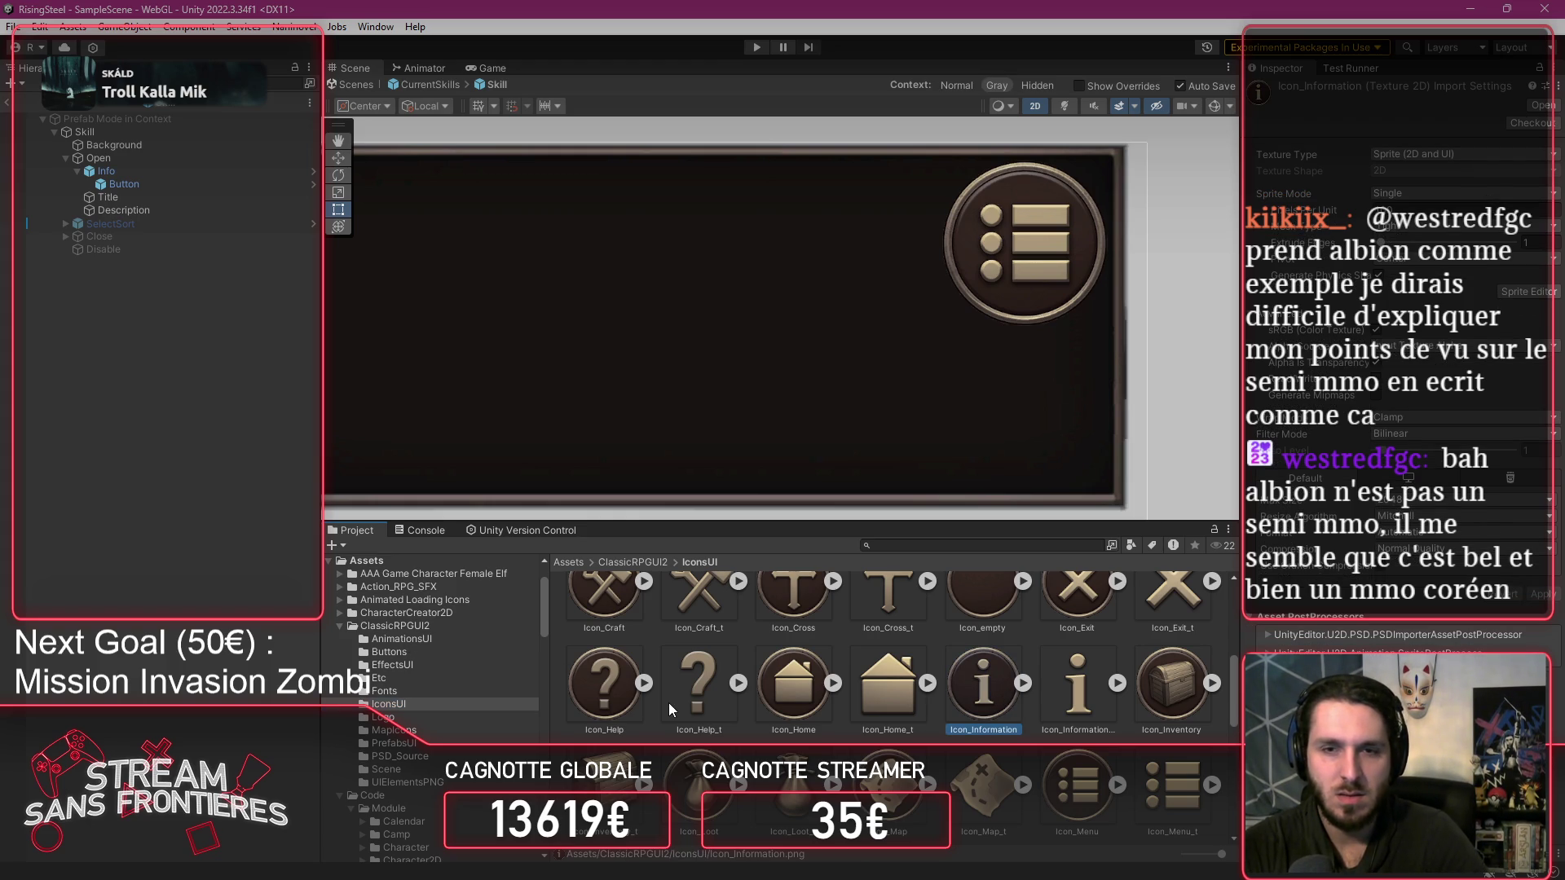
{"action": "scroll", "coordinate": [439, 709], "scroll_direction": "down", "scroll_amount": 5}
{"action": "scroll", "coordinate": [444, 710], "scroll_direction": "up", "scroll_amount": 2}
{"action": "scroll", "coordinate": [507, 668], "scroll_direction": "down", "scroll_amount": 6}
{"action": "scroll", "coordinate": [507, 669], "scroll_direction": "up", "scroll_amount": 4}
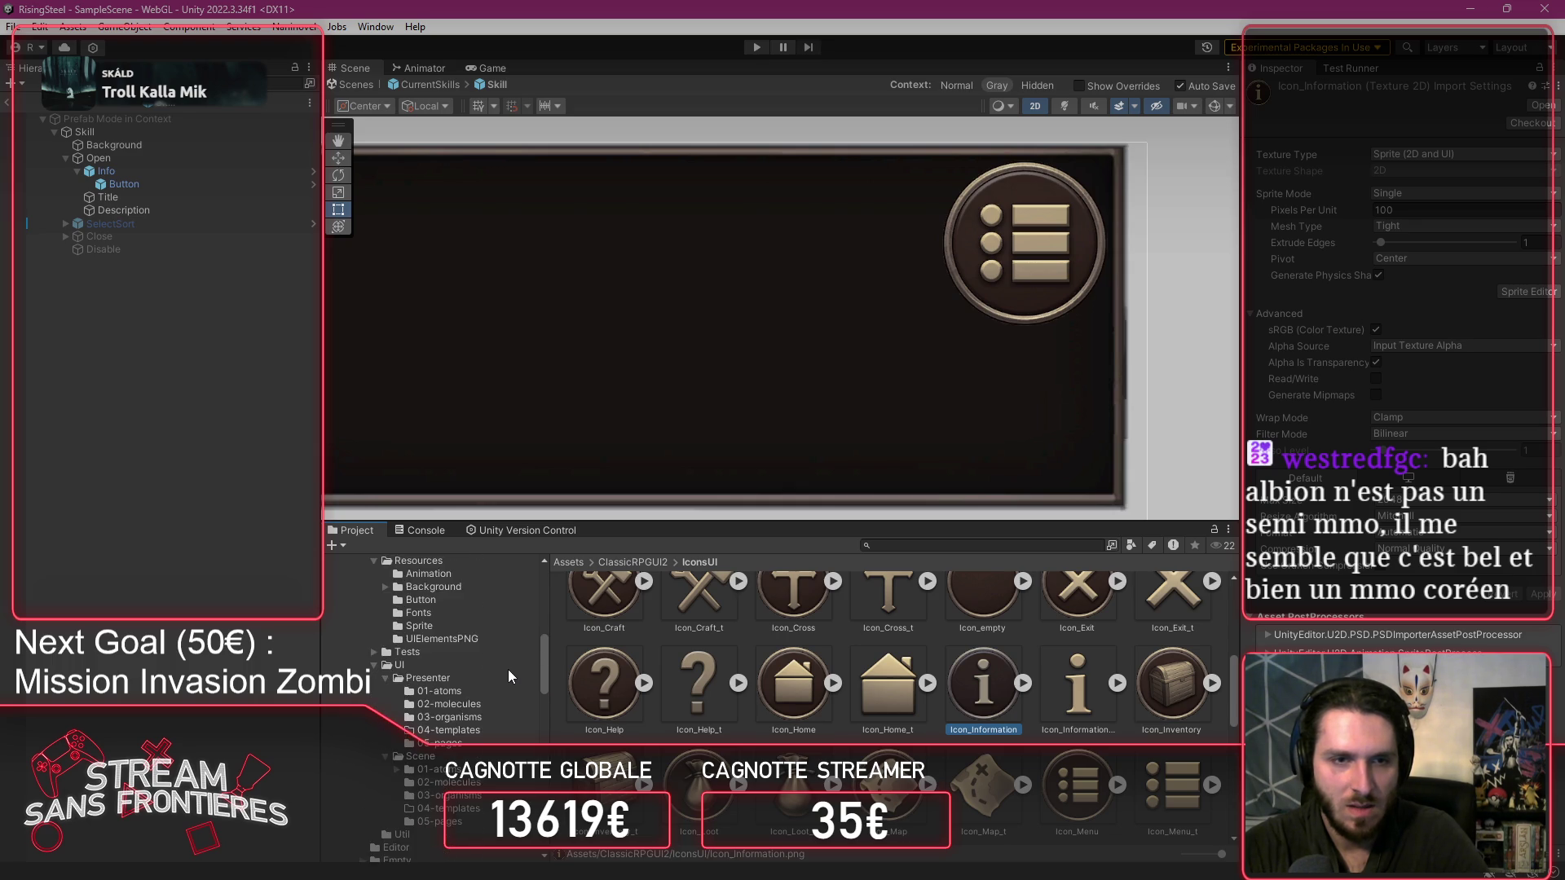
{"action": "scroll", "coordinate": [507, 668], "scroll_direction": "up", "scroll_amount": 2}
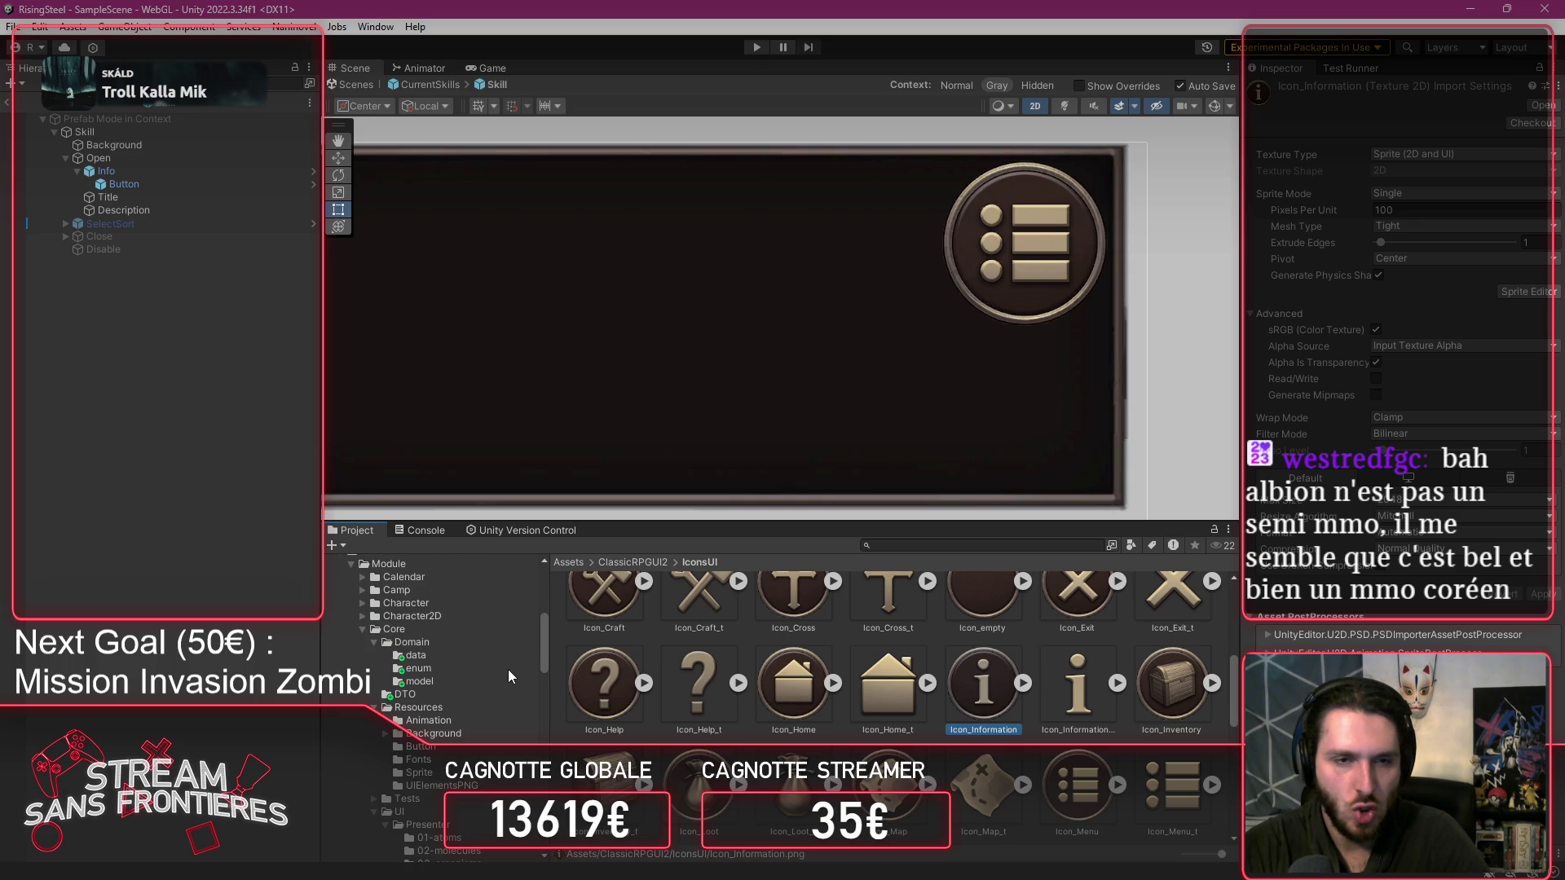
{"action": "left_click", "coordinate": [482, 747]}
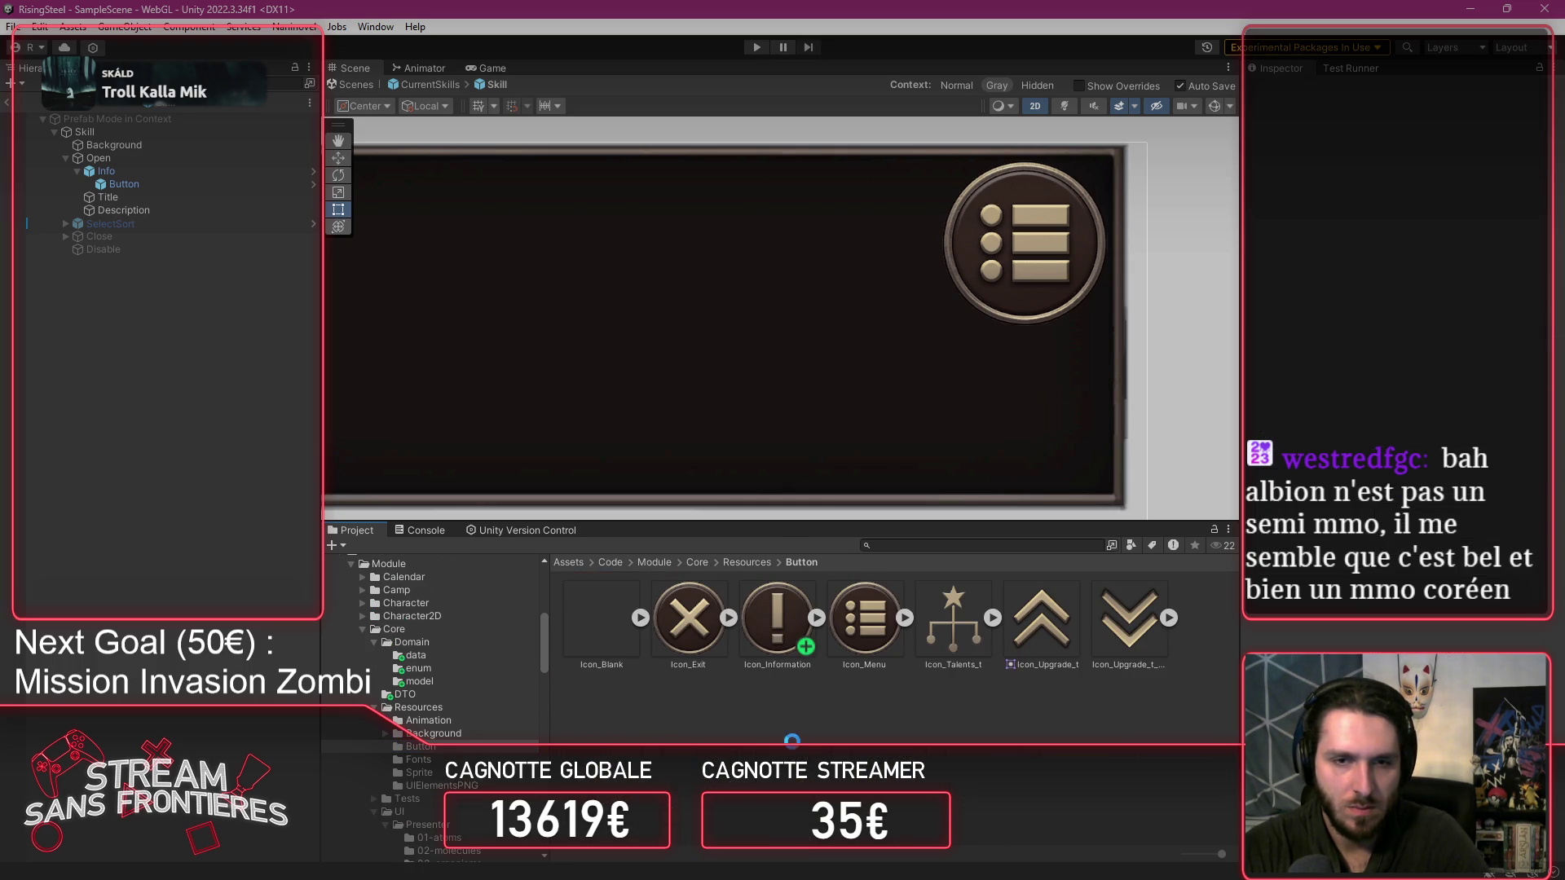
Paste the round 'i' icon into the Button folder and delete the old Icon_Information sprite.
{"action": "key", "text": "ctrl+v"}
{"action": "left_click", "coordinate": [798, 631]}
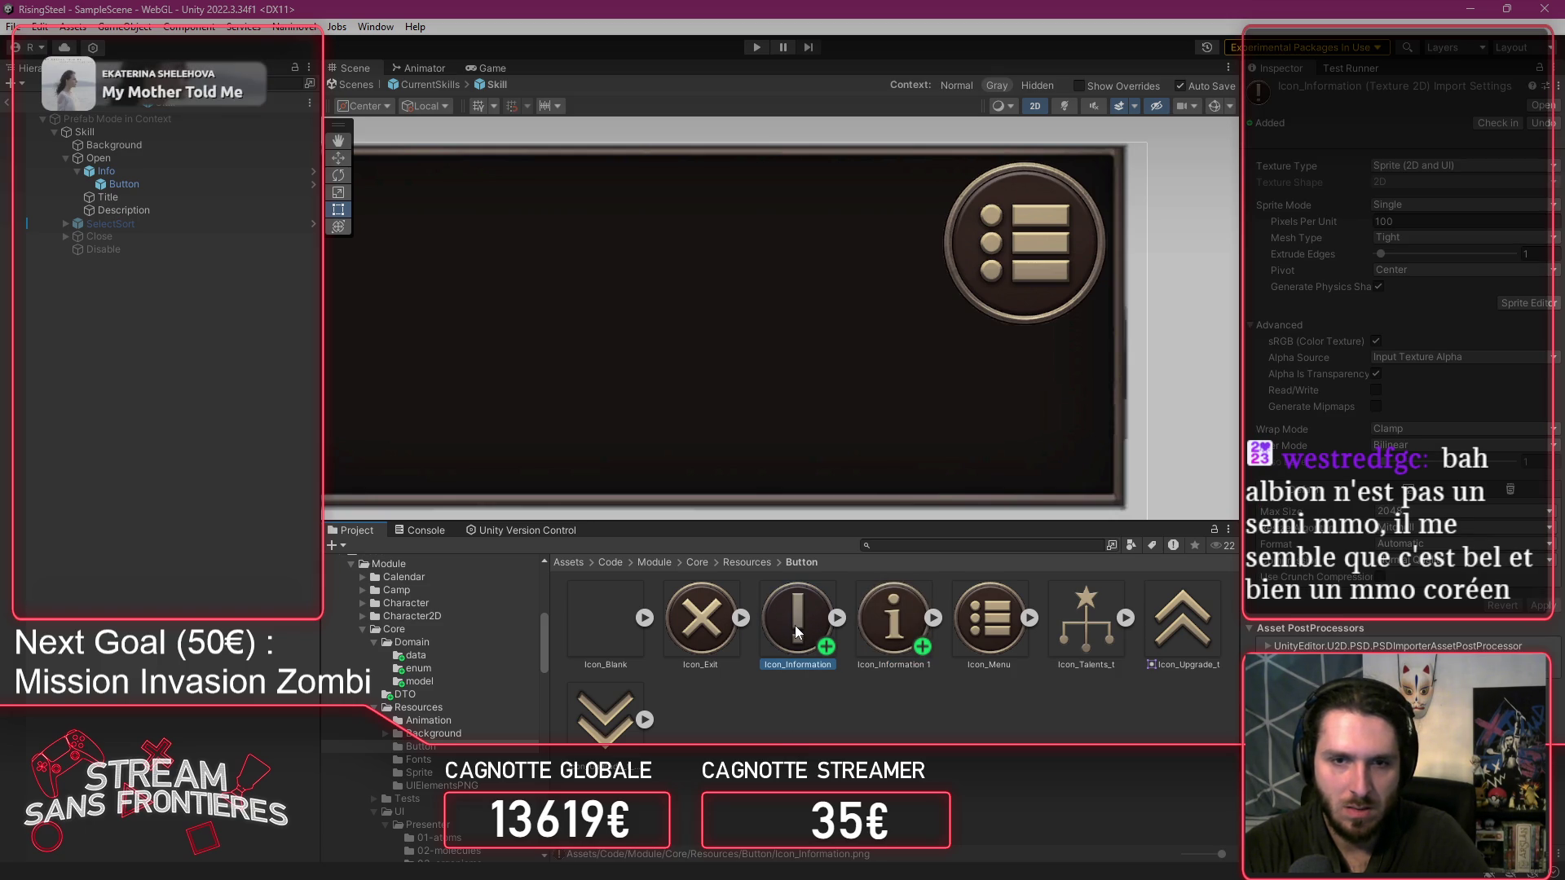
{"action": "right_click", "coordinate": [798, 631]}
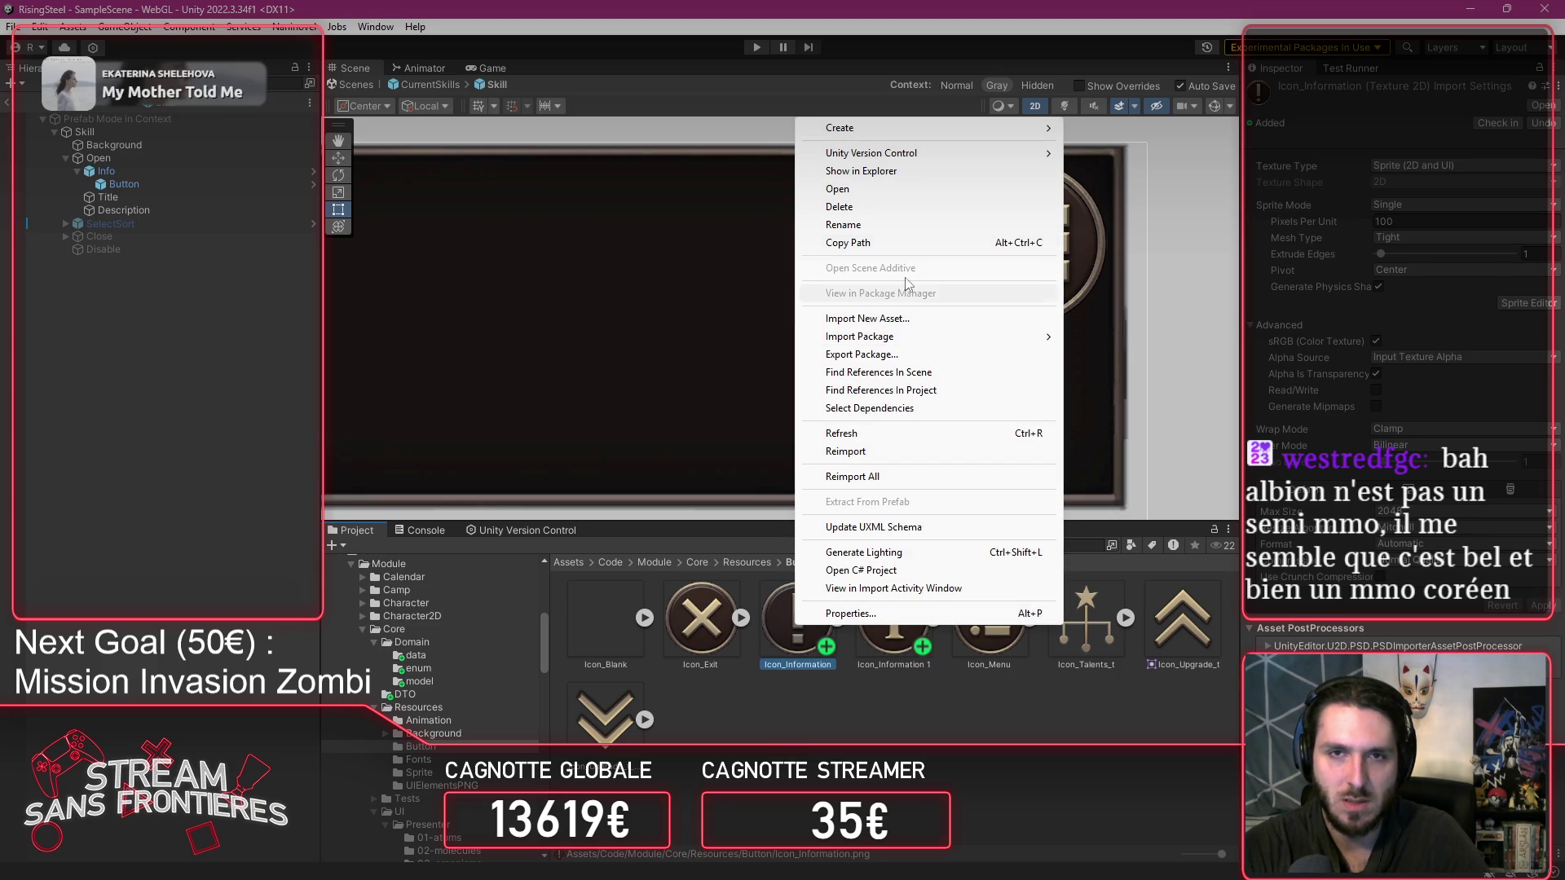
{"action": "left_click", "coordinate": [881, 227]}
{"action": "key", "text": "Return"}
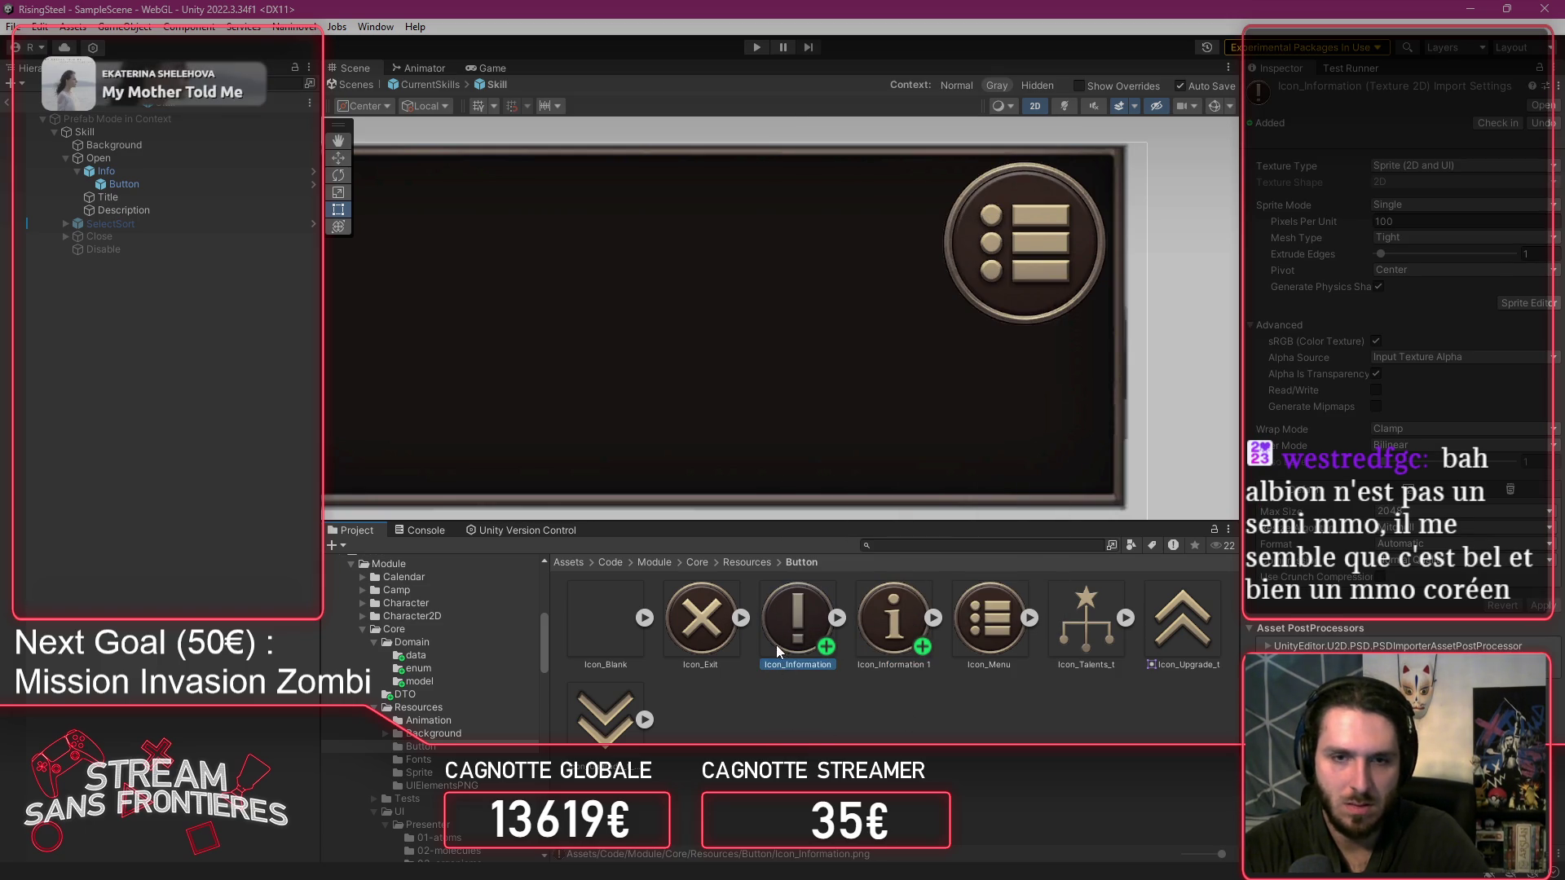
{"action": "key", "text": "Delete"}
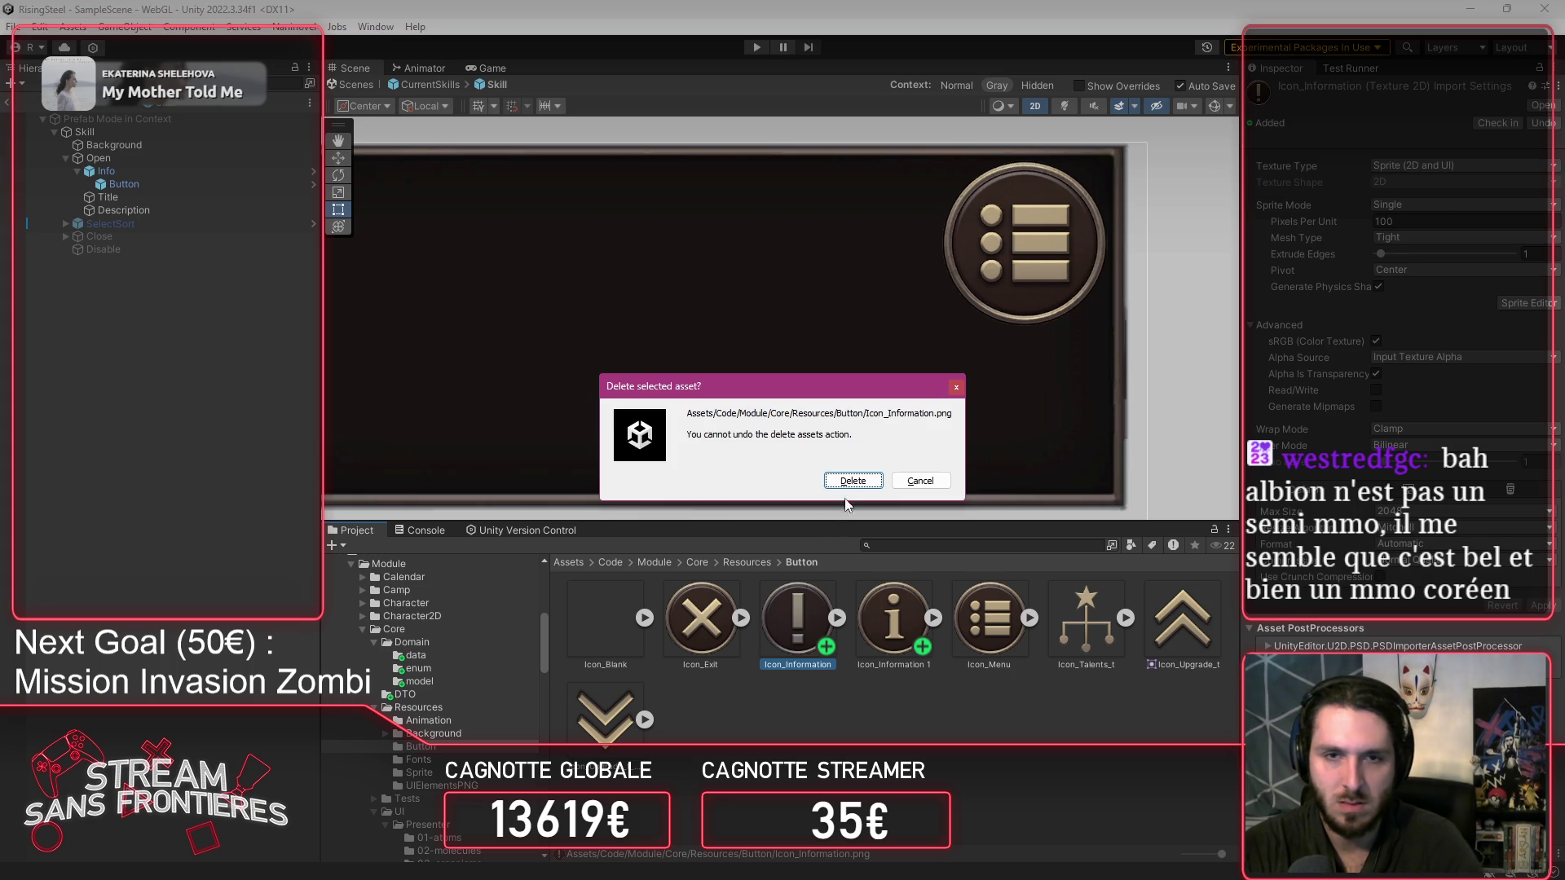
{"action": "key", "text": "Return"}
Rename the pasted 'Icon_Information 1' to Icon_Information.
{"action": "right_click", "coordinate": [793, 644]}
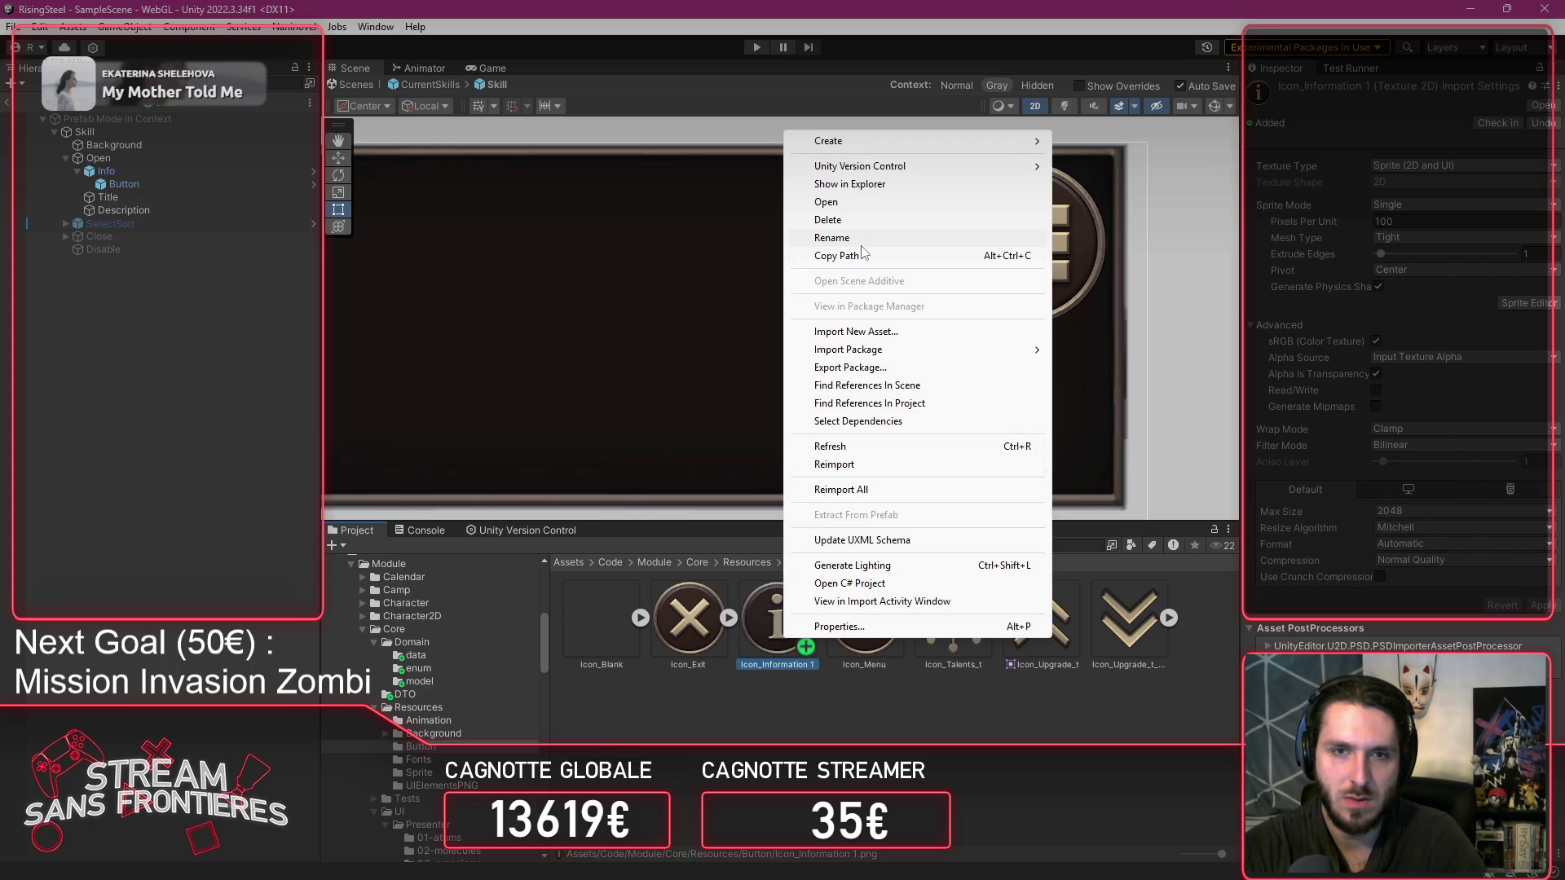
{"action": "left_click", "coordinate": [832, 237]}
{"action": "key", "text": "BackSpace"}
{"action": "key", "text": "BackSpace"}
{"action": "key", "text": "Return"}
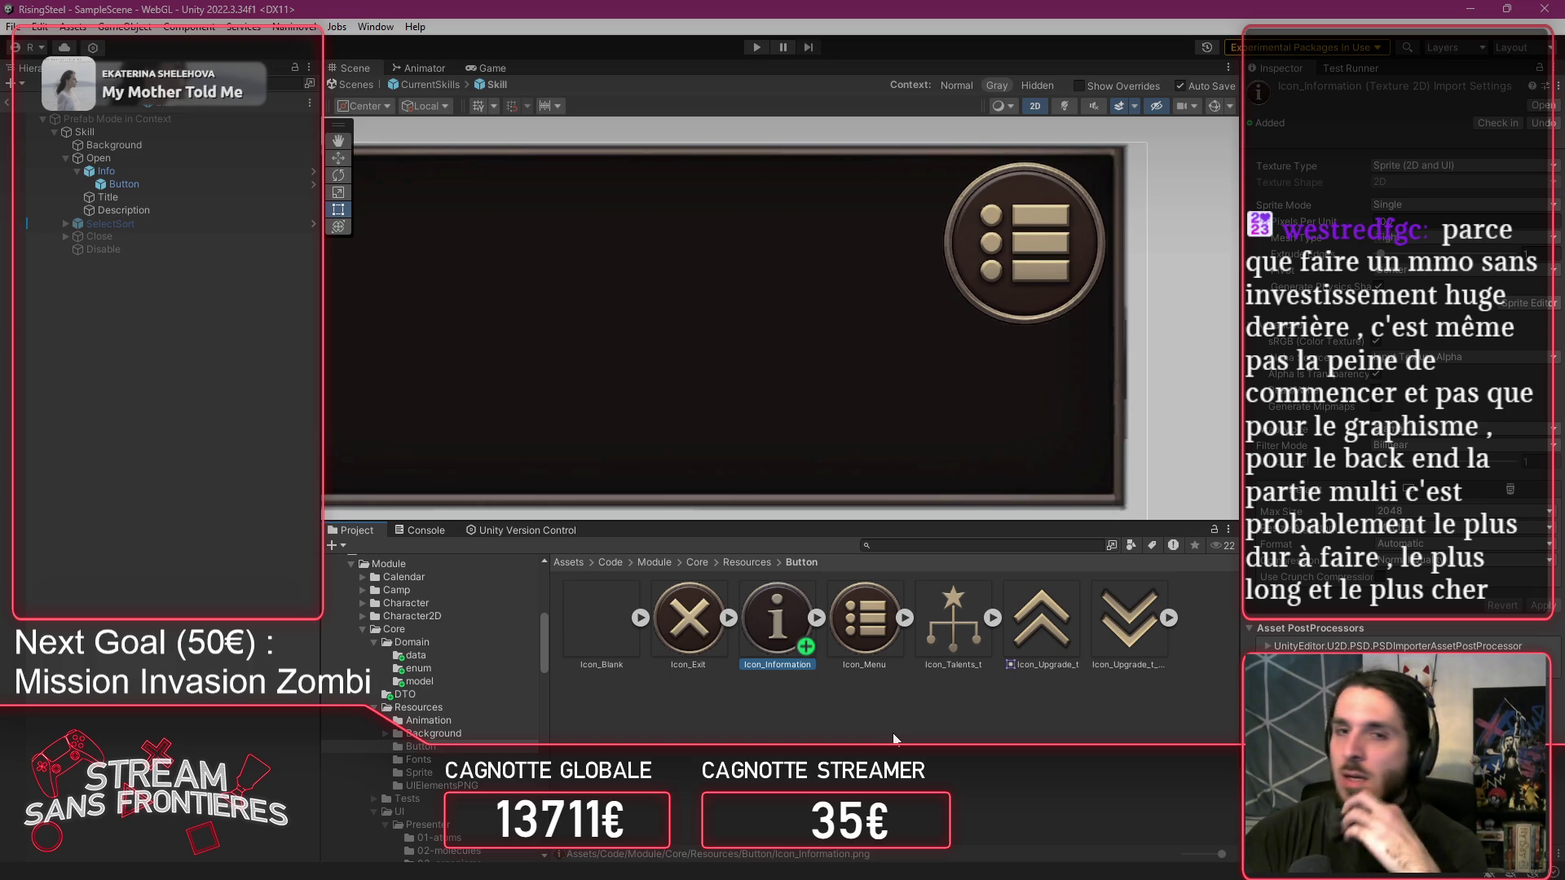
Scroll to check the Skill card's corner icon, which still shows the round list sprite.
{"action": "scroll", "coordinate": [741, 346], "scroll_direction": "down", "scroll_amount": 3}
{"action": "scroll", "coordinate": [862, 368], "scroll_direction": "up", "scroll_amount": 1}
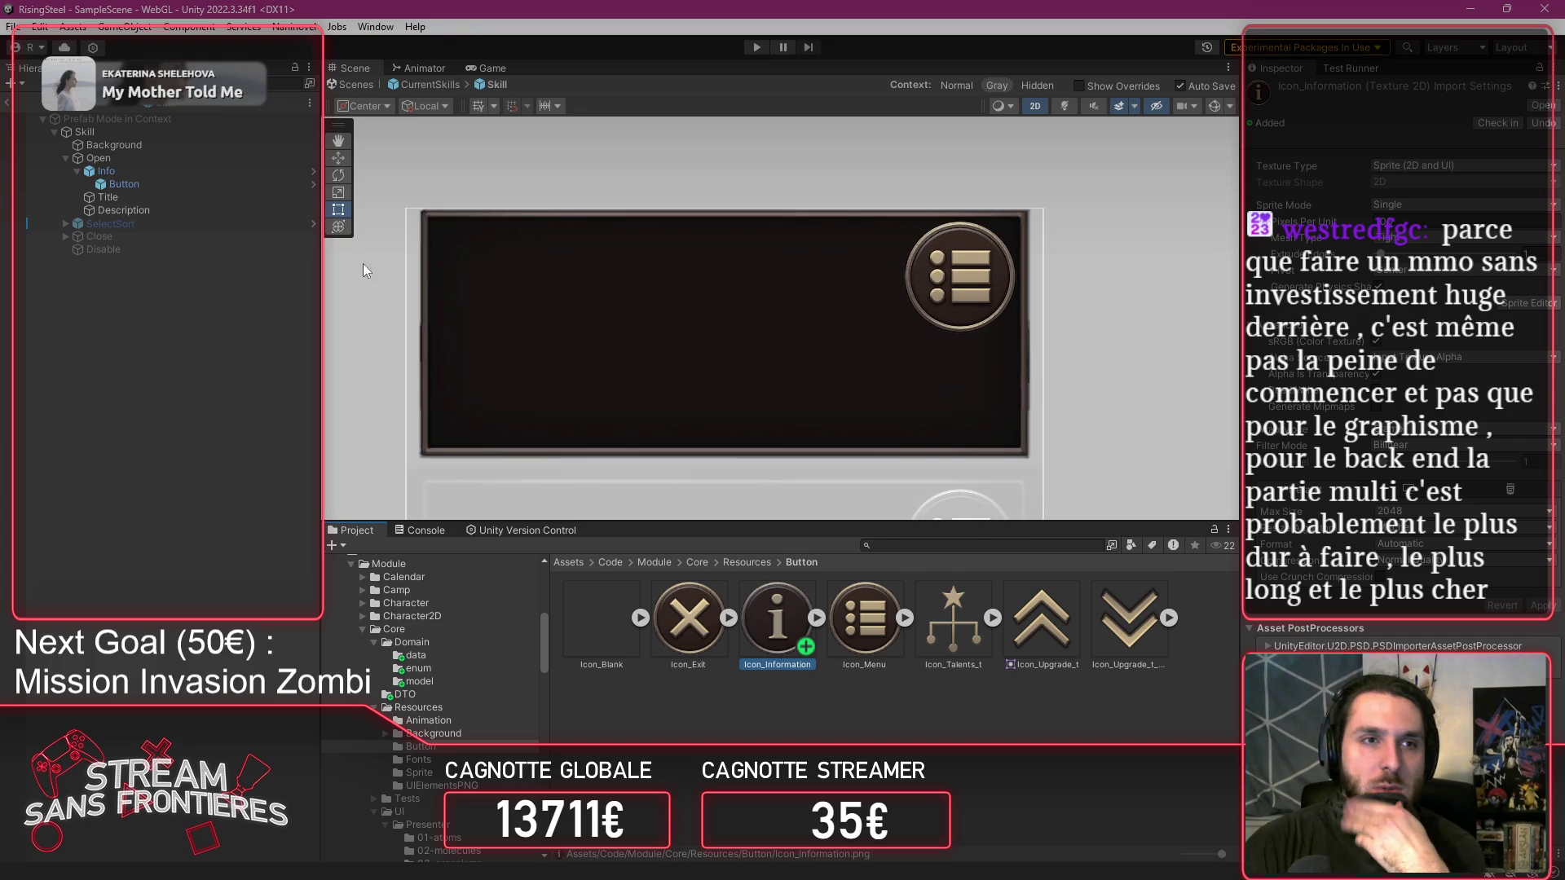
{"action": "left_click", "coordinate": [172, 184]}
{"action": "left_click_drag", "start_coordinate": [777, 621], "coordinate": [1459, 441]}
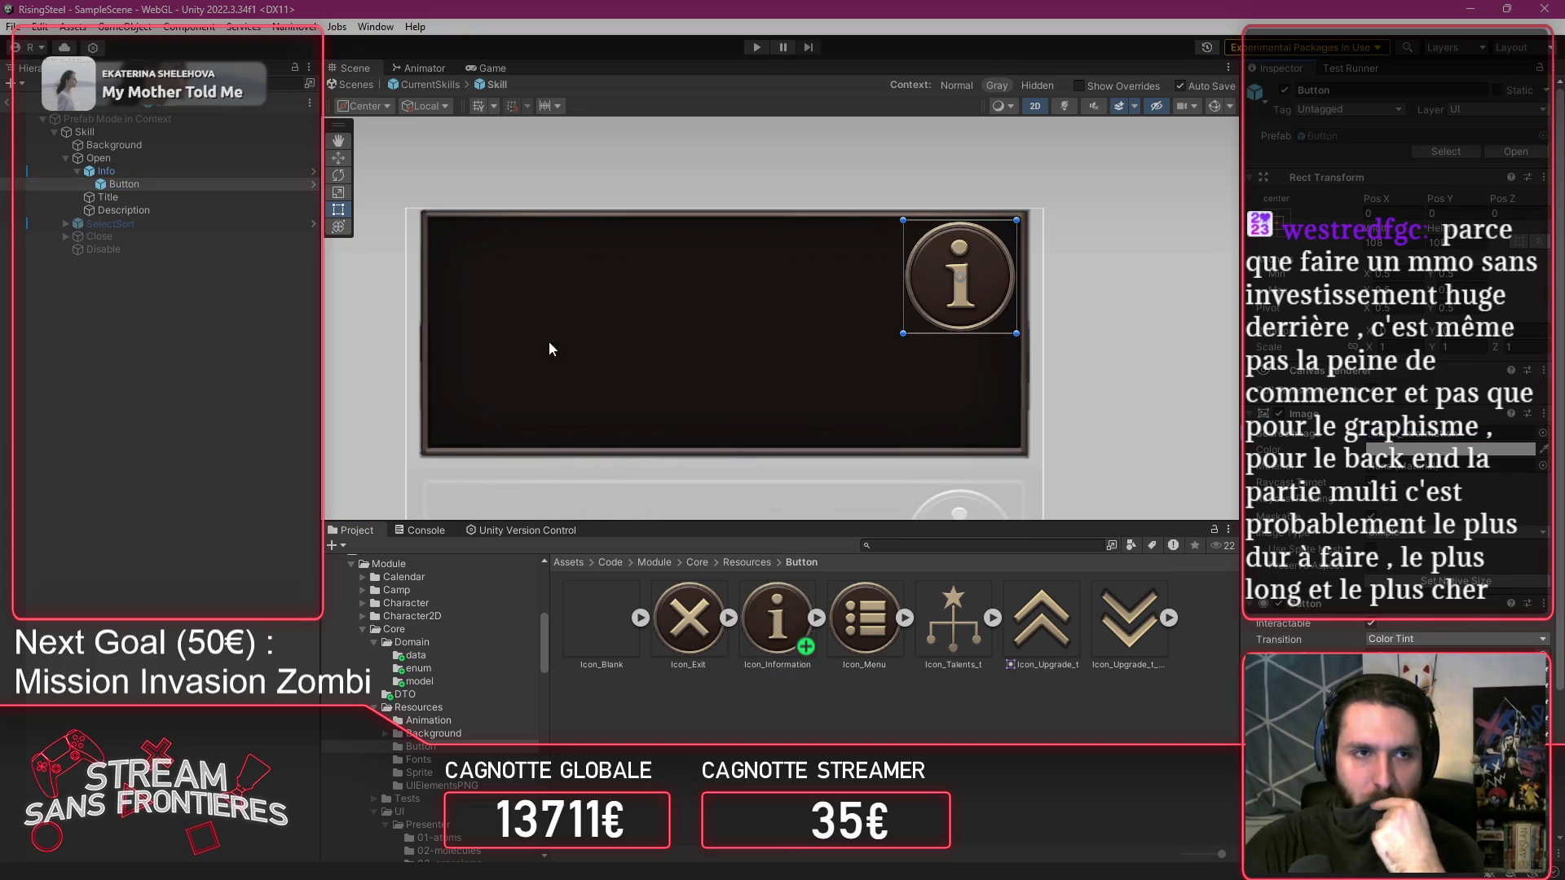
{"action": "left_click", "coordinate": [139, 168]}
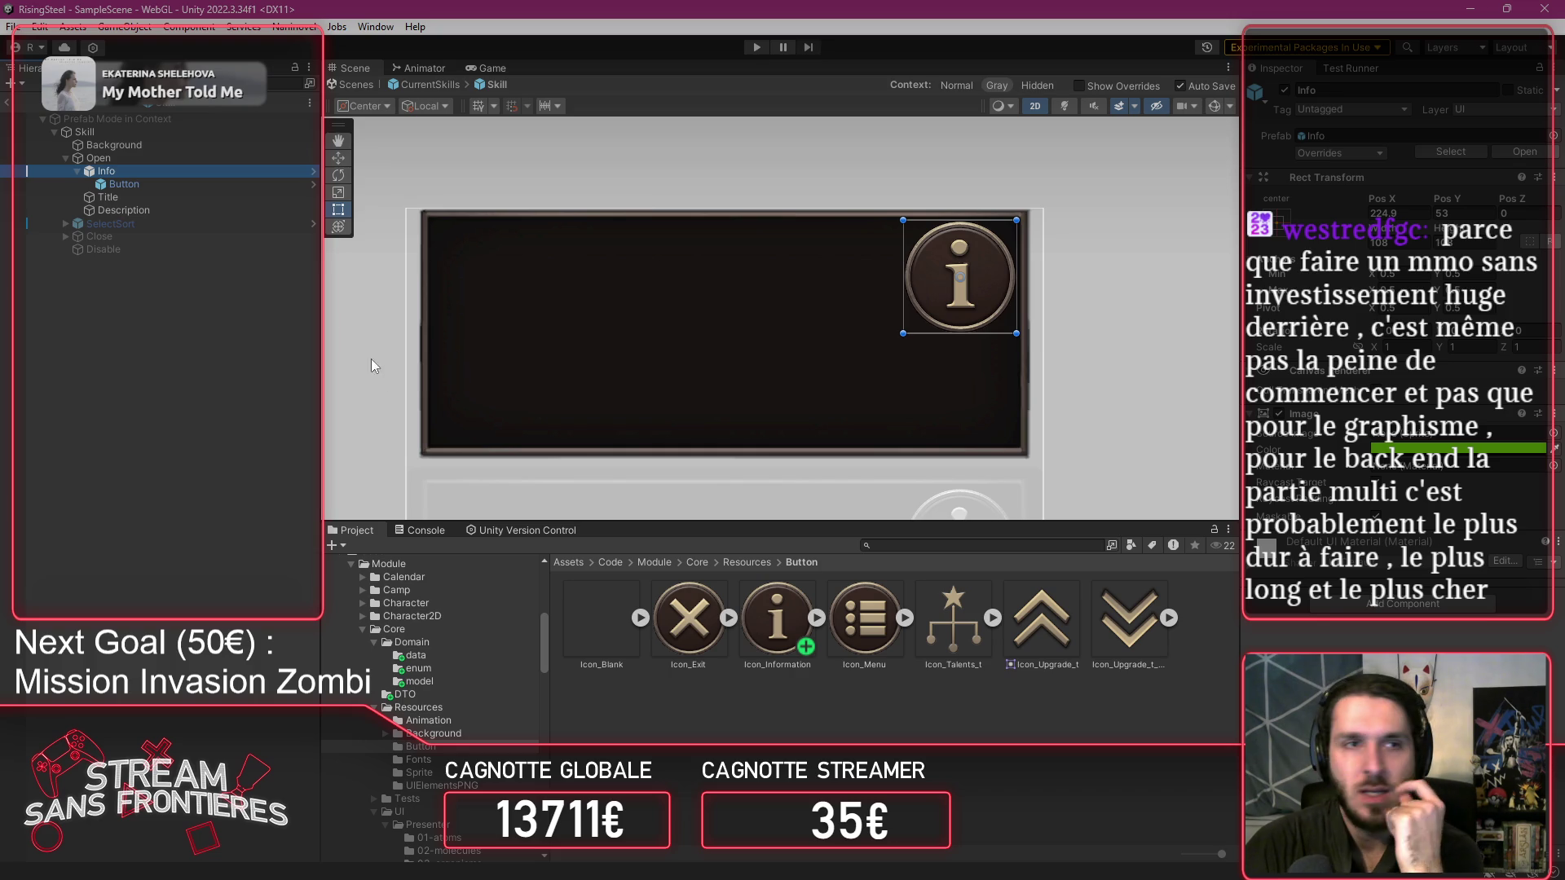
{"action": "left_click", "coordinate": [126, 197]}
{"action": "left_click", "coordinate": [136, 211]}
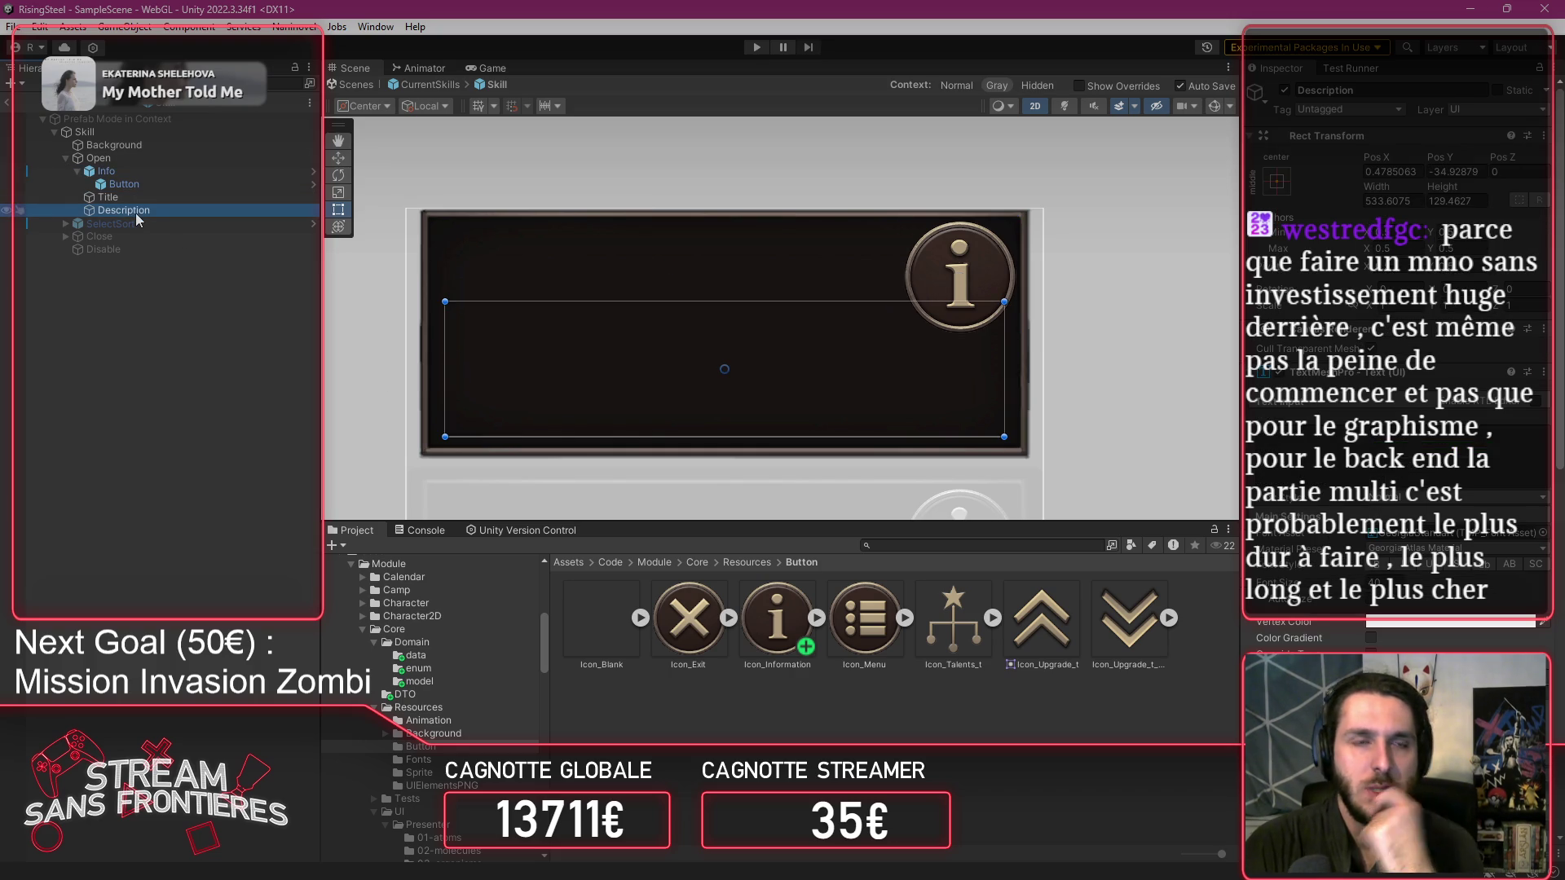
{"action": "key", "text": "Up"}
{"action": "key", "text": "Up"}
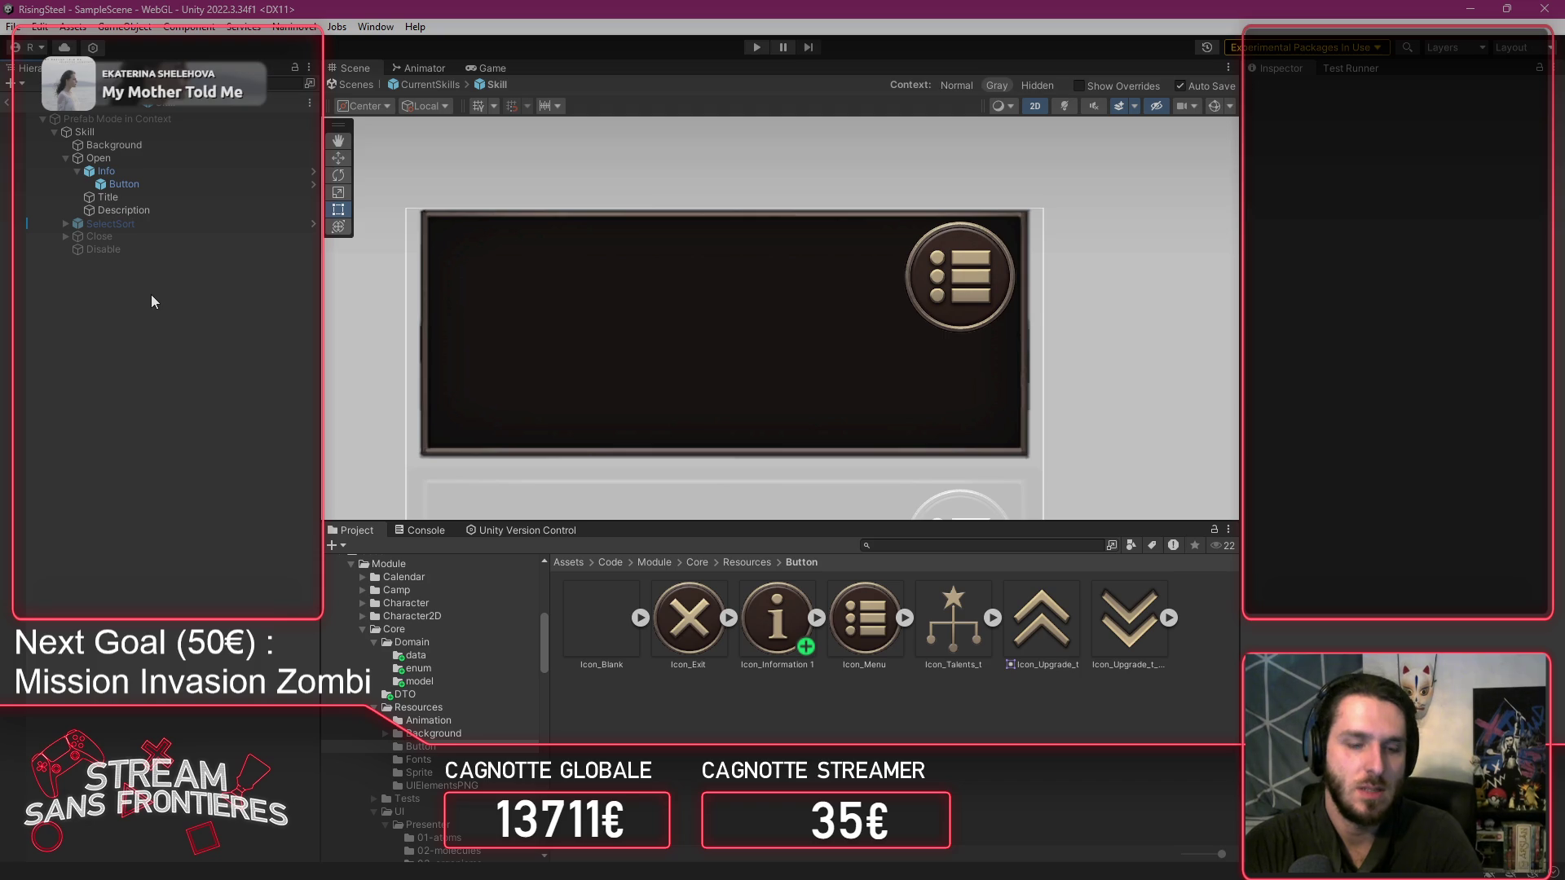
{"action": "left_click", "coordinate": [120, 183]}
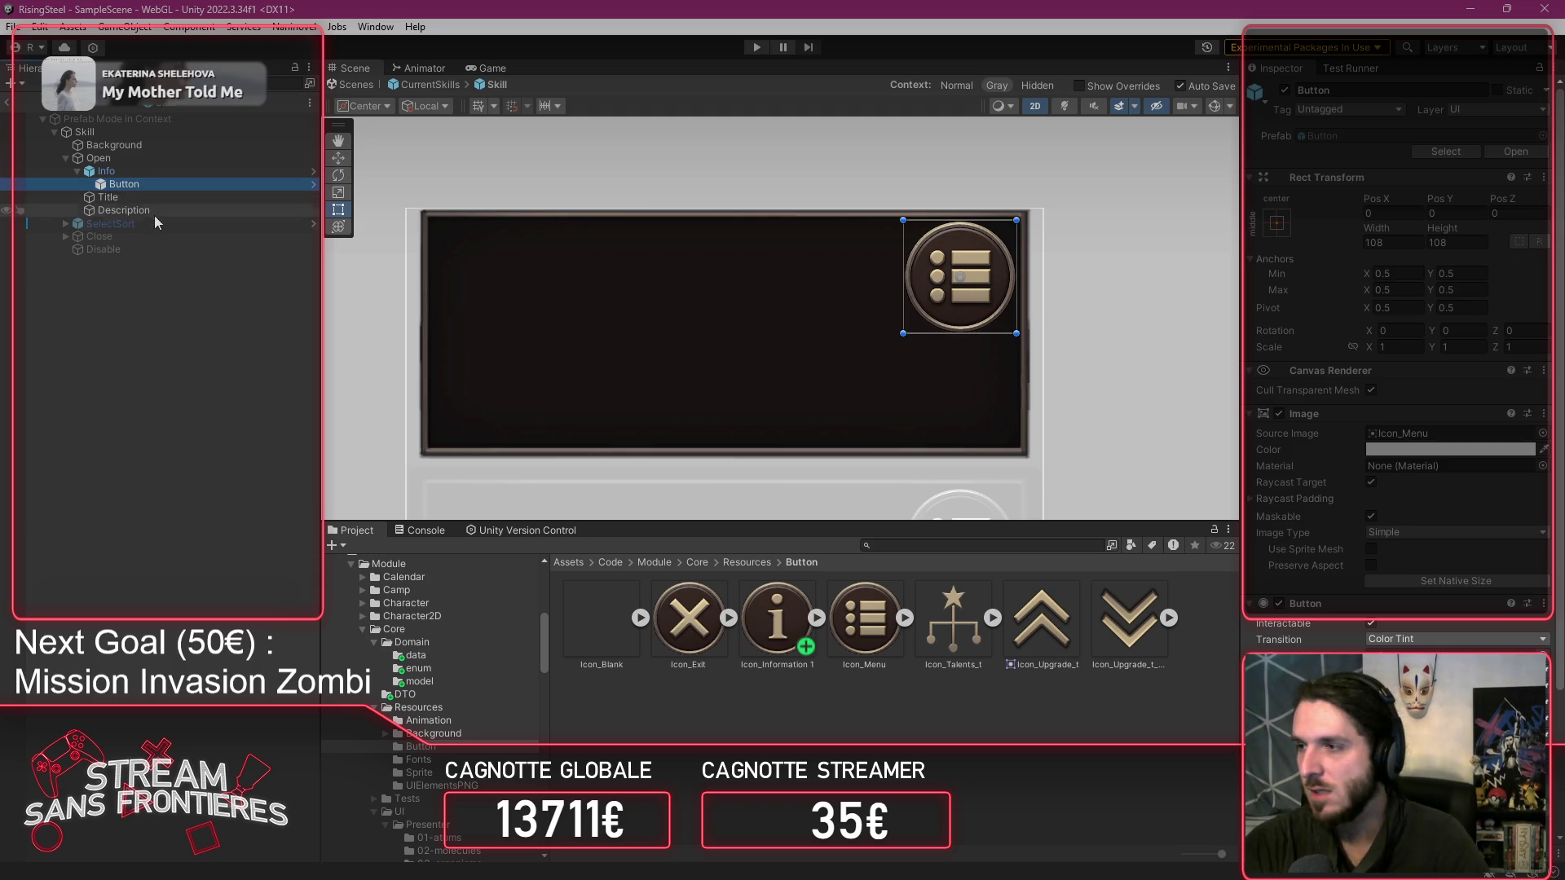
{"action": "scroll", "coordinate": [512, 336], "scroll_direction": "down", "scroll_amount": 2}
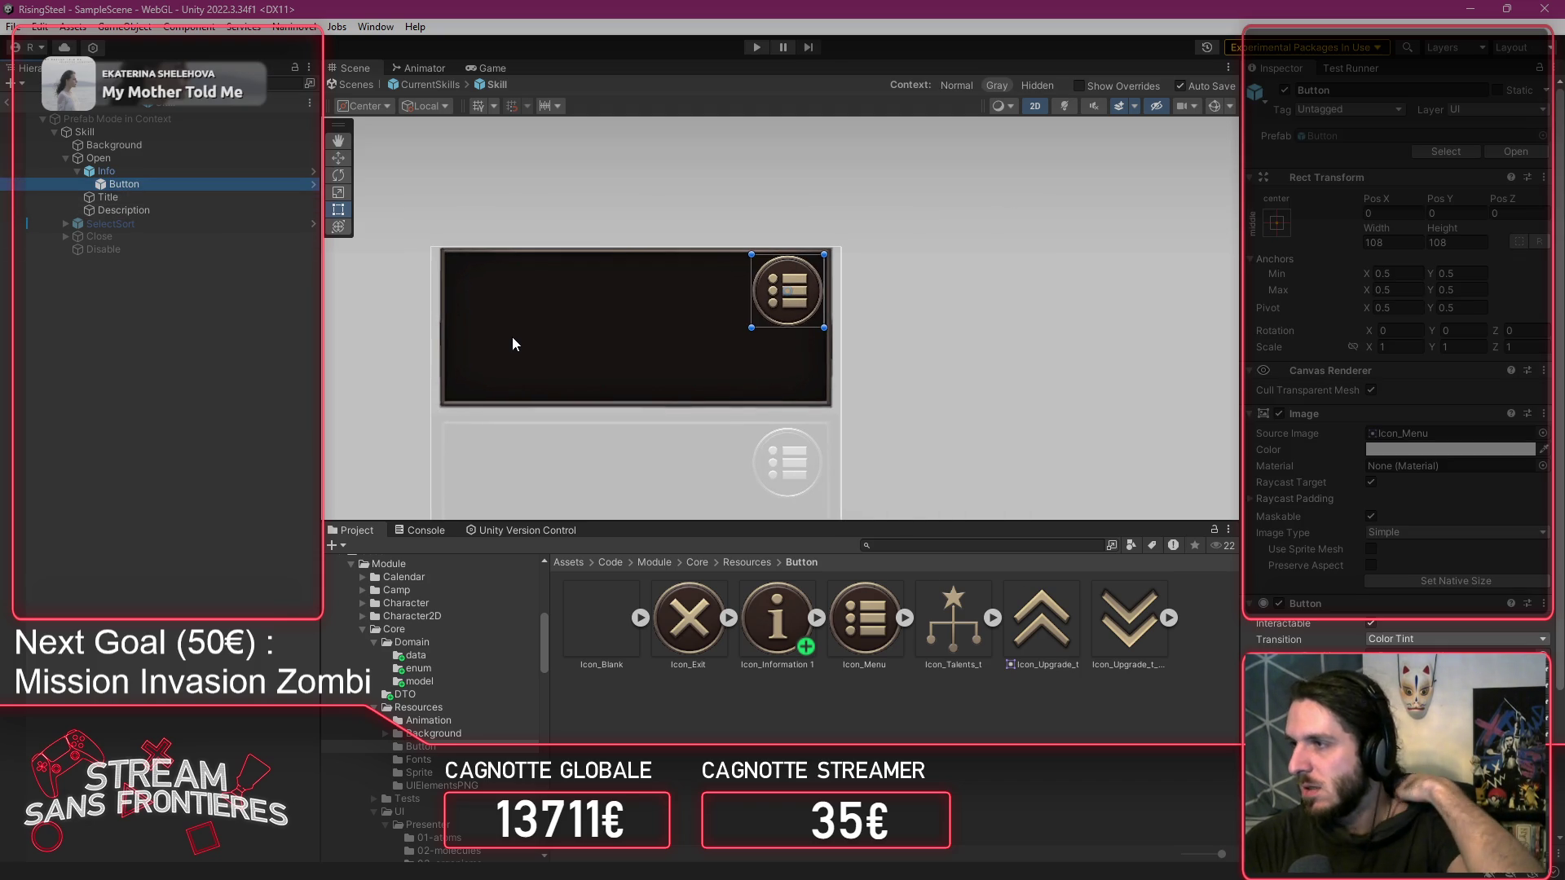
{"action": "left_click", "coordinate": [246, 336]}
{"action": "key", "text": "ctrl+z"}
{"action": "key", "text": "ctrl+y"}
{"action": "left_click", "coordinate": [212, 202]}
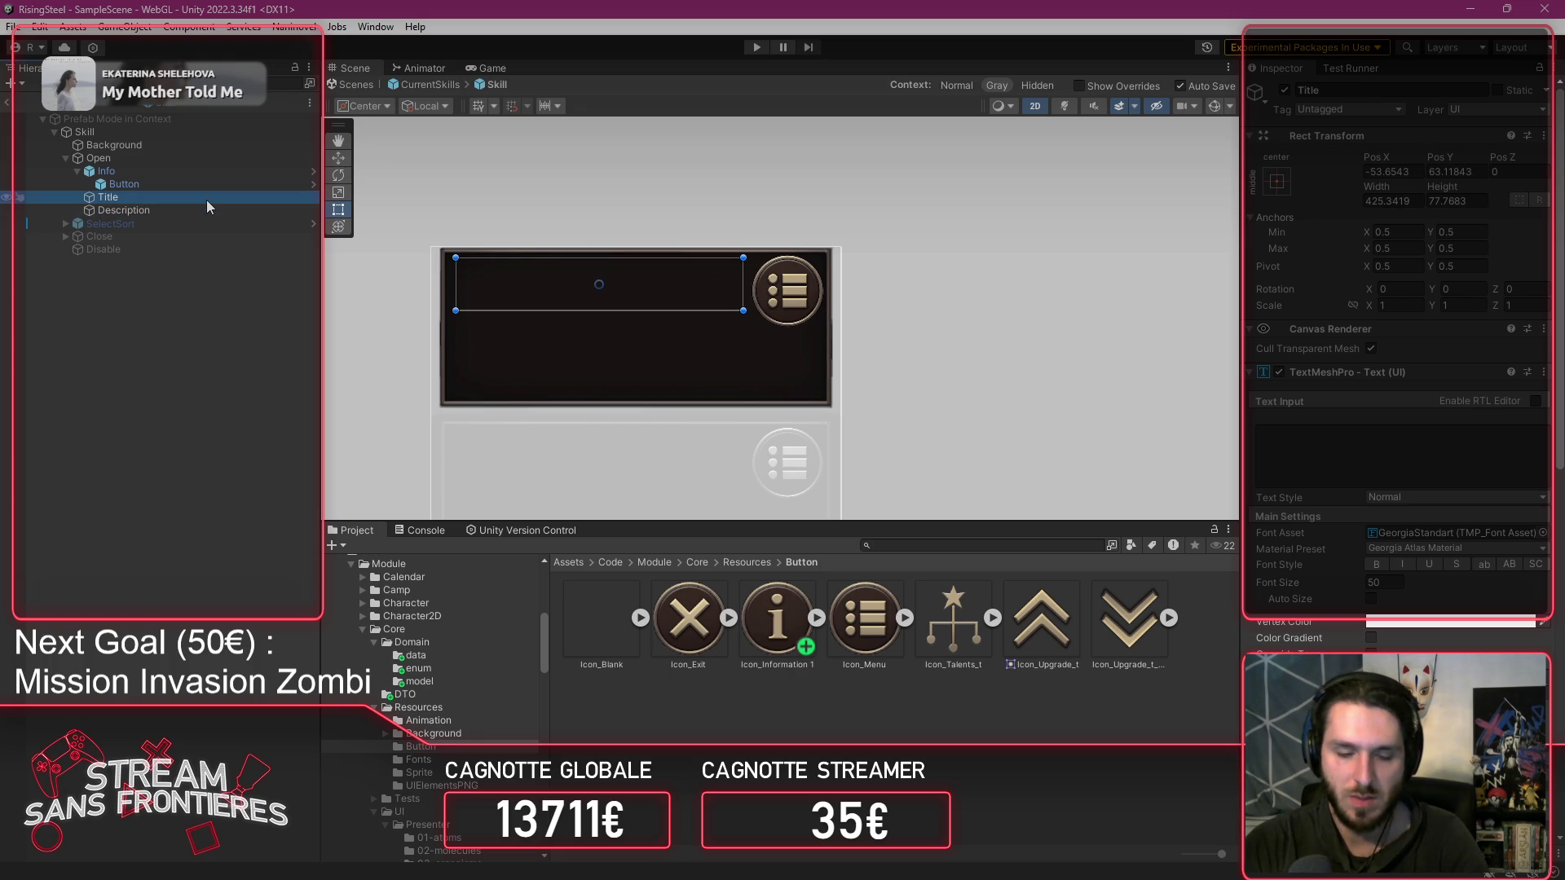
Enter 'Compétences' as the Title's TextMeshPro text in the card header.
{"action": "left_click", "coordinate": [1346, 456]}
{"action": "type", "text": "Compétences"}
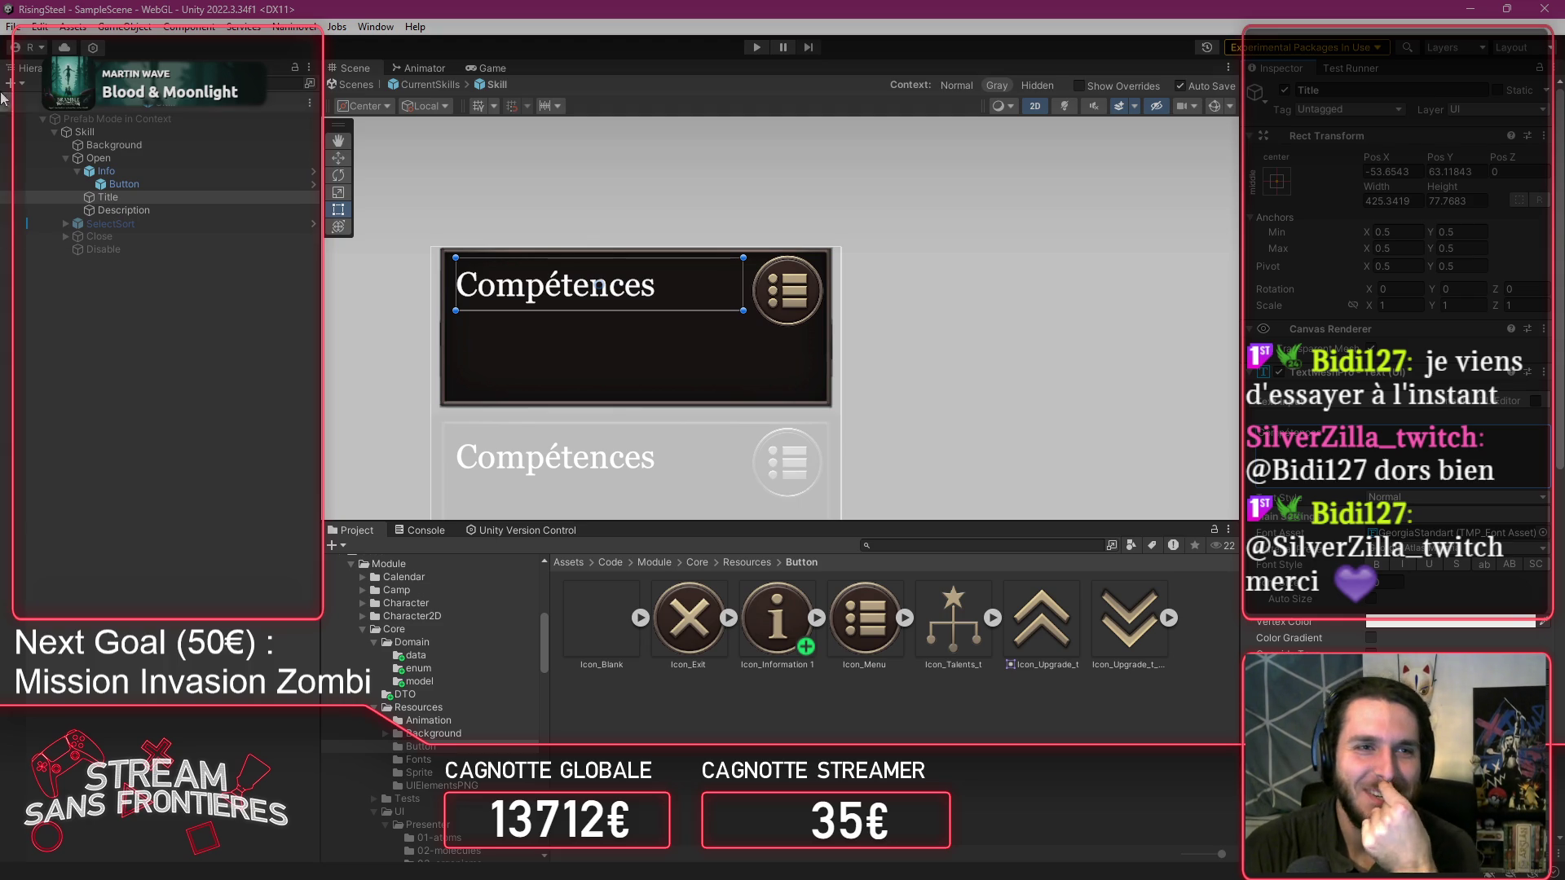
{"action": "left_click", "coordinate": [188, 210]}
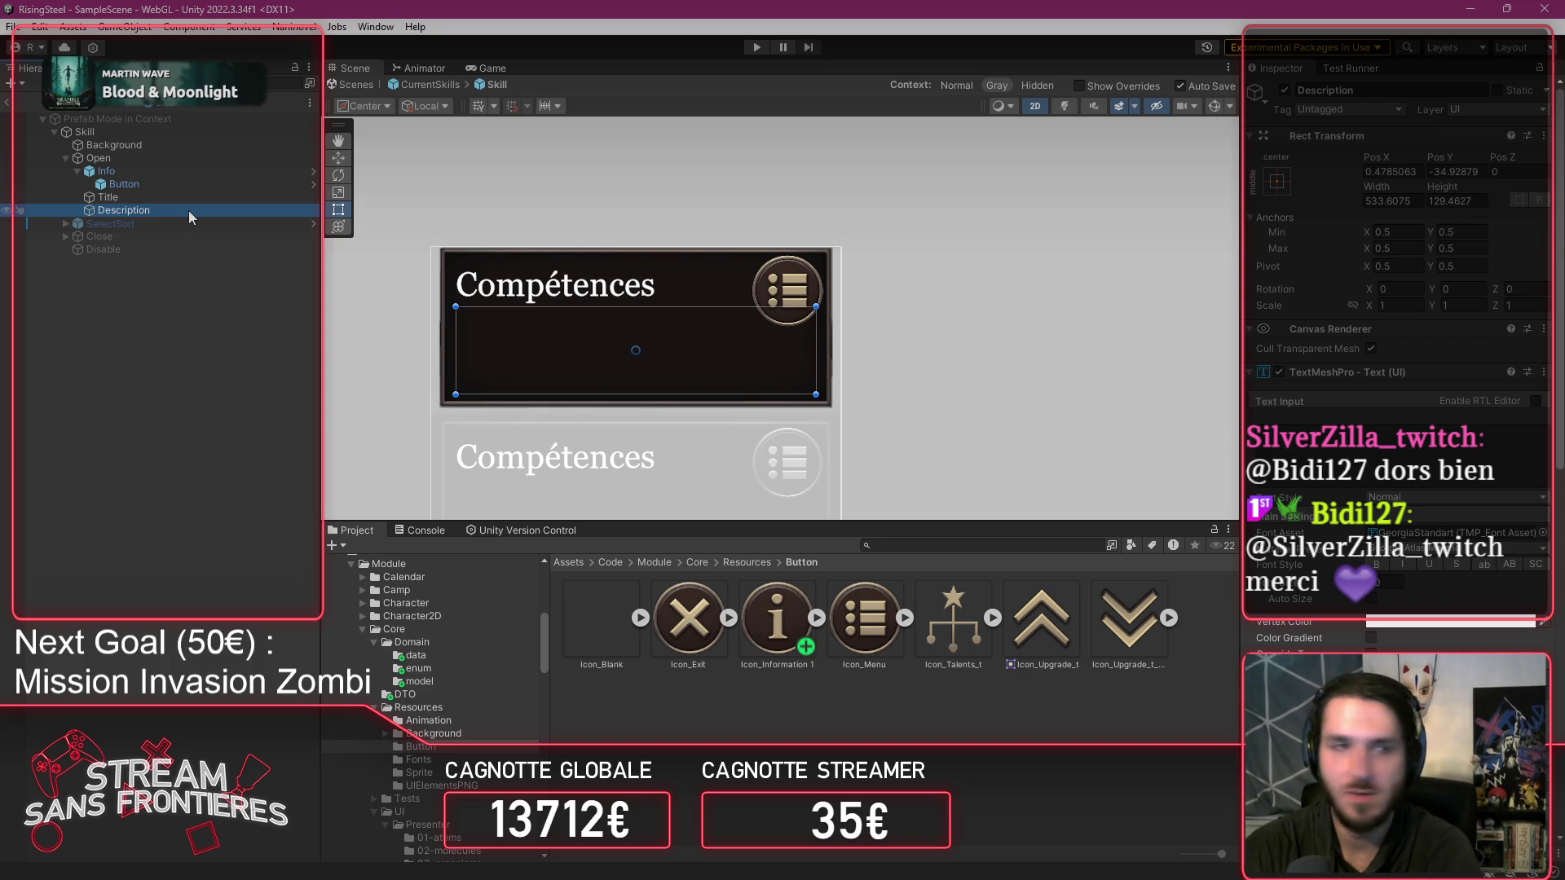
{"action": "left_click", "coordinate": [176, 197]}
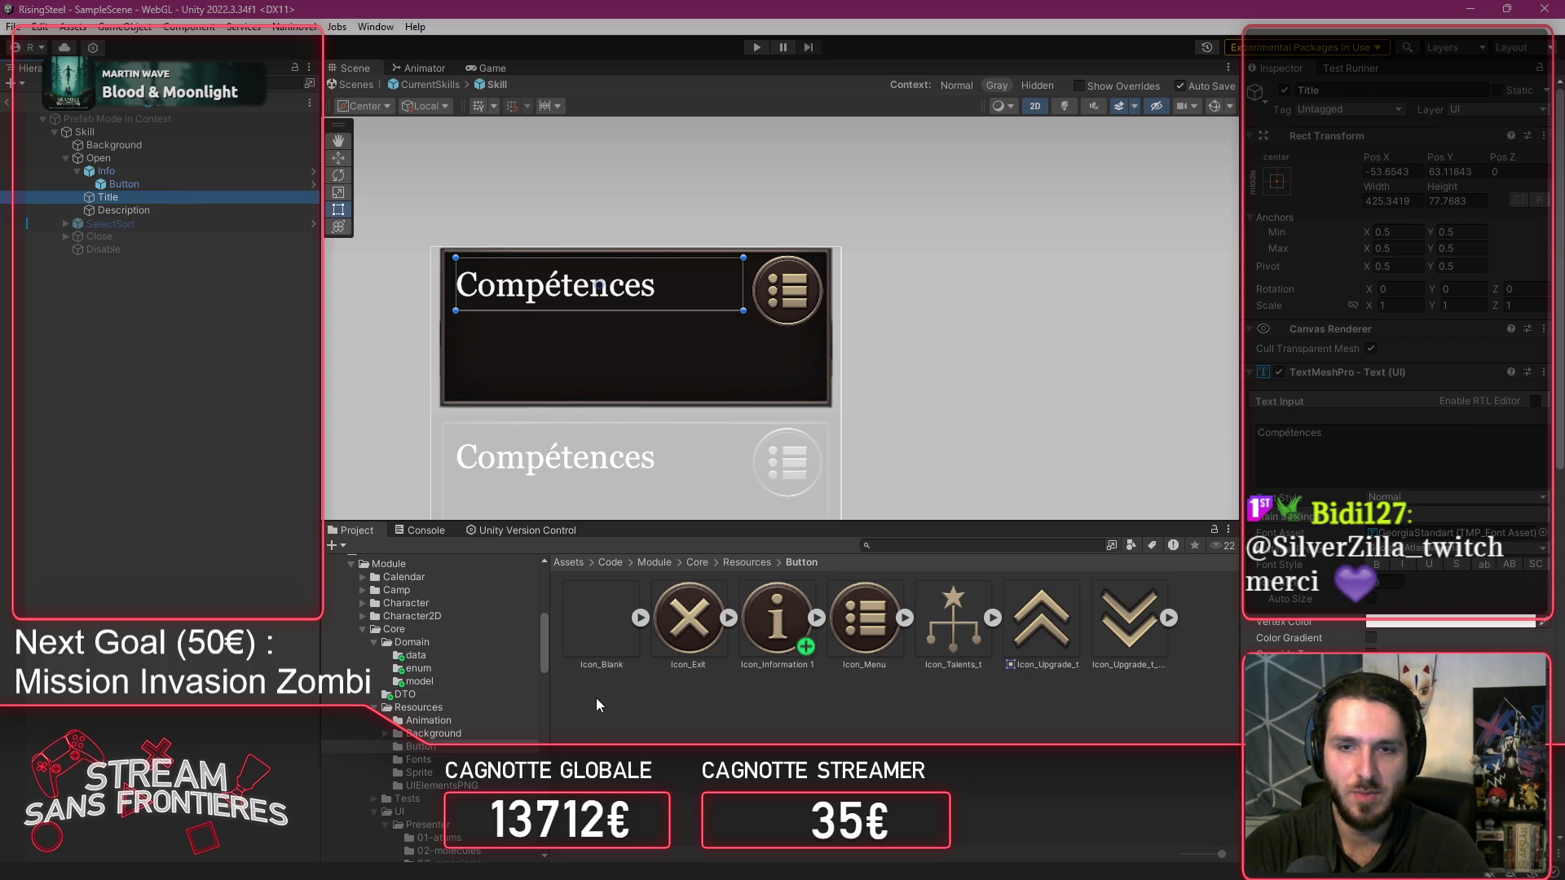
{"action": "scroll", "coordinate": [461, 733], "scroll_direction": "up", "scroll_amount": 6}
{"action": "scroll", "coordinate": [461, 742], "scroll_direction": "up", "scroll_amount": 2}
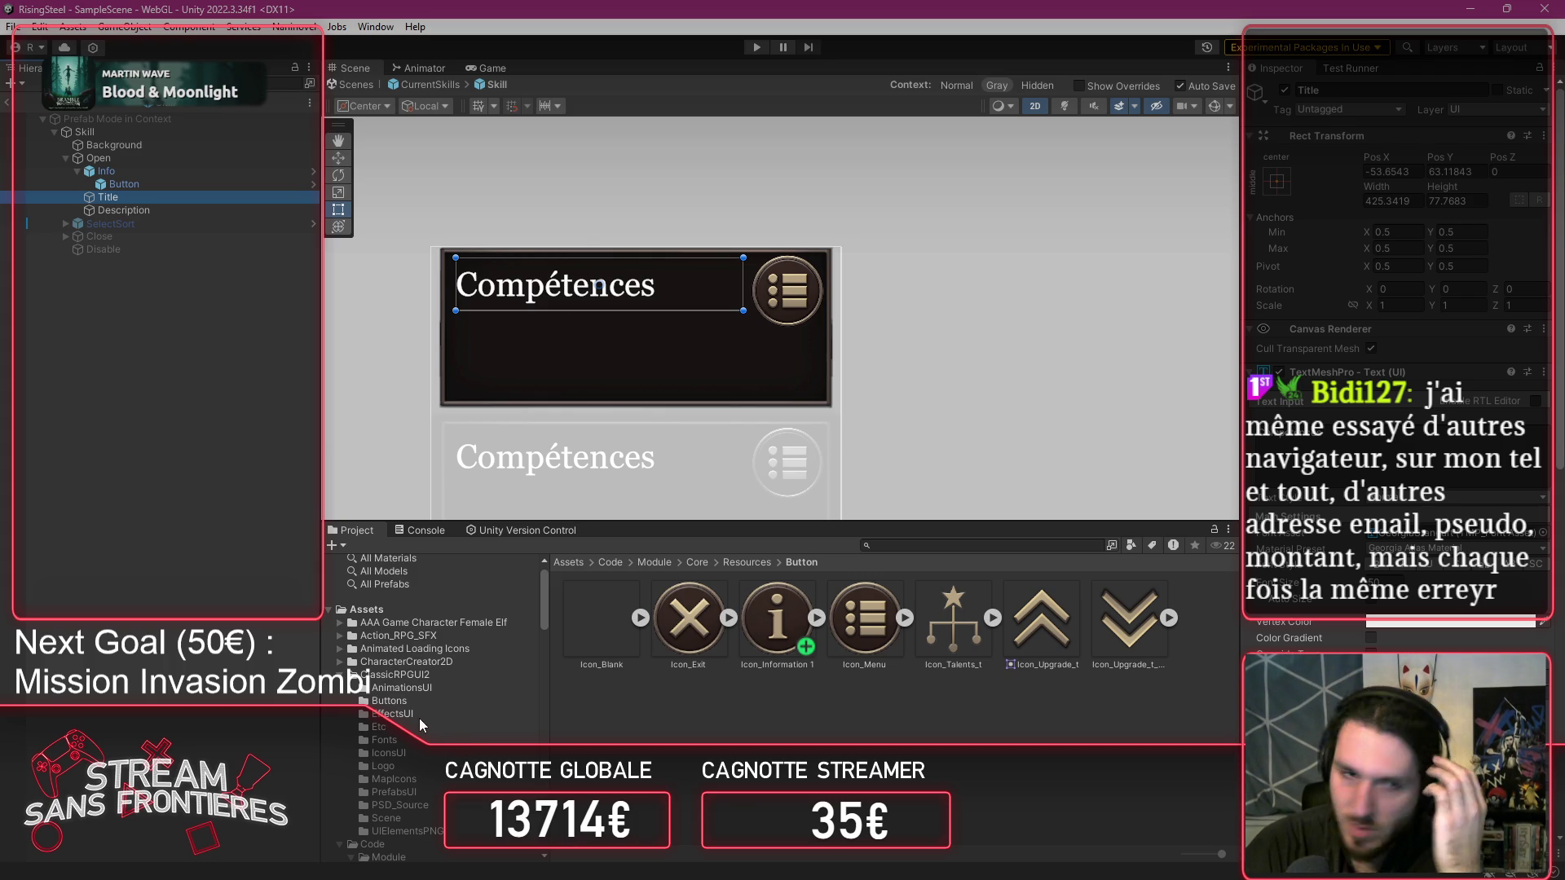
{"action": "left_click", "coordinate": [427, 753]}
Find the BigRoundFrame sprite in the Logo/UIElementsPNG asset folders.
{"action": "scroll", "coordinate": [768, 729], "scroll_direction": "down", "scroll_amount": 10}
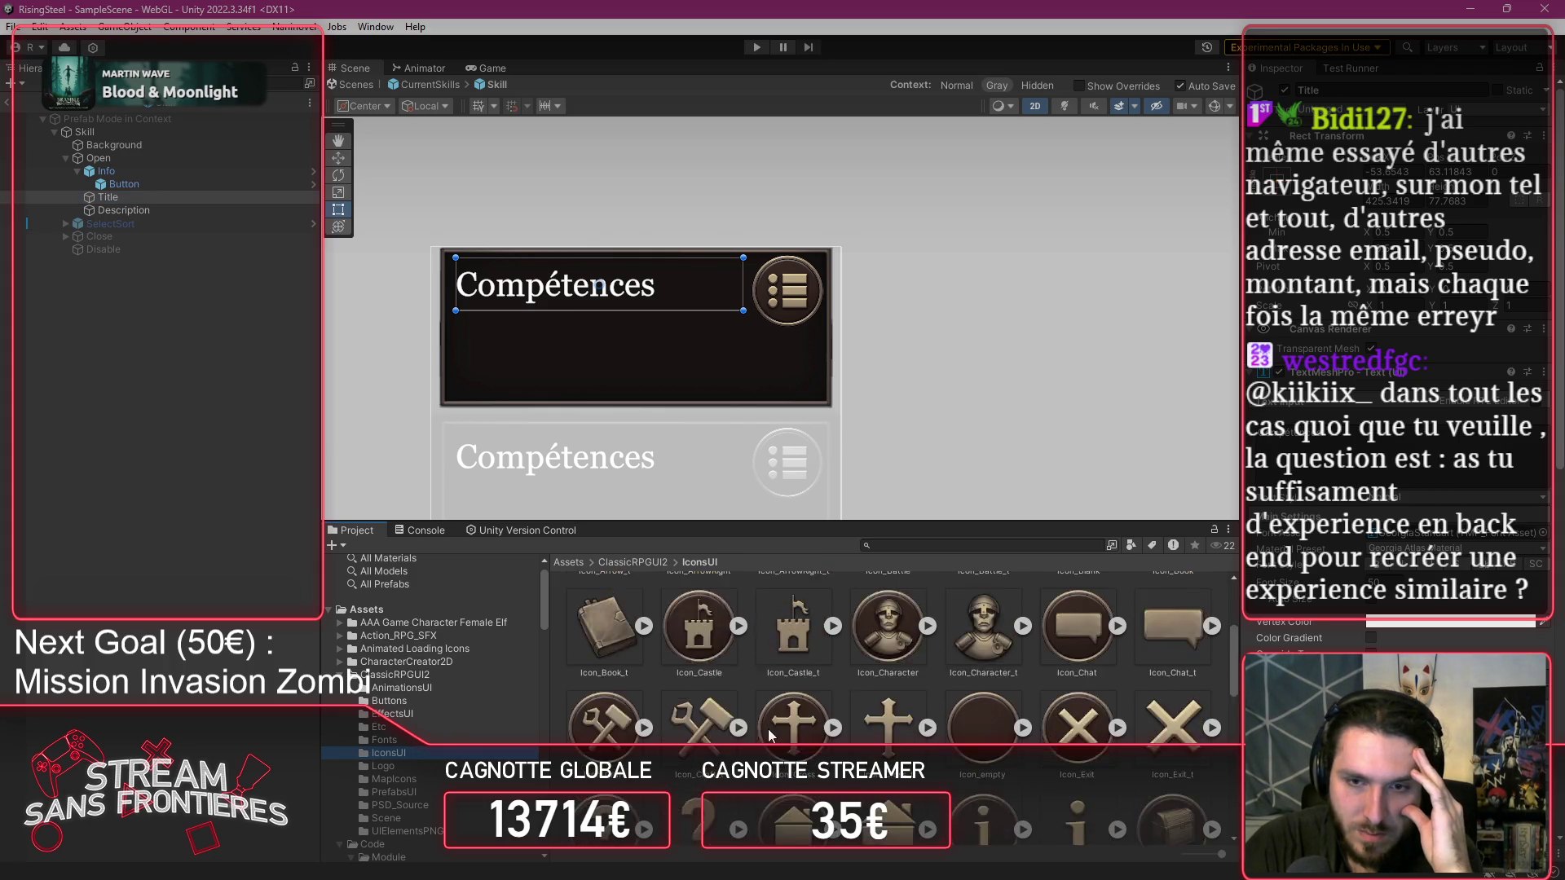
{"action": "scroll", "coordinate": [770, 735], "scroll_direction": "down", "scroll_amount": 5}
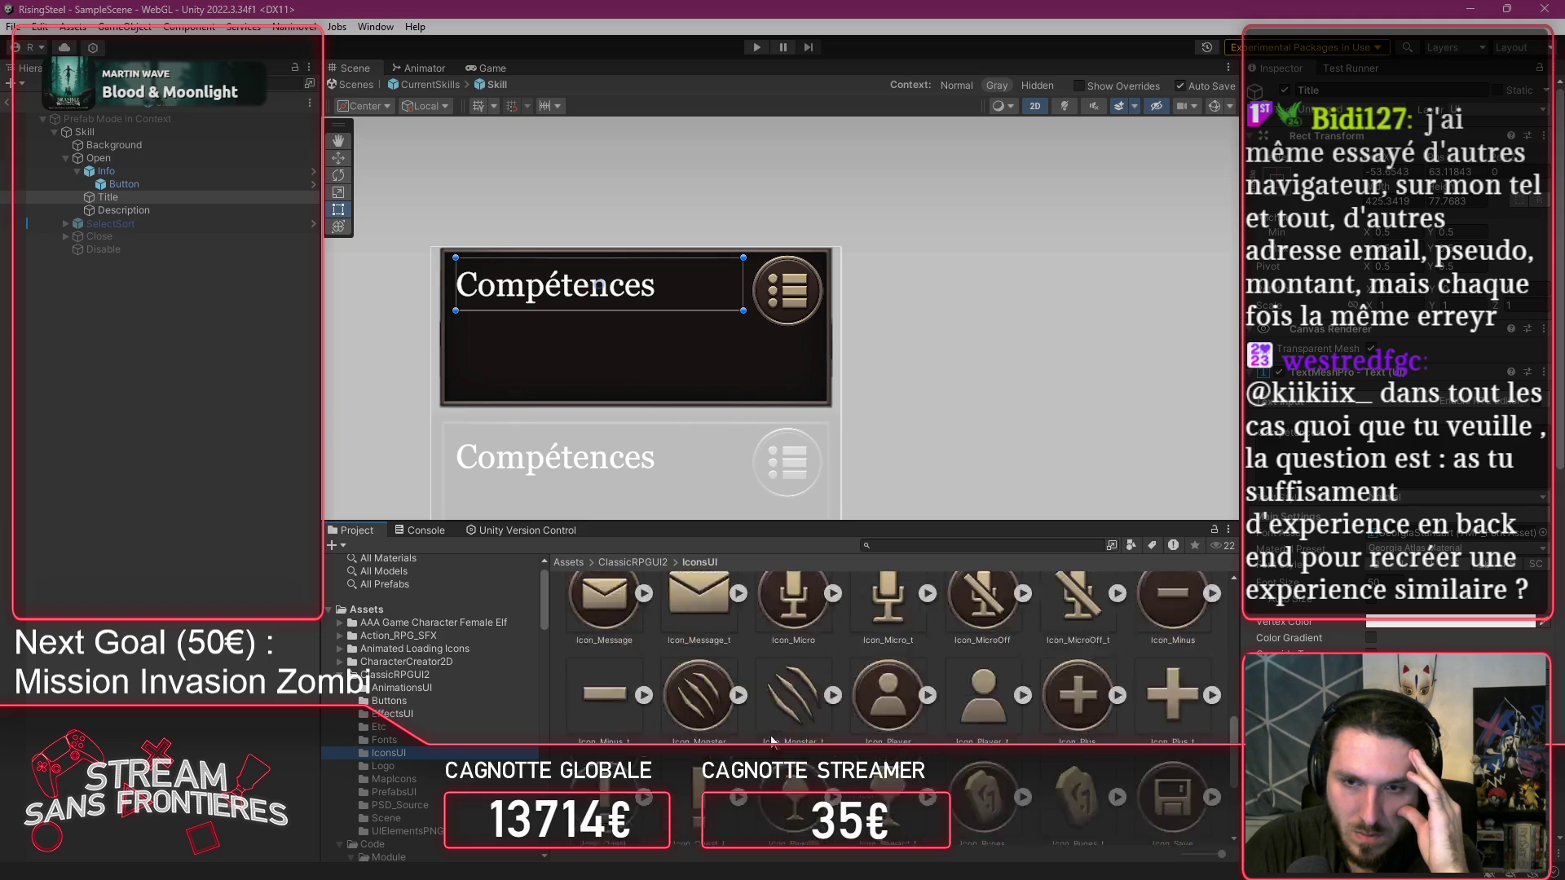
{"action": "scroll", "coordinate": [900, 809], "scroll_direction": "up", "scroll_amount": 15}
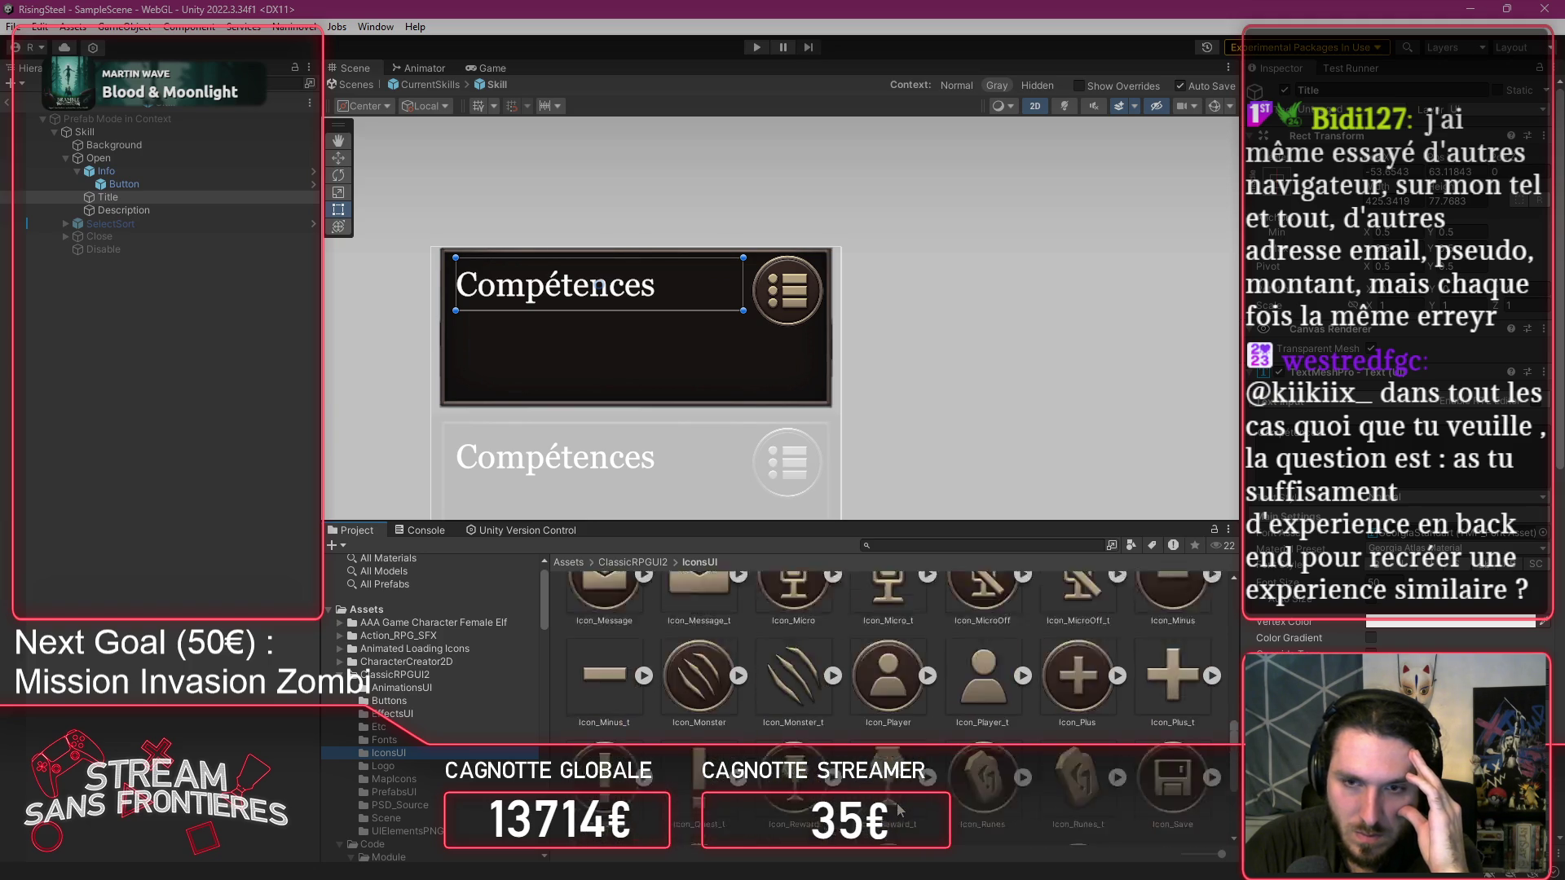
{"action": "scroll", "coordinate": [900, 809], "scroll_direction": "up", "scroll_amount": 3}
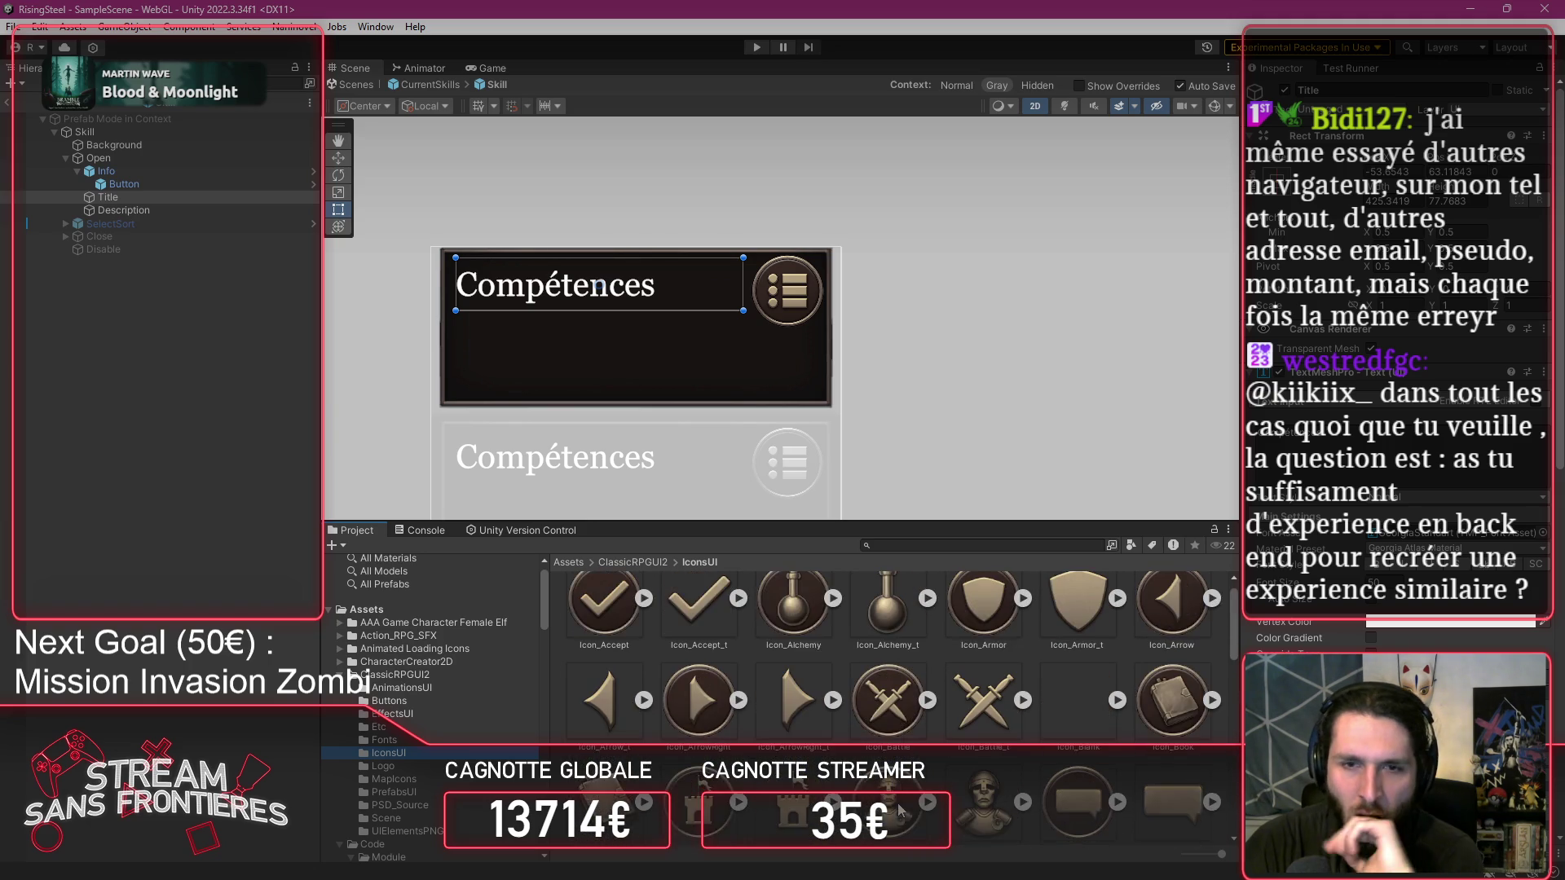
{"action": "left_click", "coordinate": [416, 771]}
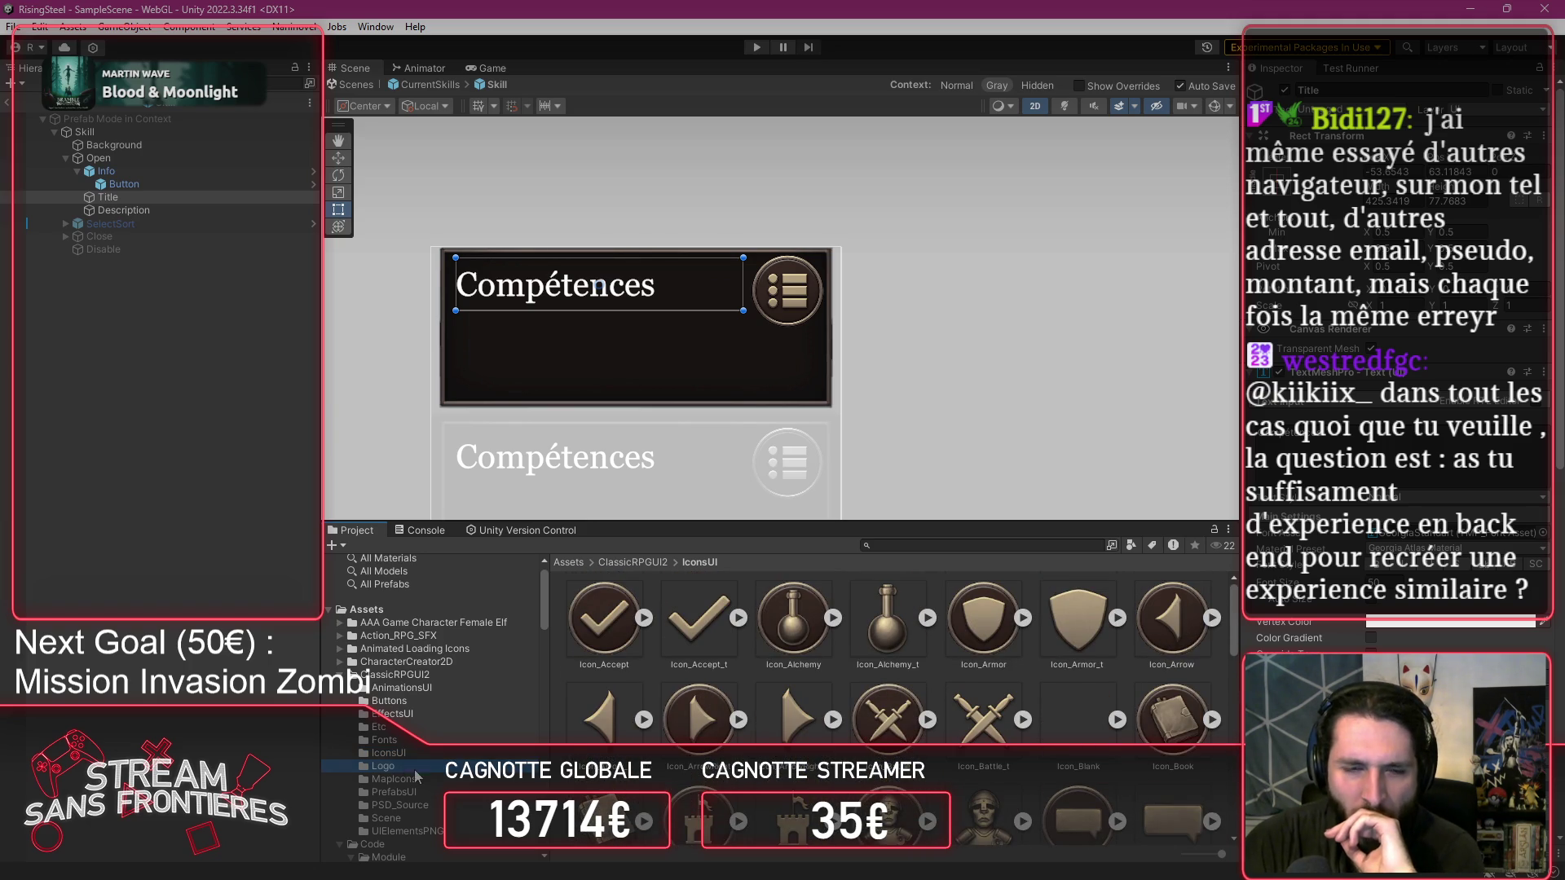
{"action": "left_click", "coordinate": [407, 831]}
{"action": "scroll", "coordinate": [867, 695], "scroll_direction": "down", "scroll_amount": 3}
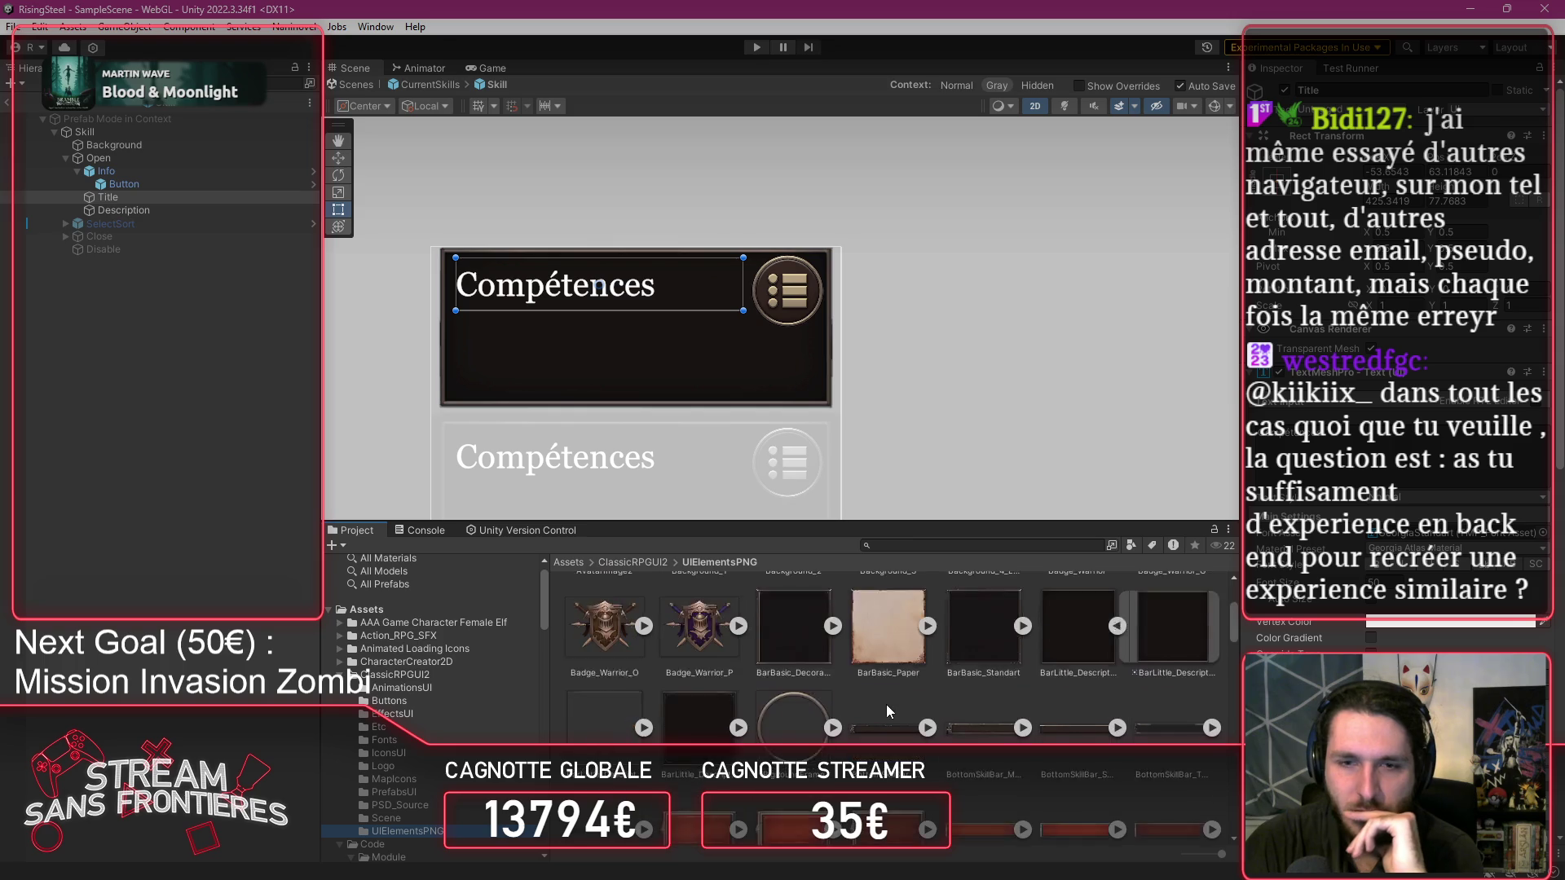
{"action": "left_click", "coordinate": [803, 697]}
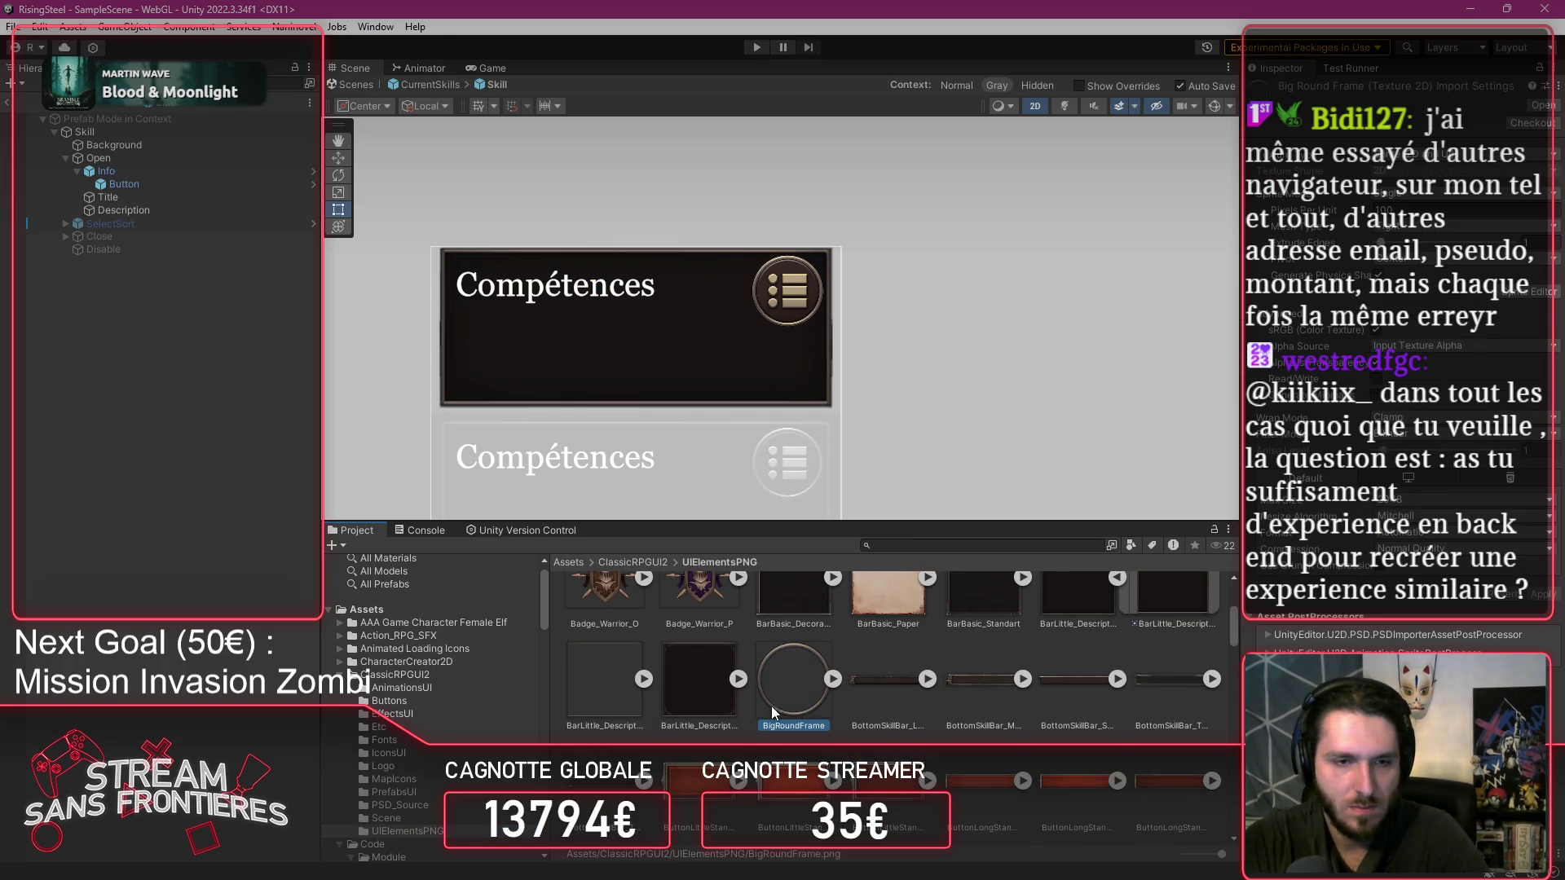
{"action": "scroll", "coordinate": [456, 718], "scroll_direction": "down", "scroll_amount": 10}
Move BigRoundFrame into the Resources/Button folder.
{"action": "left_click", "coordinate": [461, 737]}
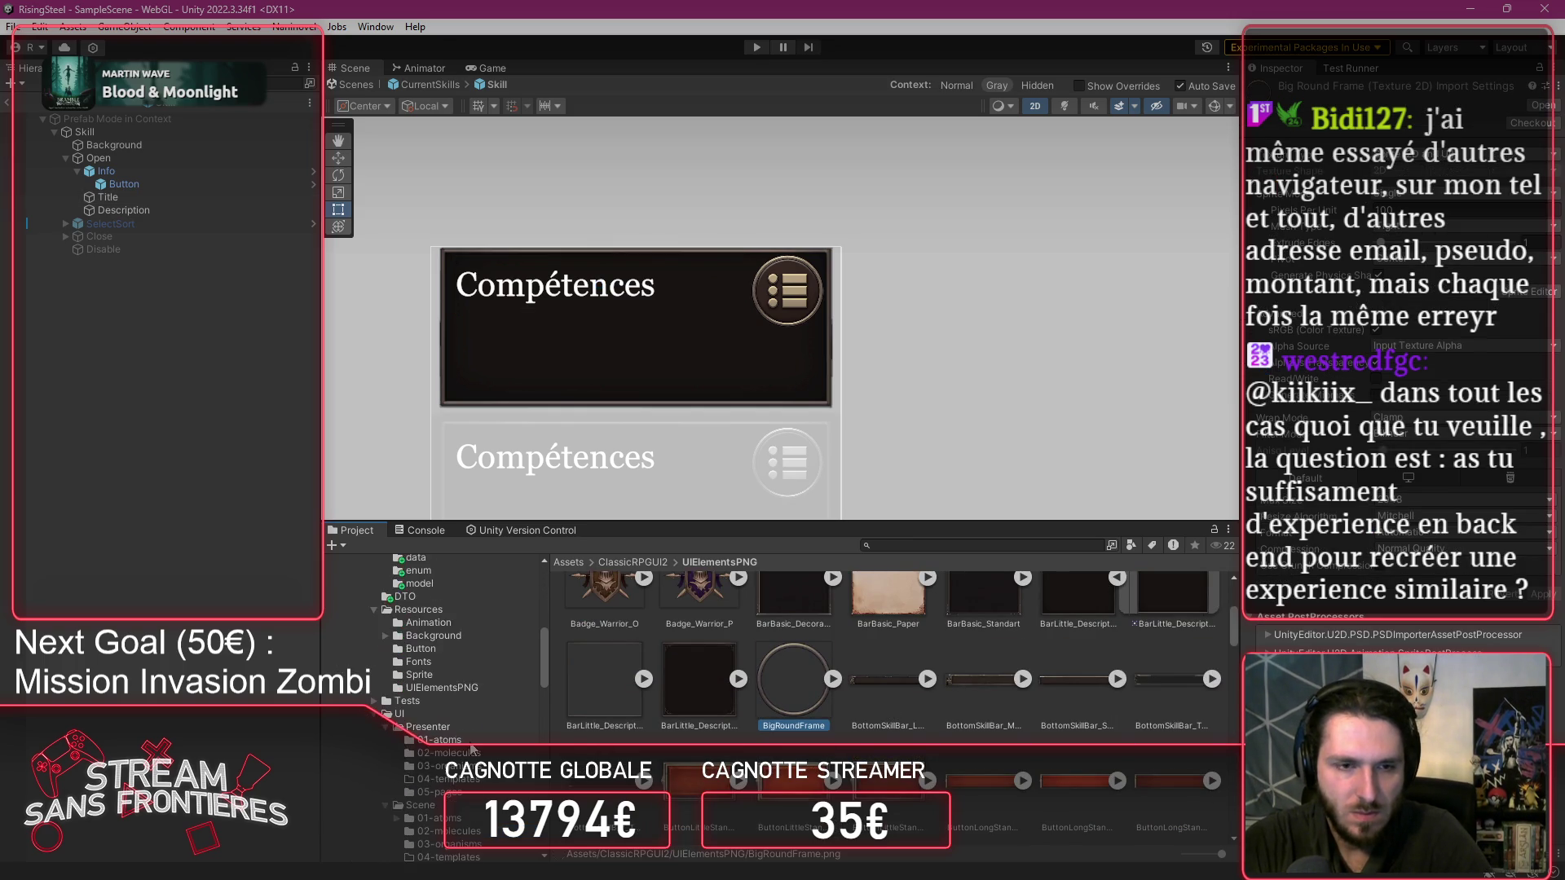
{"action": "scroll", "coordinate": [482, 751], "scroll_direction": "down", "scroll_amount": 3}
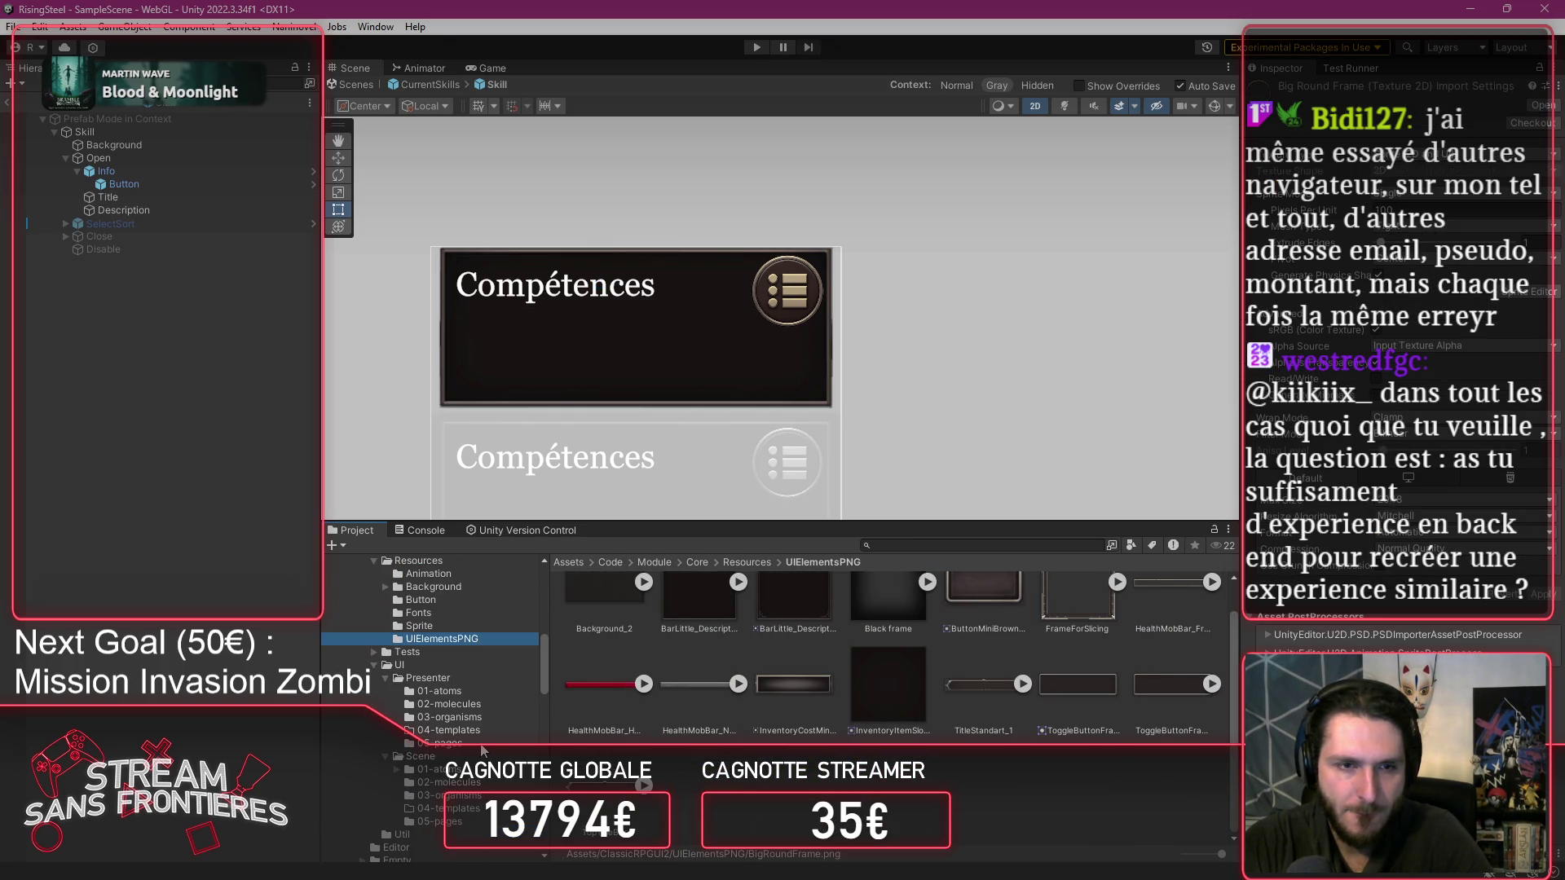
{"action": "scroll", "coordinate": [482, 750], "scroll_direction": "down", "scroll_amount": 8}
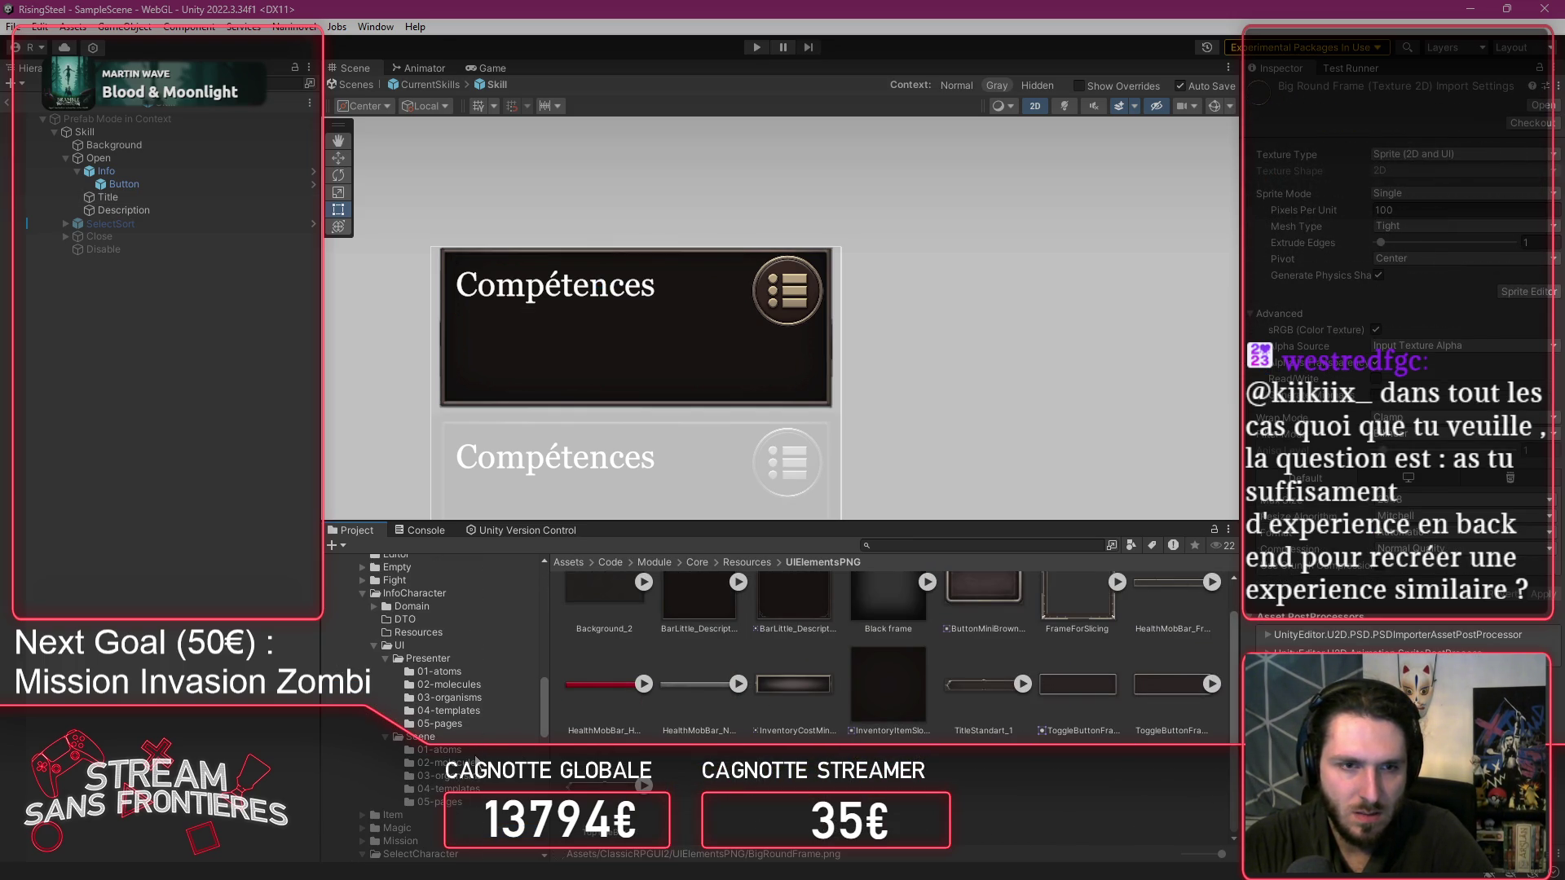
{"action": "scroll", "coordinate": [477, 754], "scroll_direction": "up", "scroll_amount": 3}
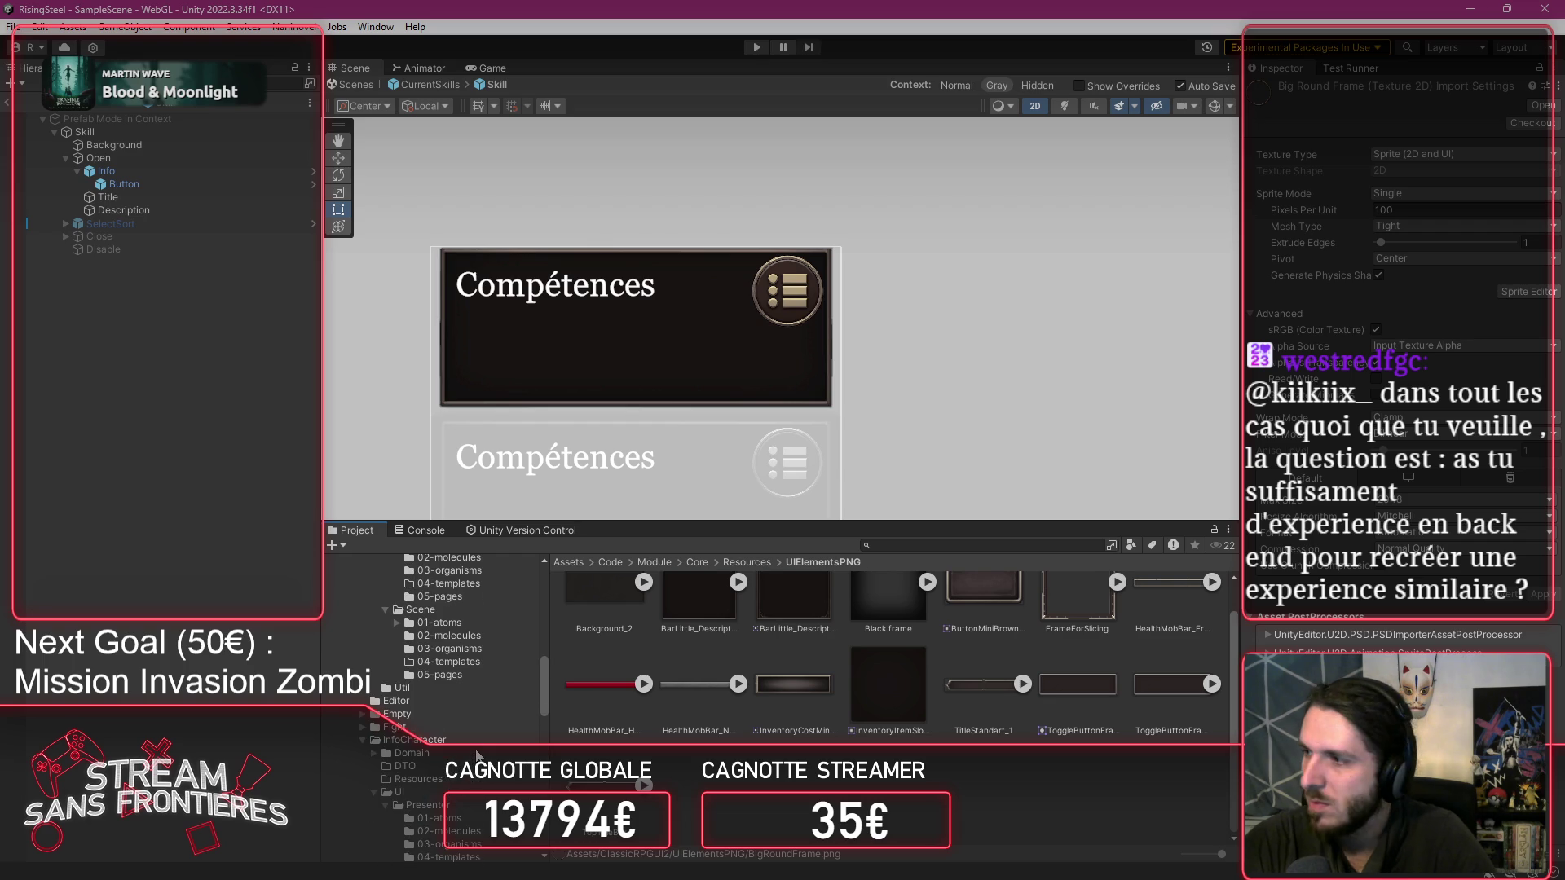
{"action": "scroll", "coordinate": [477, 754], "scroll_direction": "up", "scroll_amount": 3}
{"action": "scroll", "coordinate": [477, 756], "scroll_direction": "up", "scroll_amount": 3}
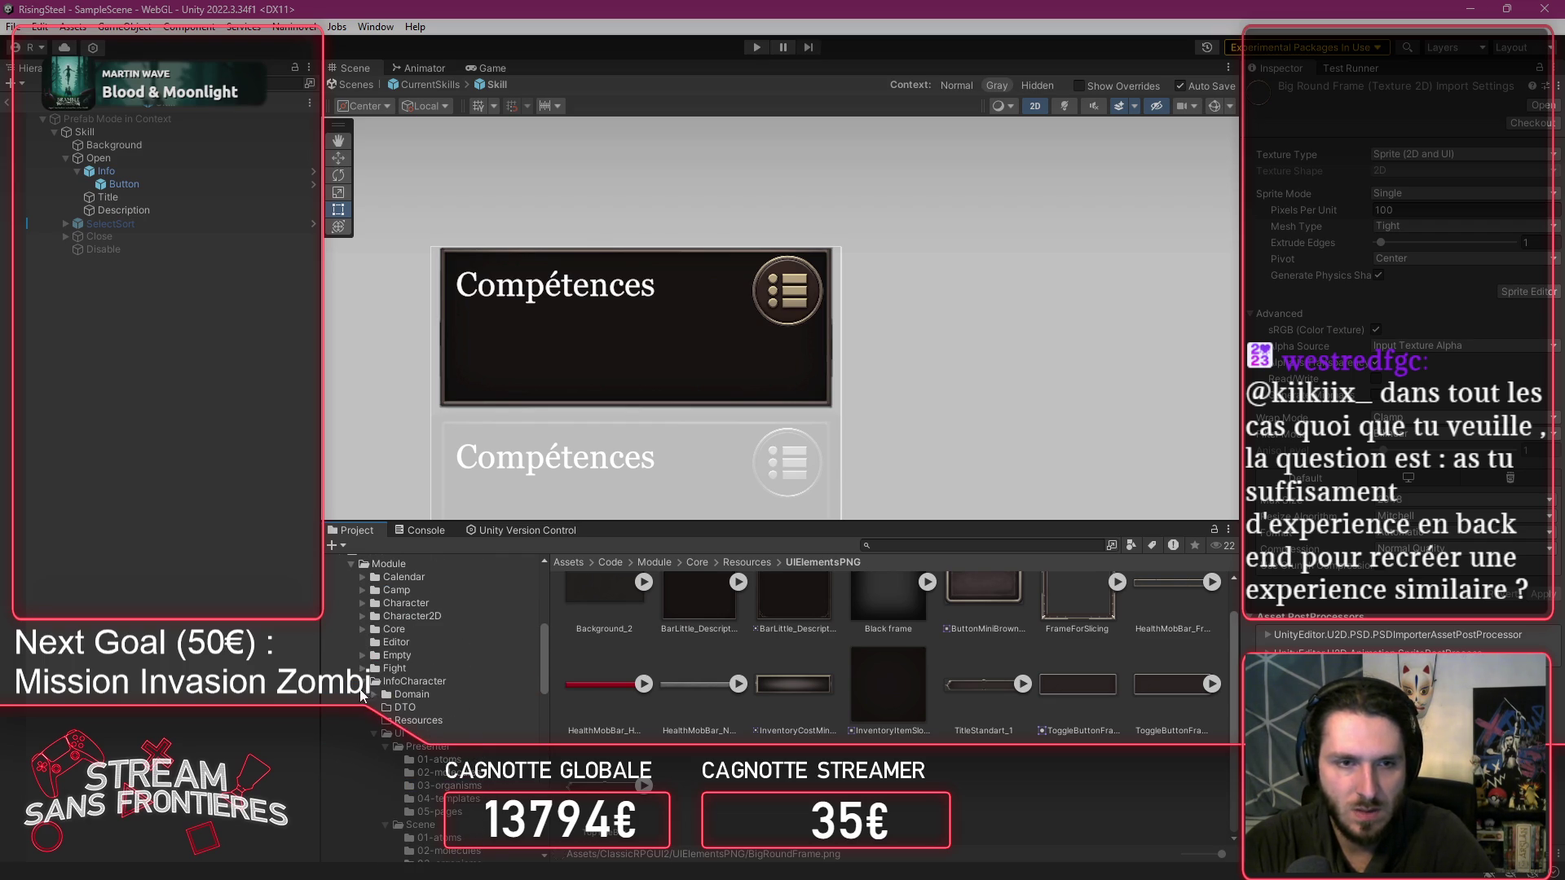
{"action": "left_click", "coordinate": [365, 630]}
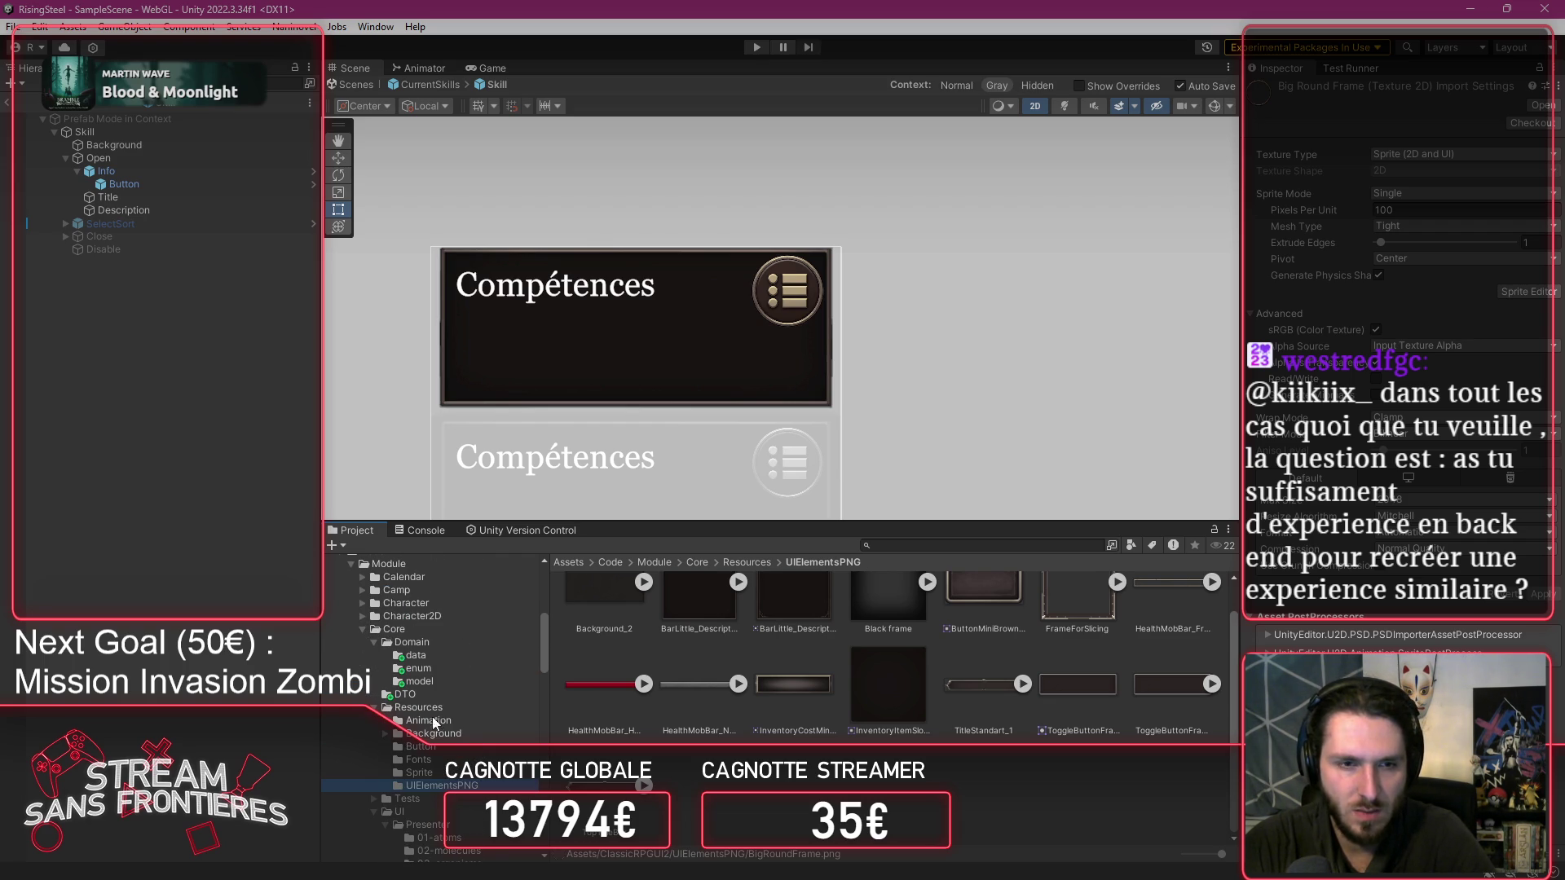
{"action": "left_click", "coordinate": [439, 774]}
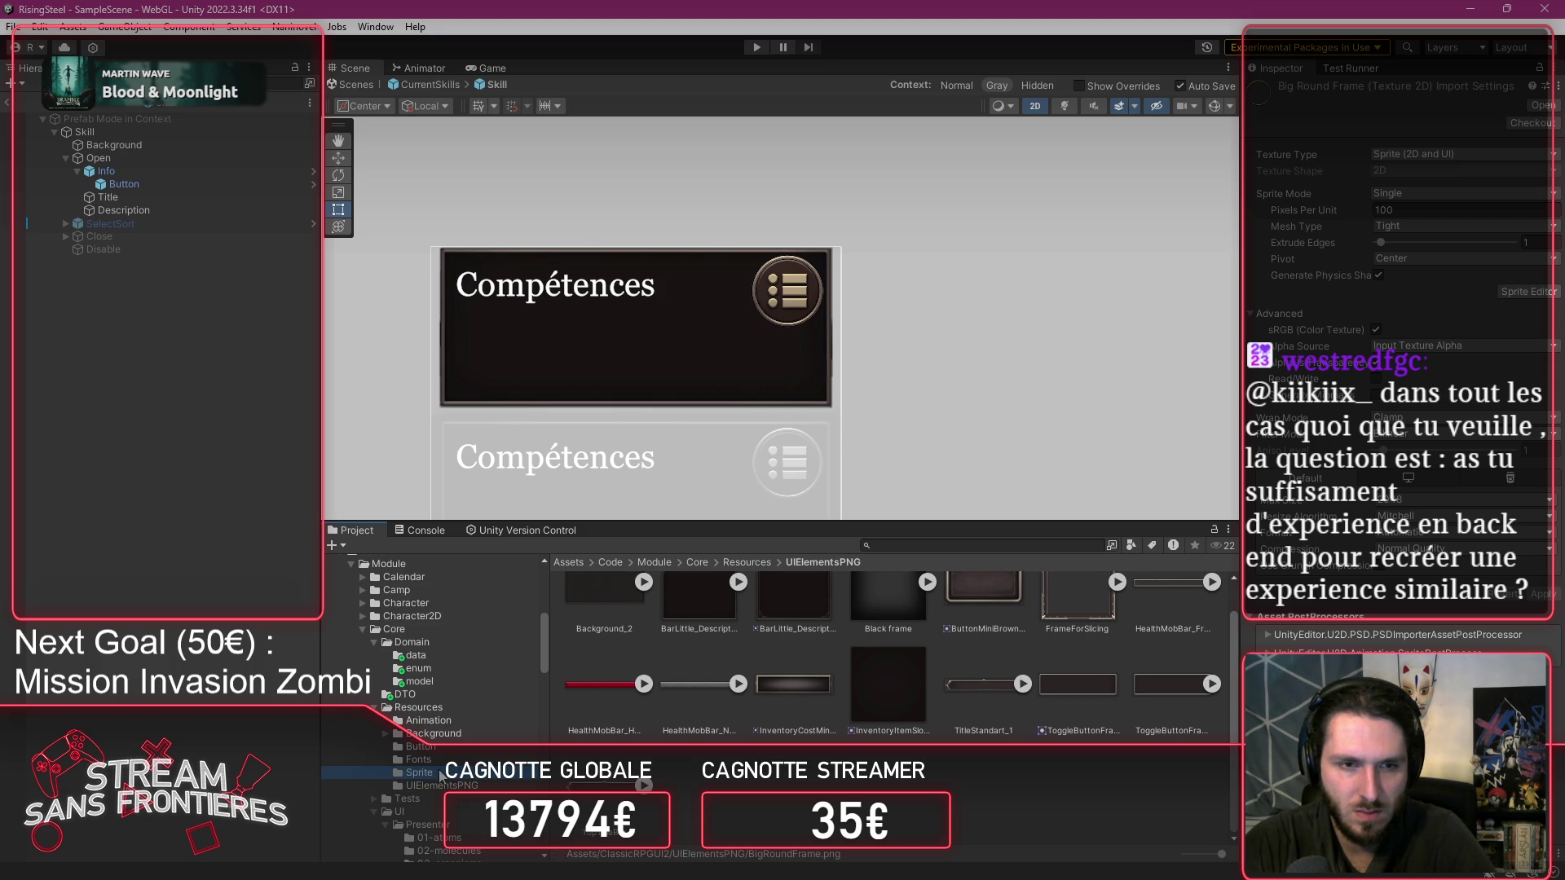
{"action": "left_click_drag", "start_coordinate": [439, 774], "coordinate": [420, 746]}
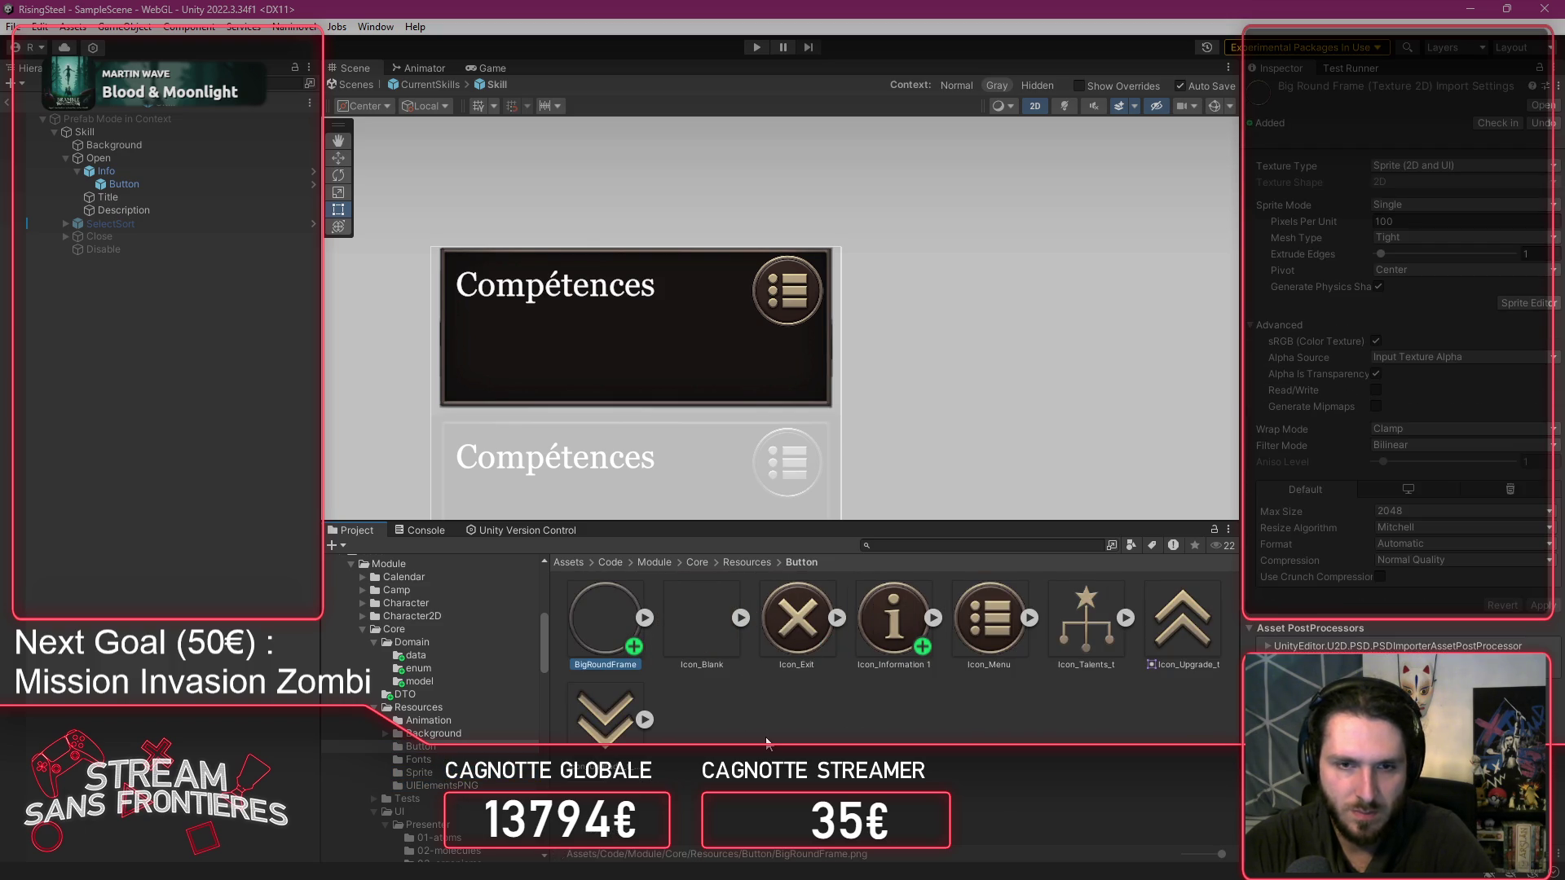
{"action": "left_click", "coordinate": [766, 742]}
Rename the sprite 'Icon_Information 1' to Icon_Information.
{"action": "left_click", "coordinate": [858, 639]}
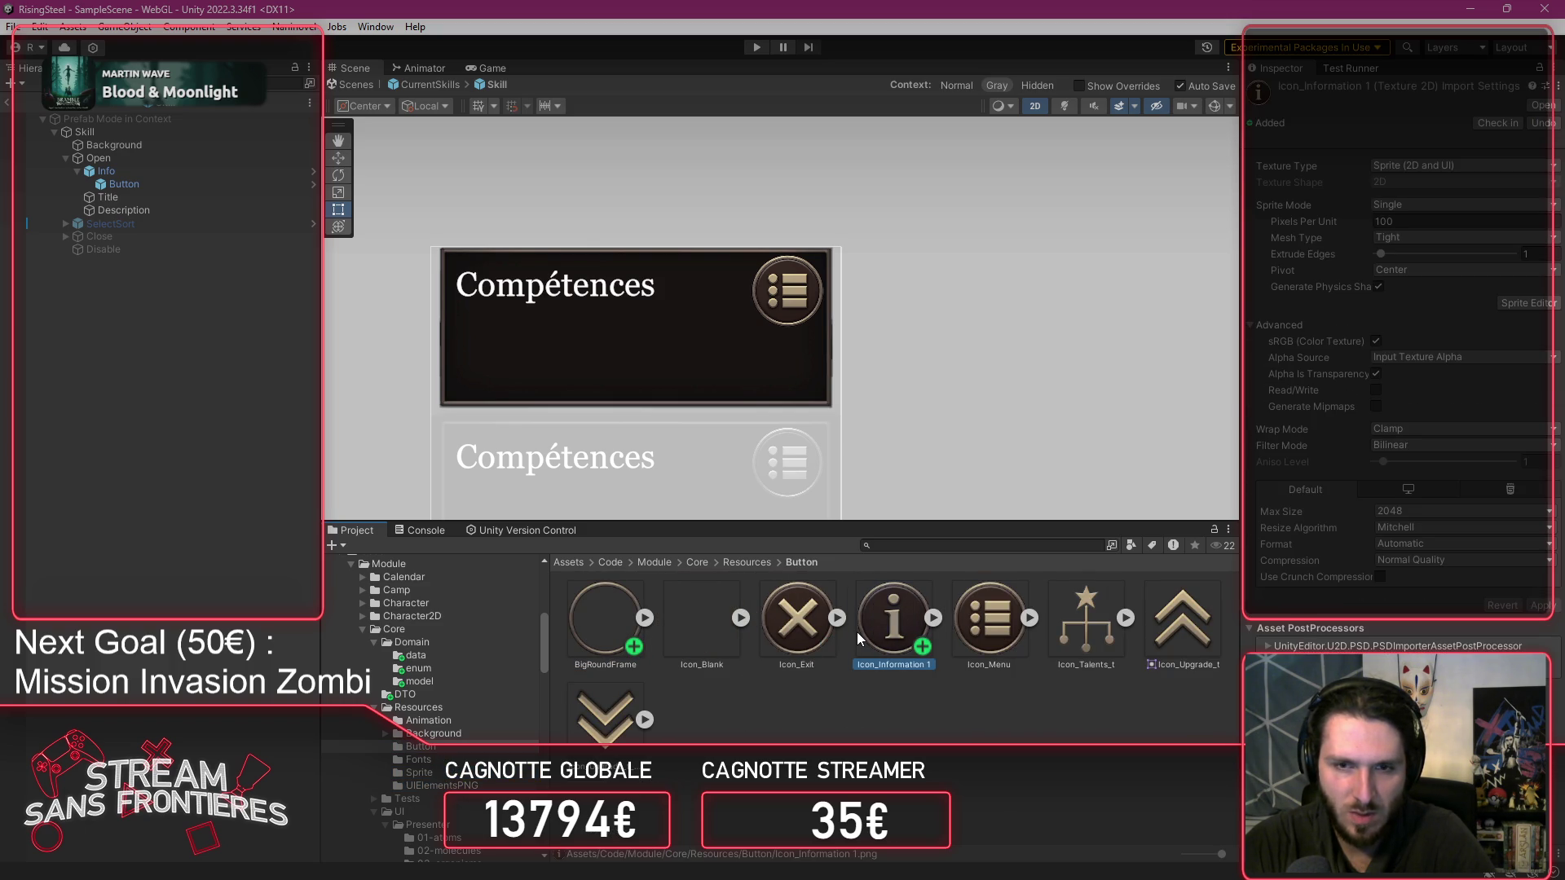
{"action": "right_click", "coordinate": [857, 633]}
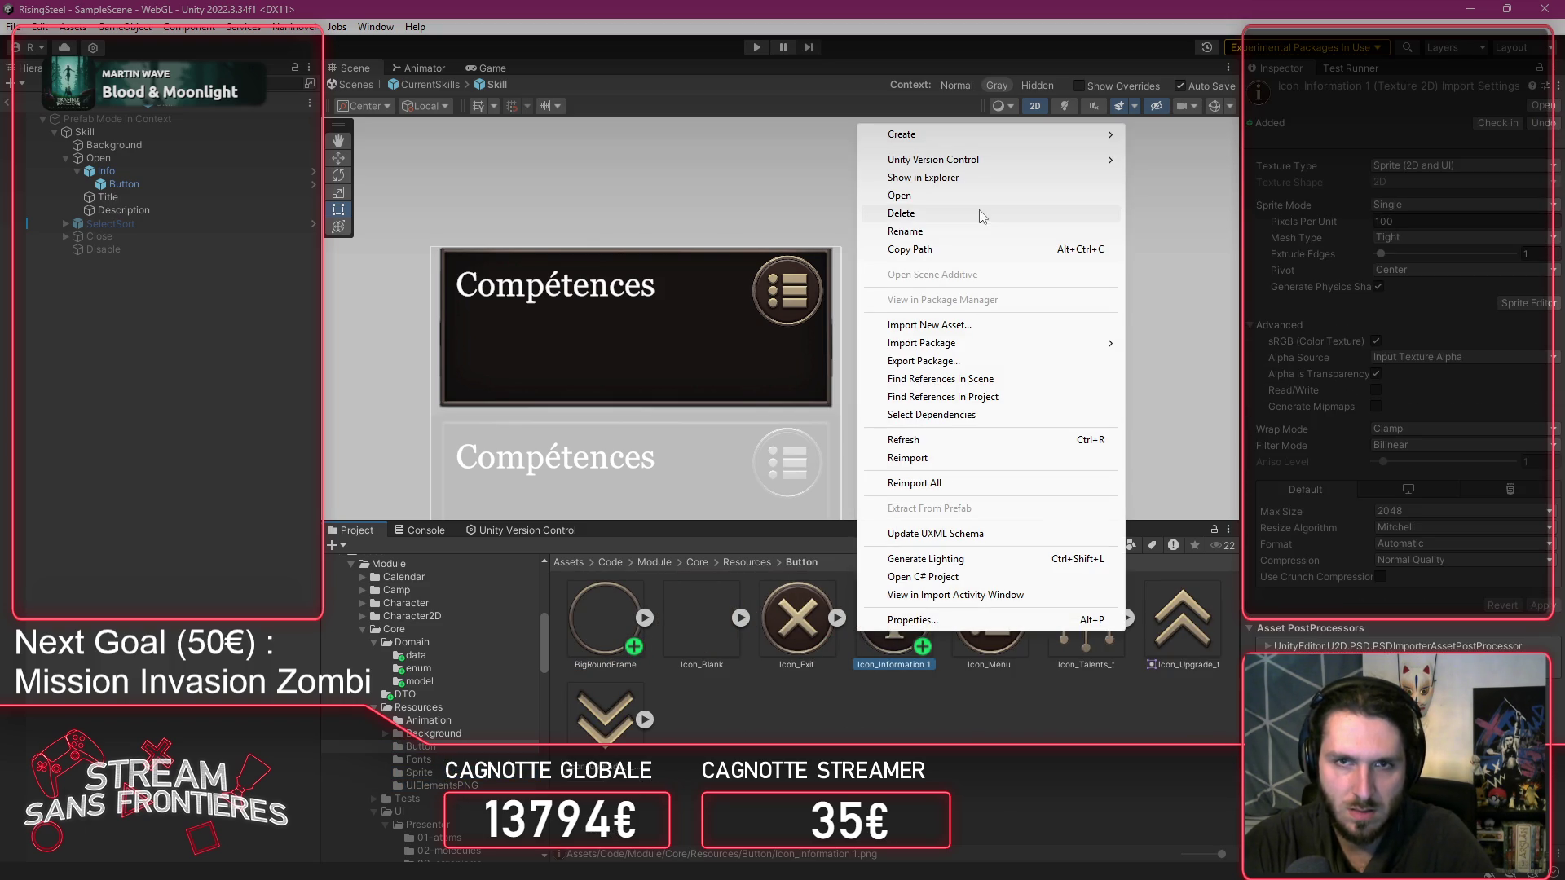
{"action": "left_click", "coordinate": [981, 235]}
{"action": "key", "text": "Return"}
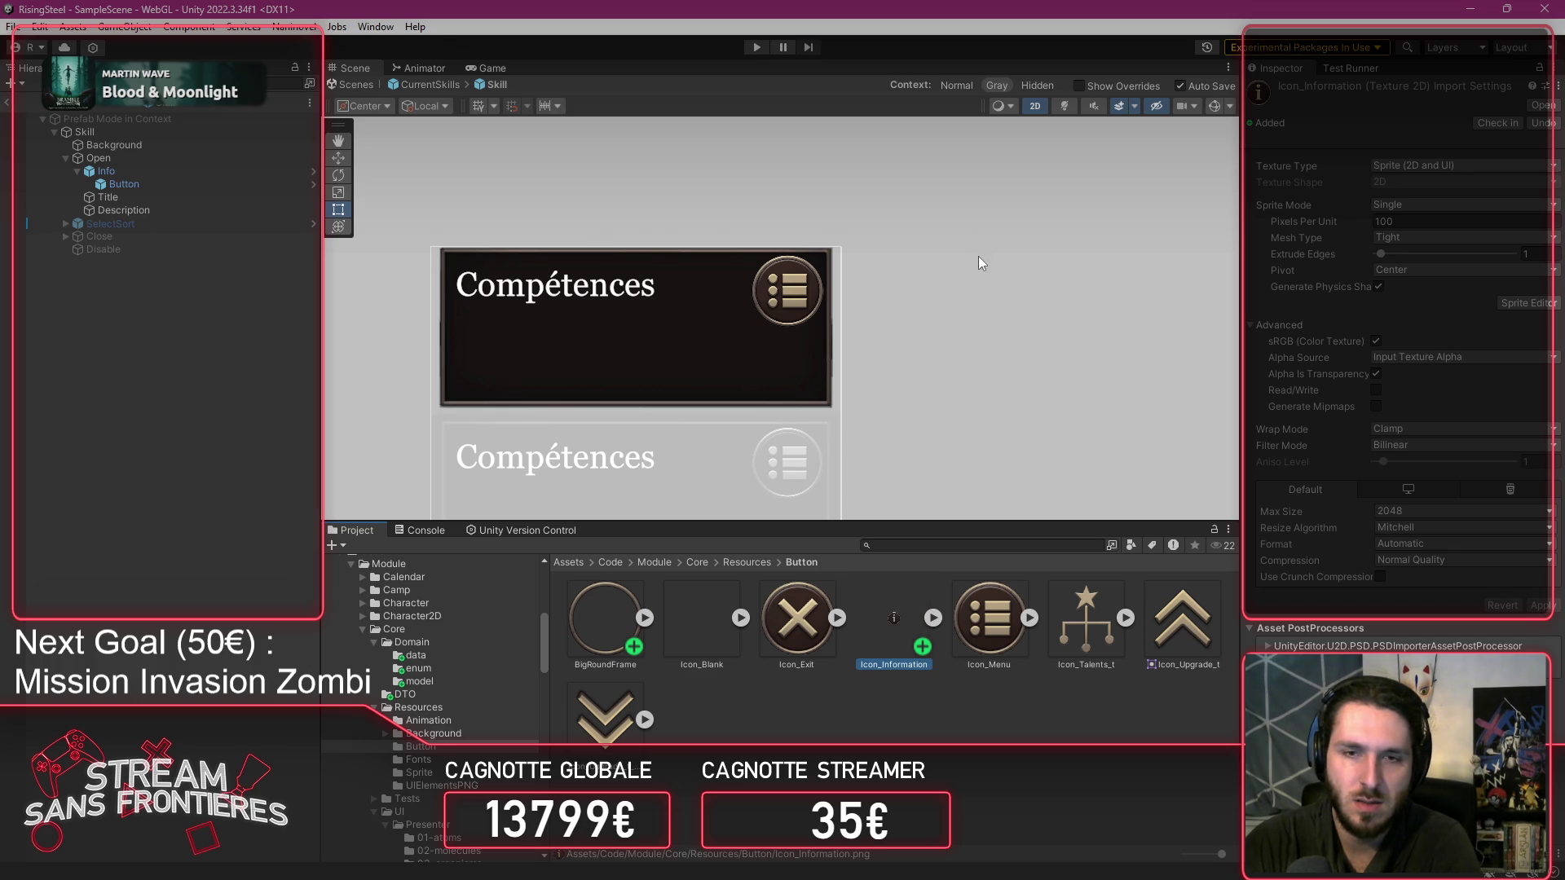
{"action": "left_click", "coordinate": [912, 687]}
Set the card Button's Source Image to the Icon_Information sprite.
{"action": "left_click", "coordinate": [223, 196]}
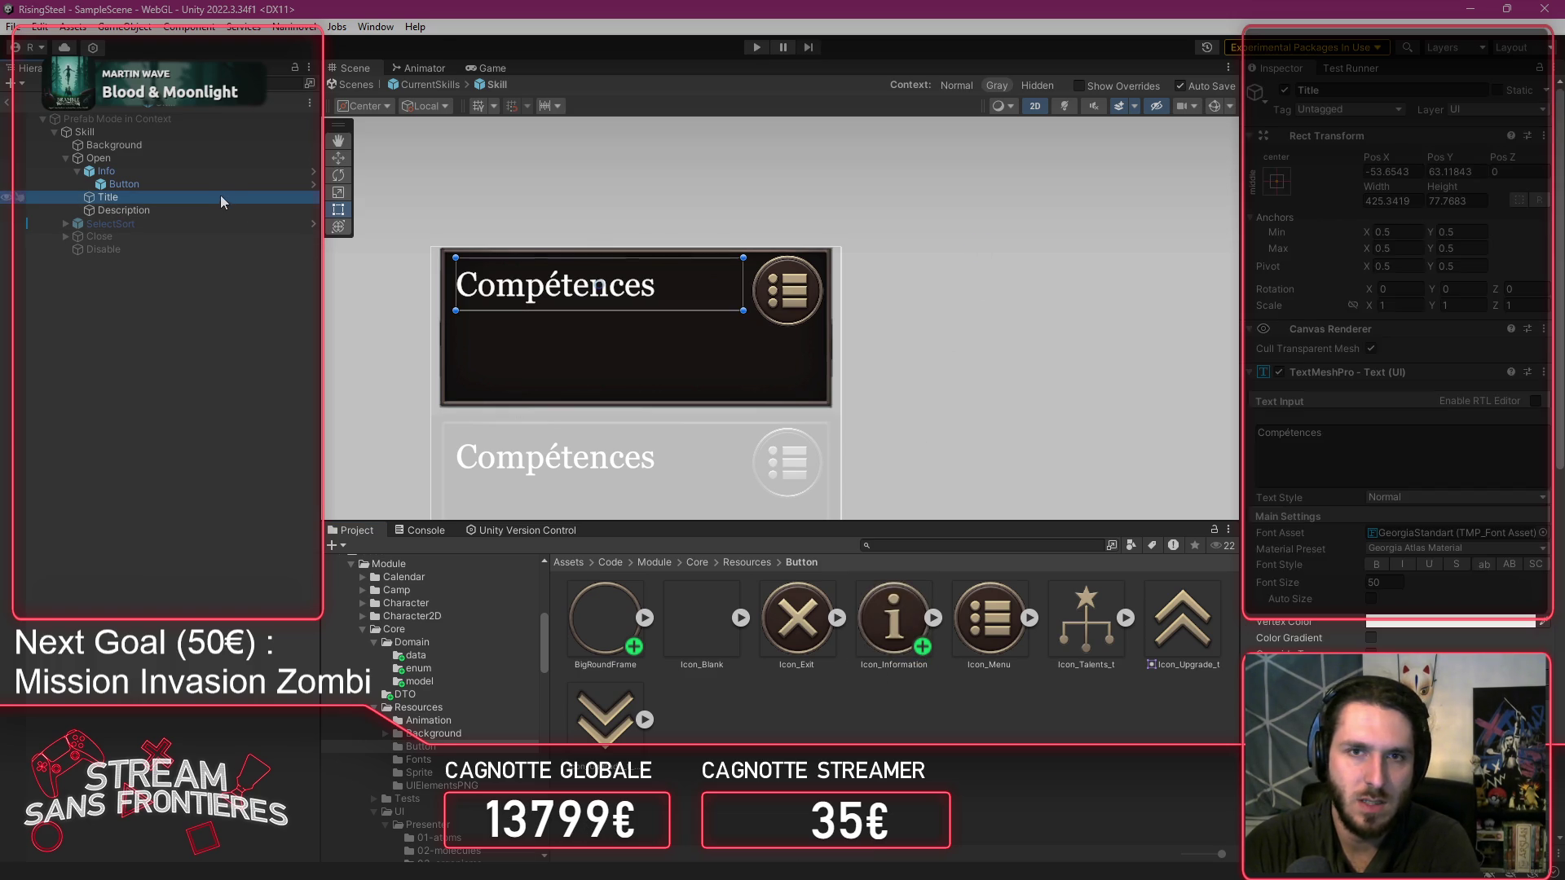
{"action": "left_click", "coordinate": [193, 183]}
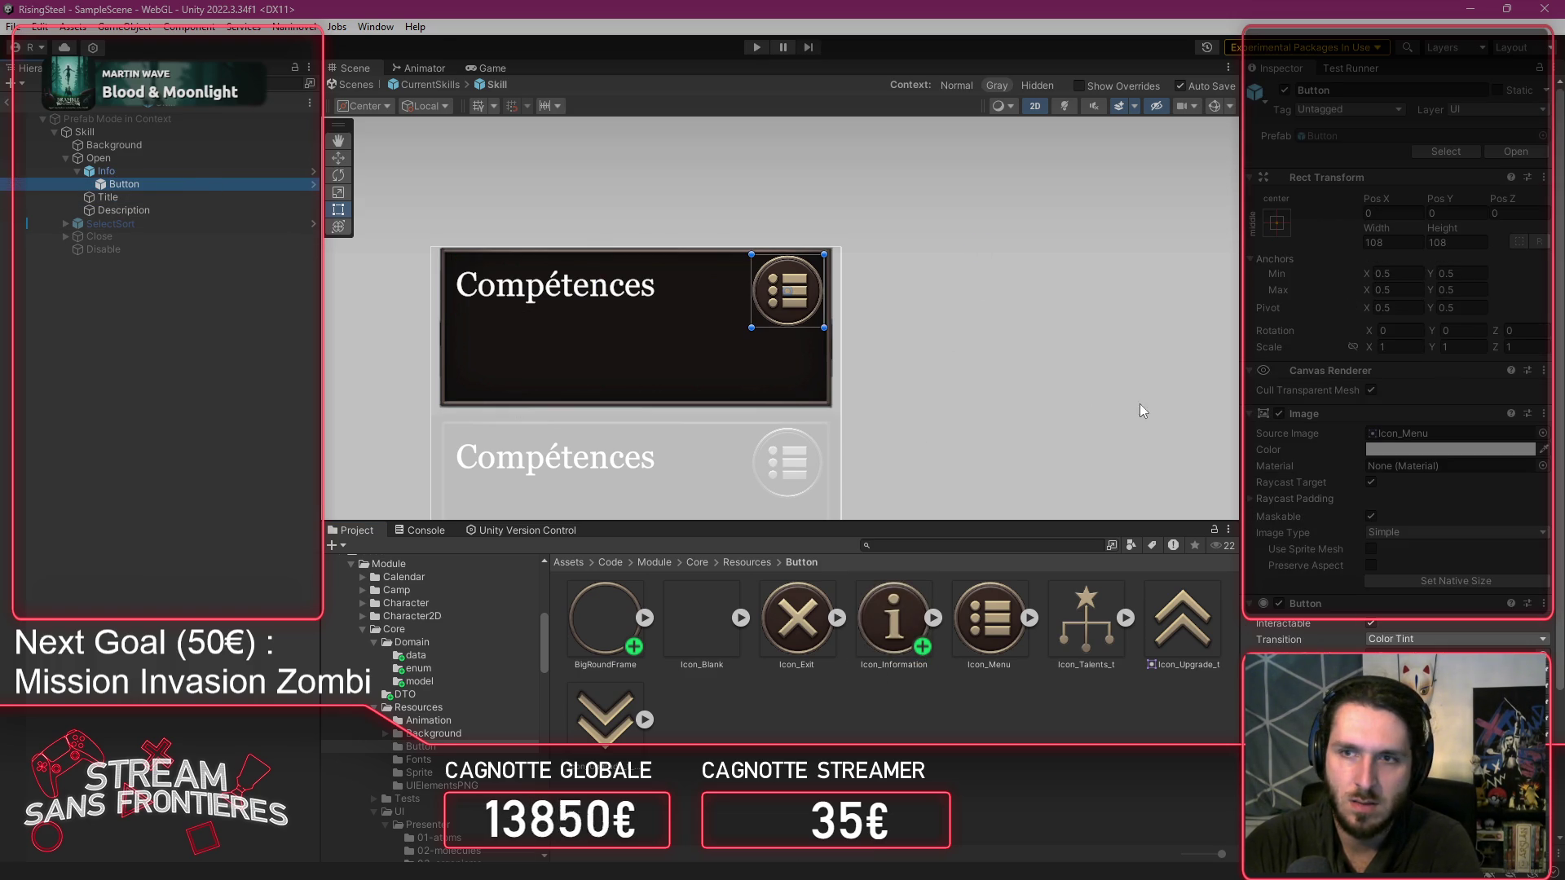
{"action": "mouse_move", "coordinate": [894, 624]}
{"action": "left_mouse_down"}
{"action": "mouse_move", "coordinate": [1368, 478]}
{"action": "mouse_move", "coordinate": [1392, 445]}
{"action": "left_mouse_up"}
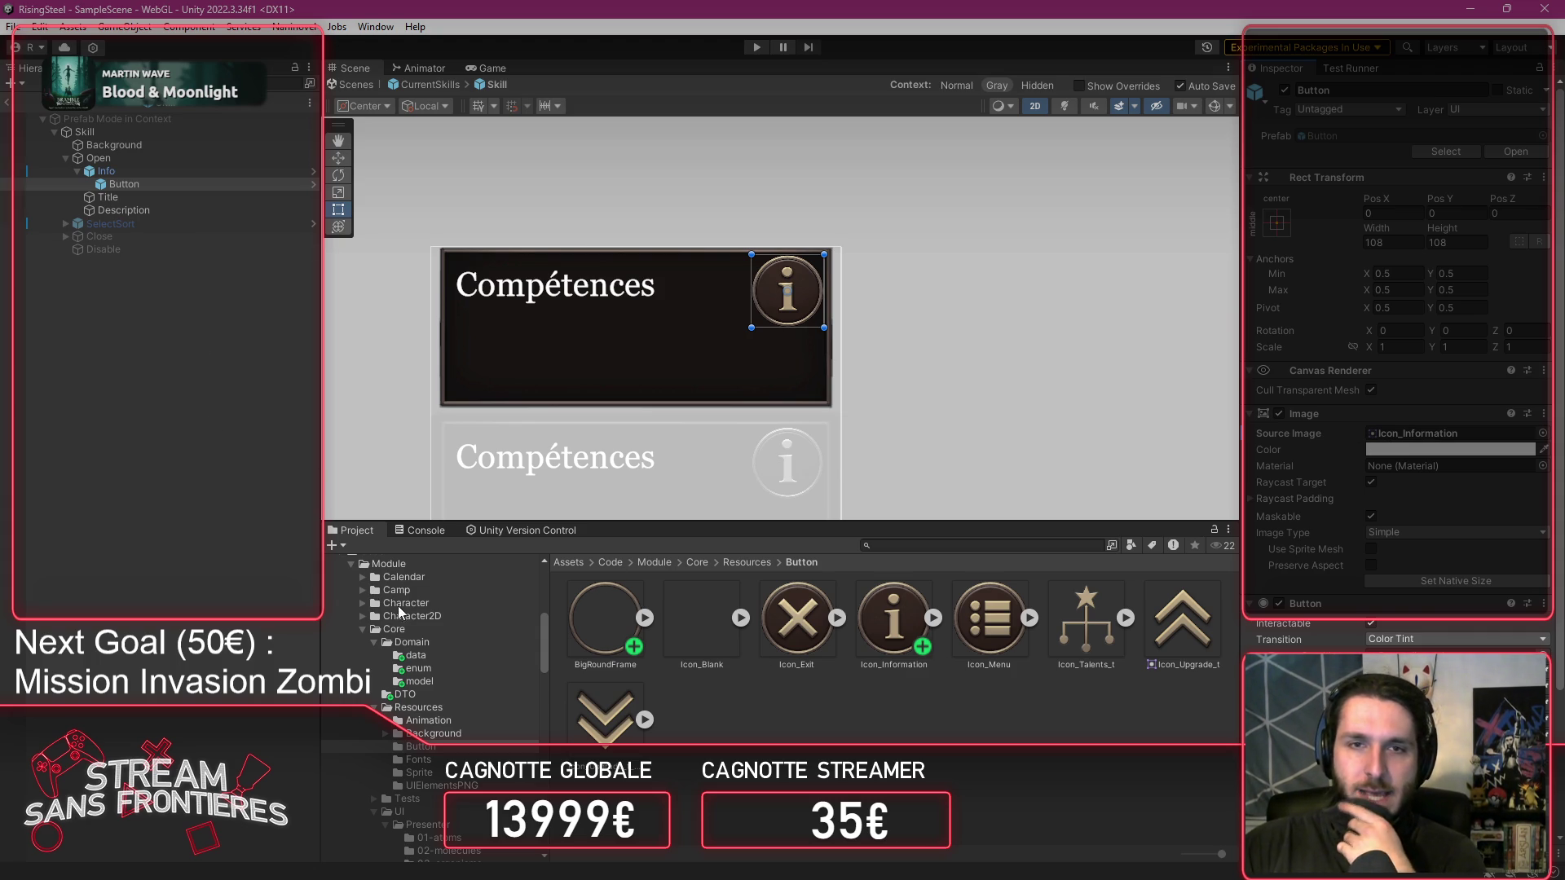
{"action": "left_click", "coordinate": [162, 197]}
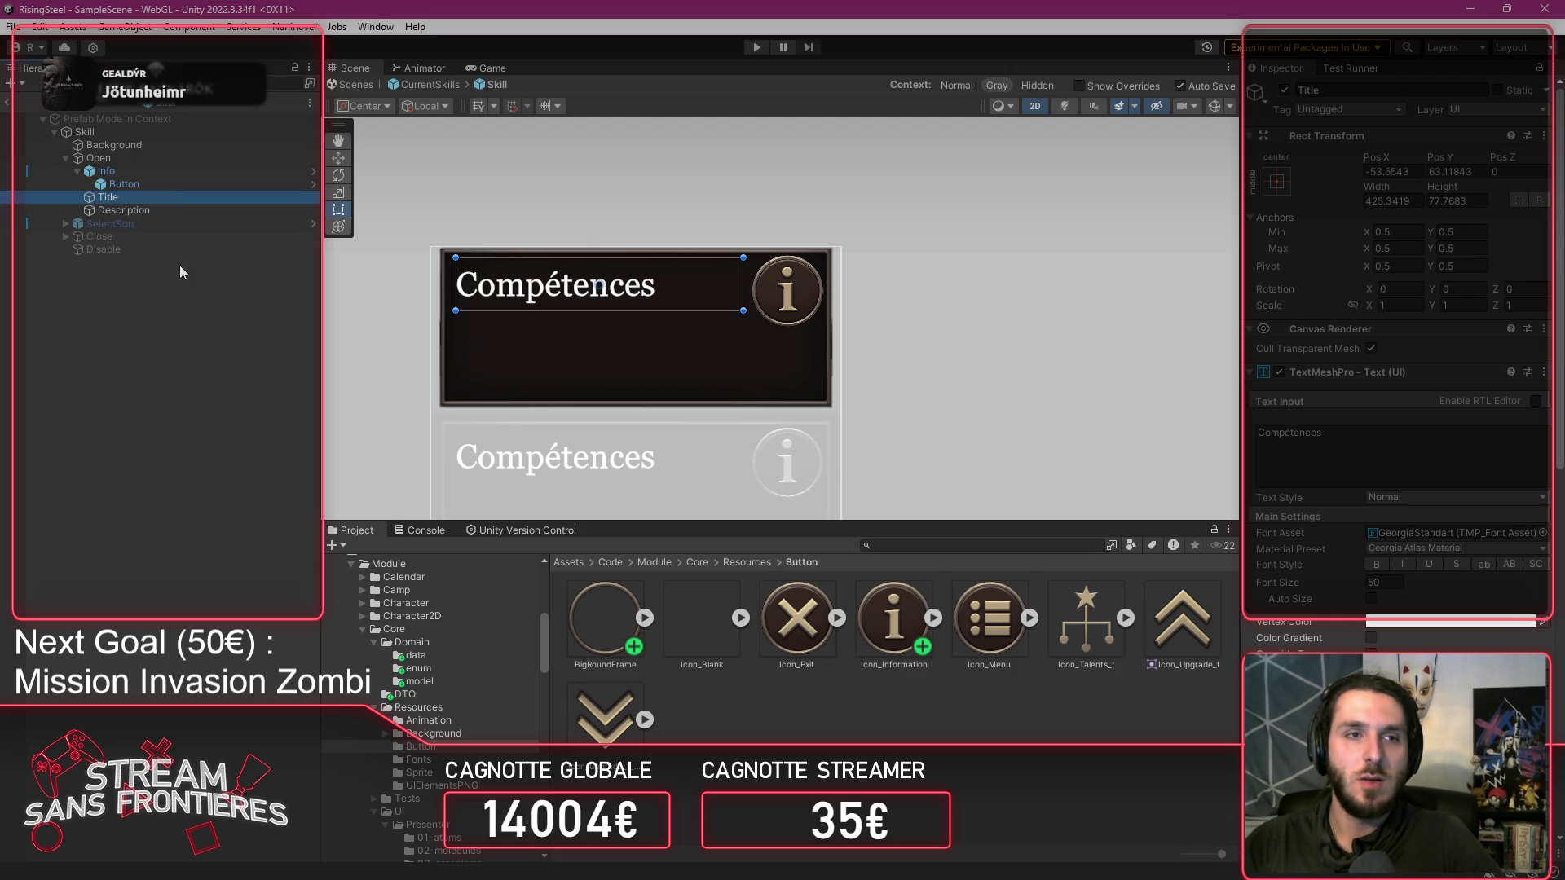
{"action": "left_click", "coordinate": [200, 212]}
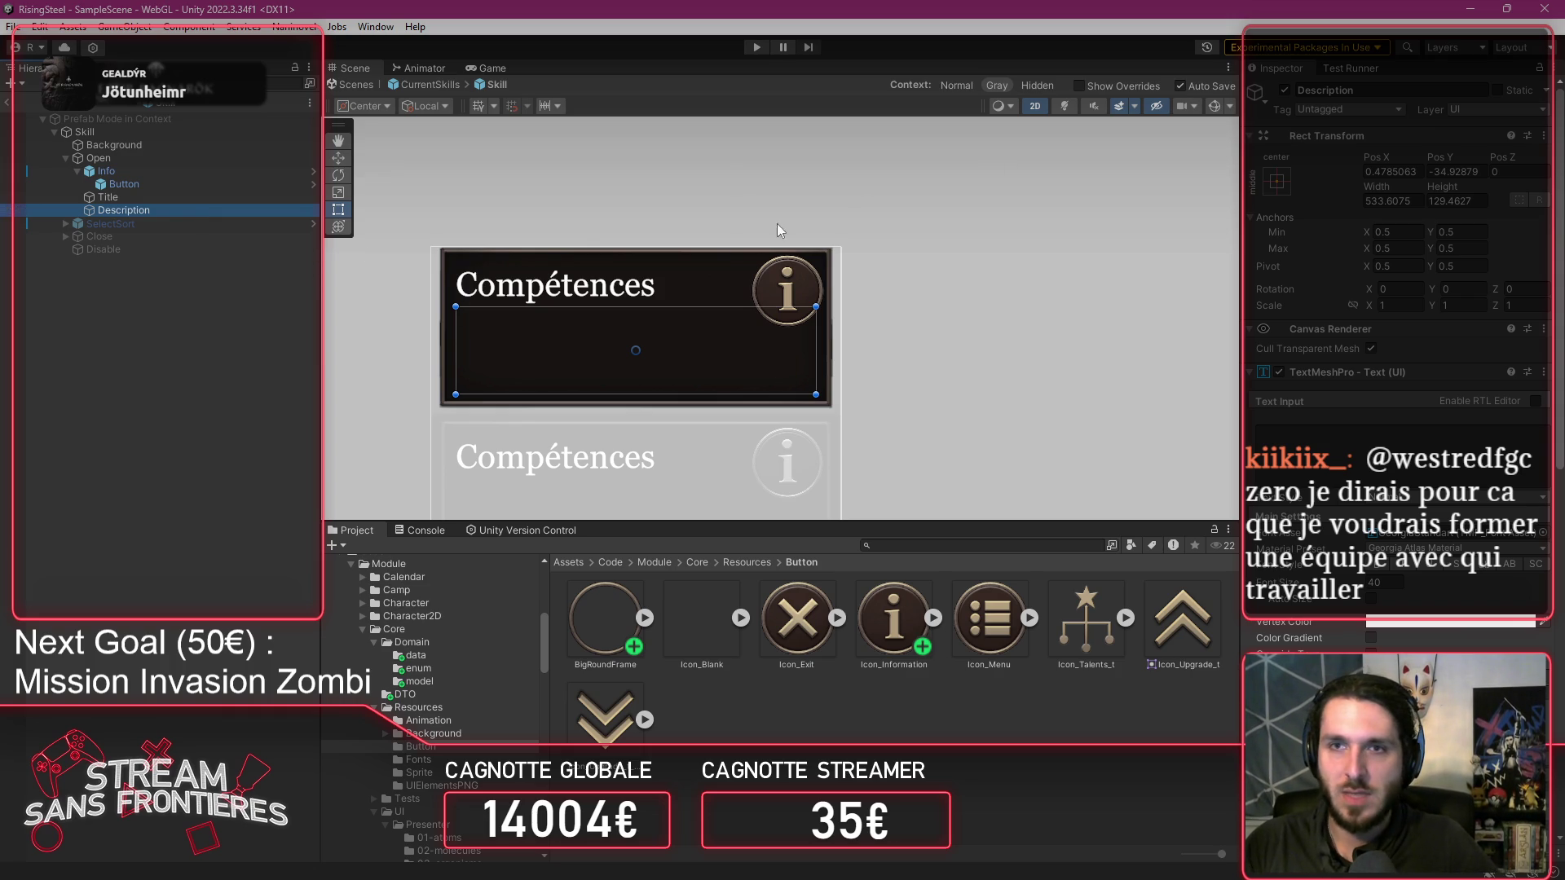
{"action": "left_click", "coordinate": [897, 210]}
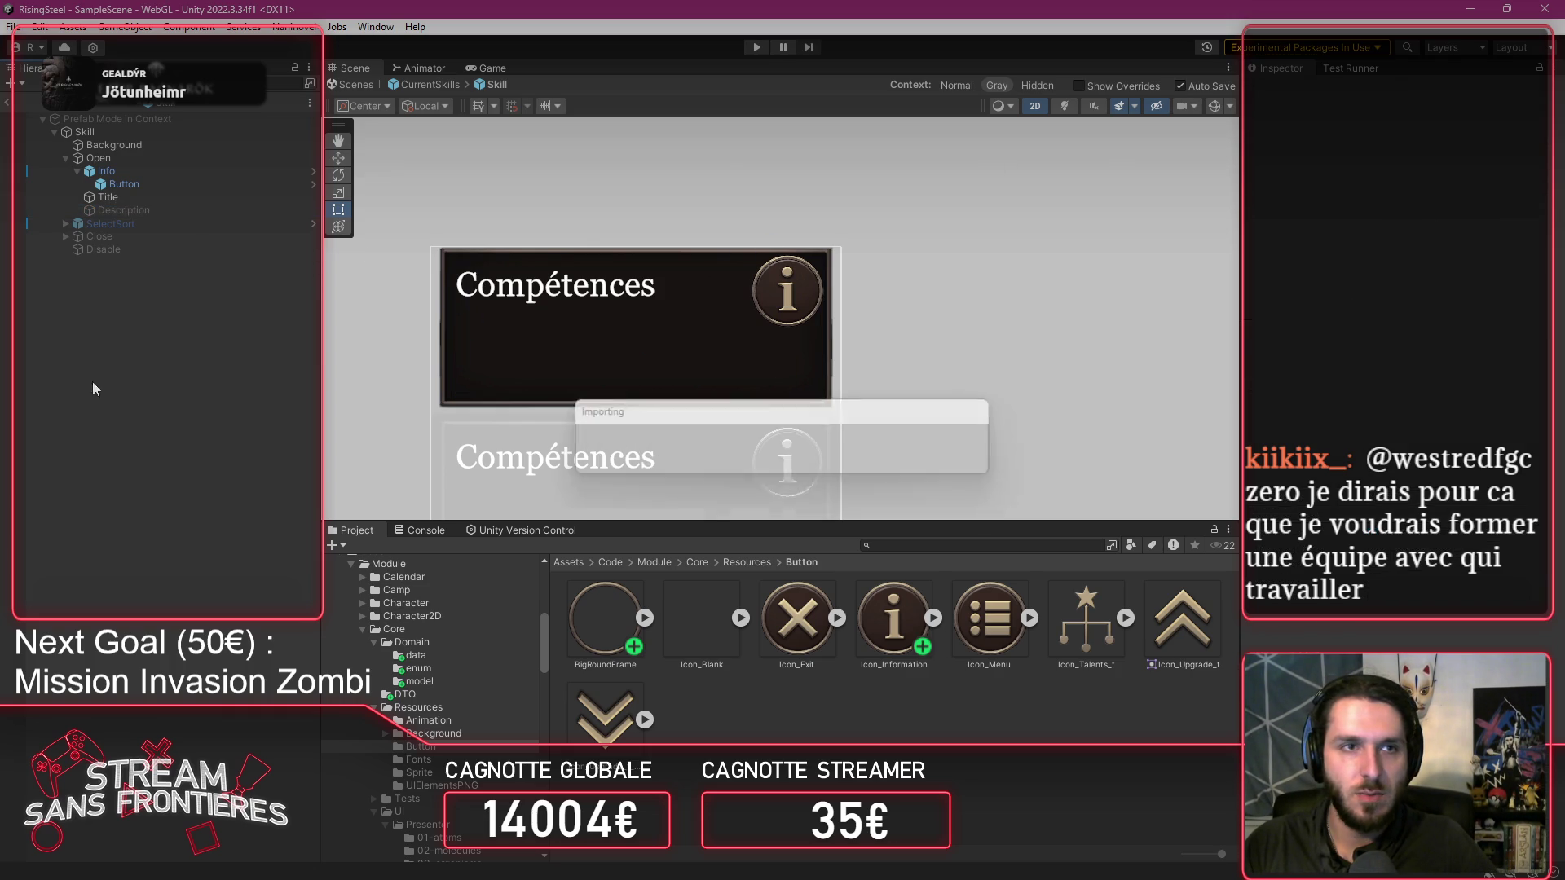
{"action": "left_click", "coordinate": [103, 171]}
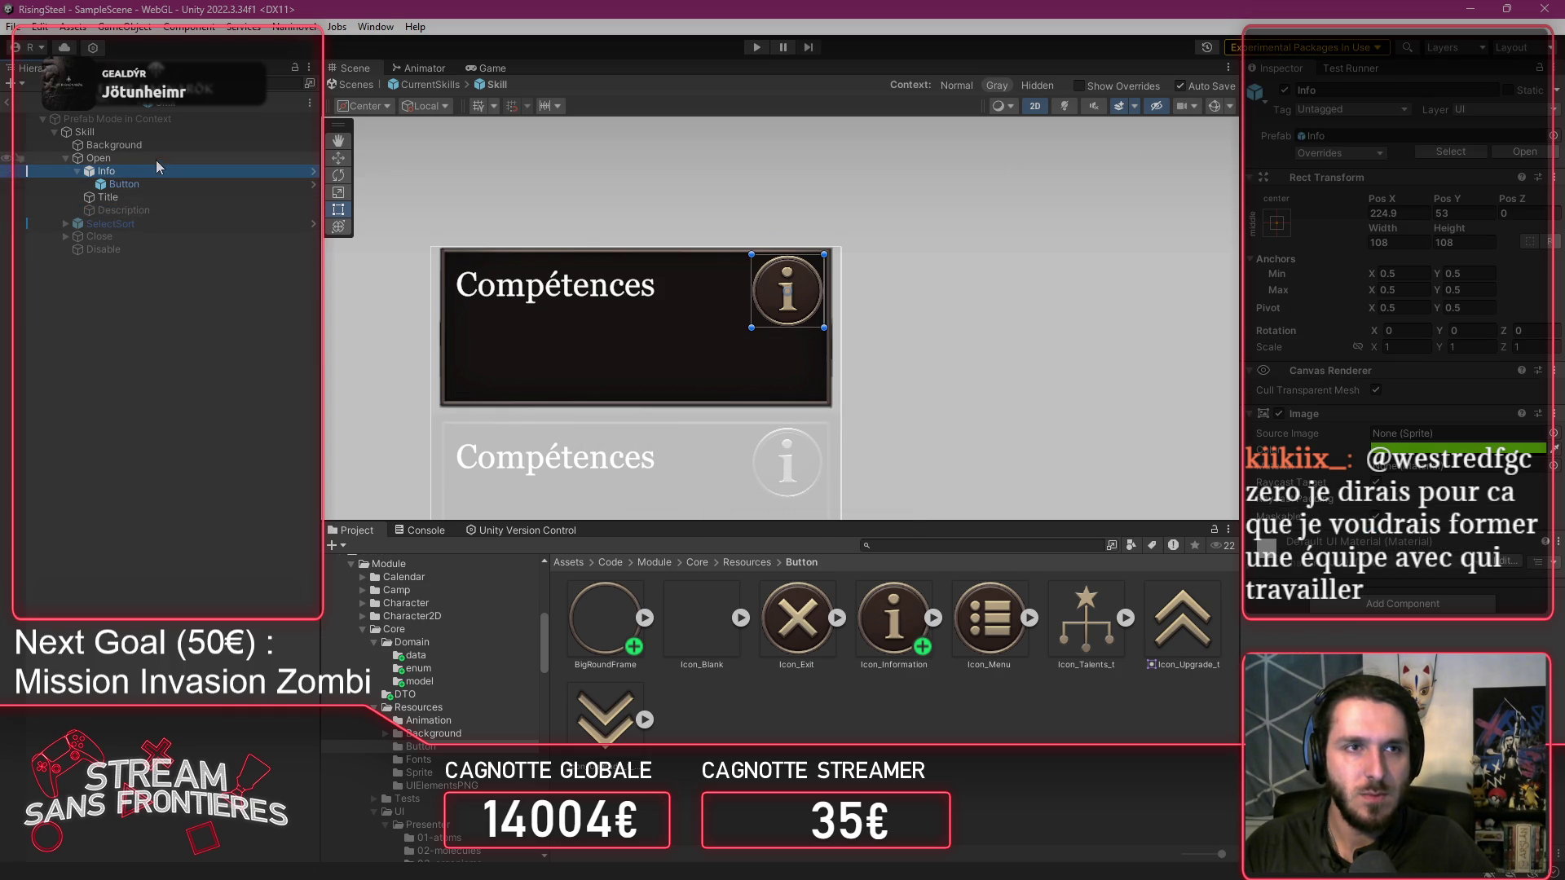
Add a new TextMeshPro text object under Open on the card's lower left.
{"action": "right_click", "coordinate": [90, 159]}
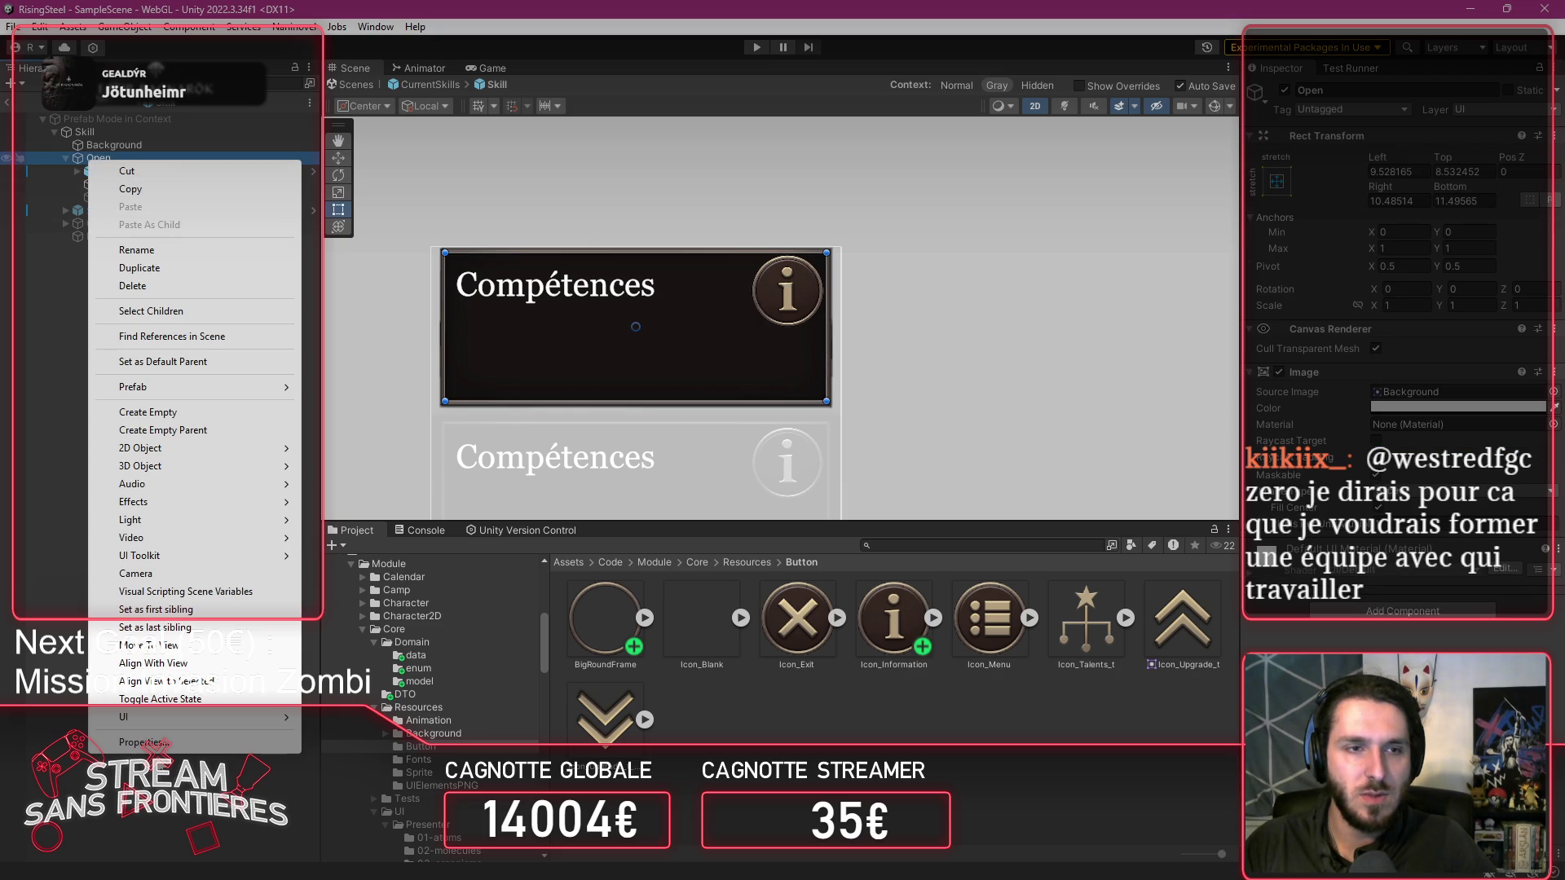
{"action": "mouse_move", "coordinate": [155, 722]}
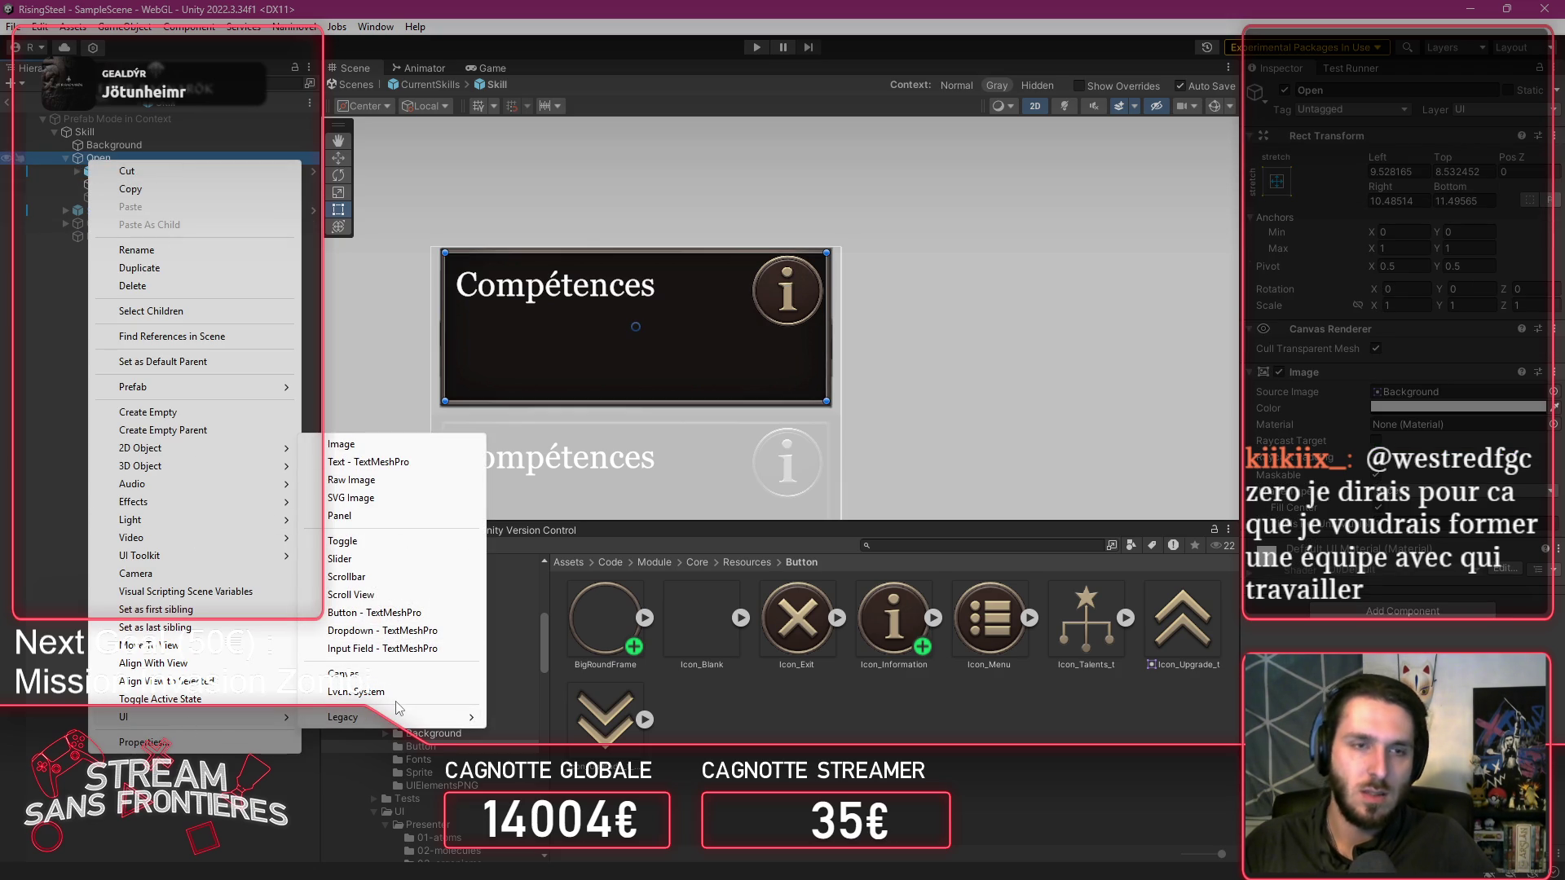
{"action": "left_click", "coordinate": [381, 458]}
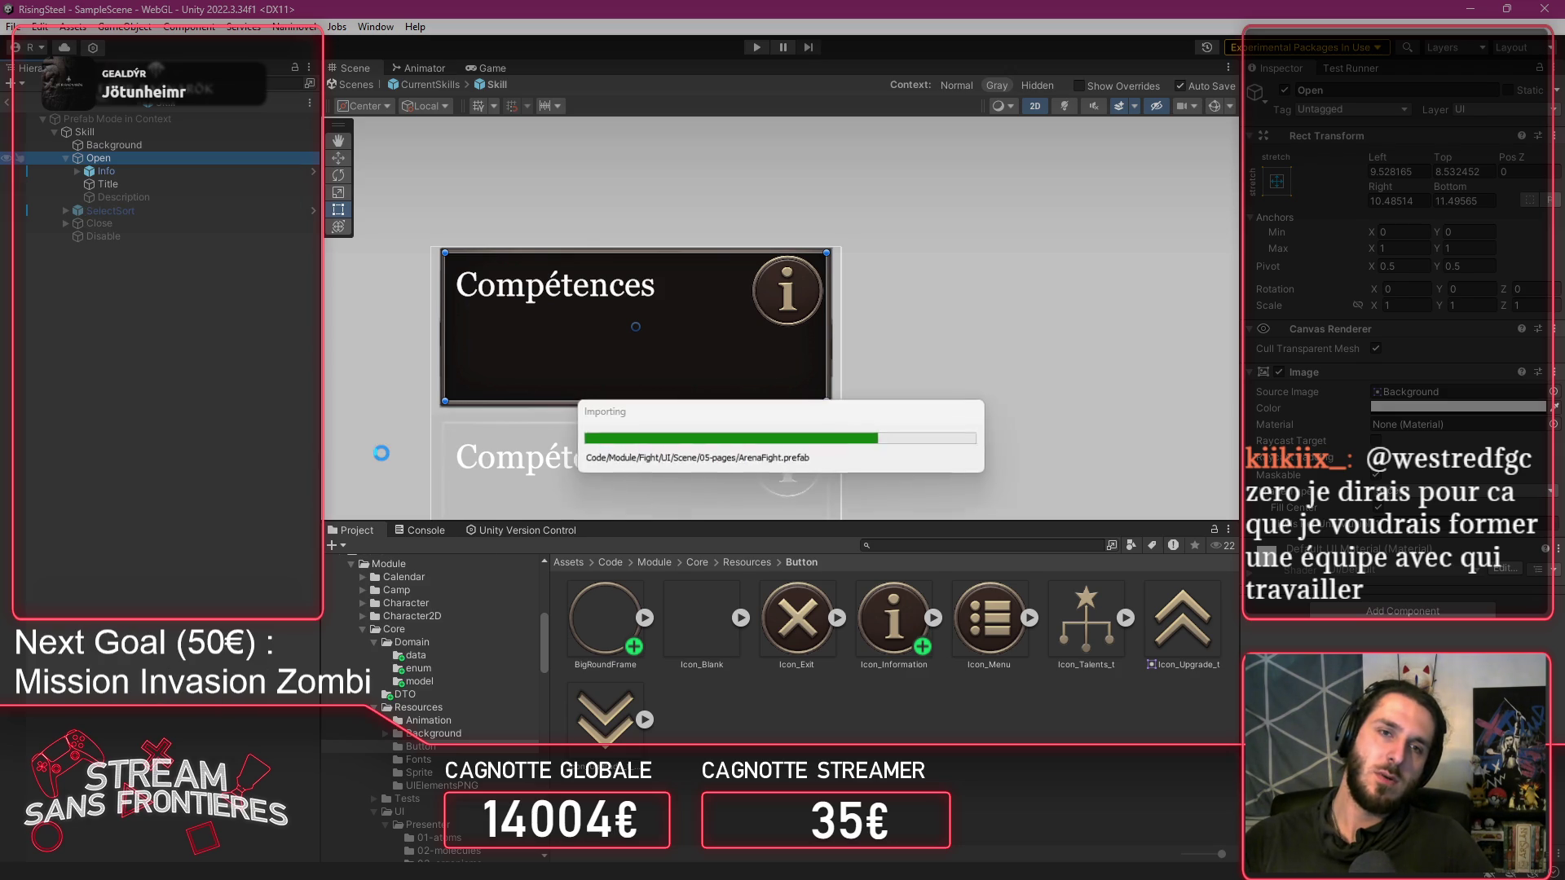
{"action": "mouse_move", "coordinate": [589, 309]}
{"action": "left_mouse_down"}
{"action": "mouse_move", "coordinate": [572, 373]}
{"action": "mouse_move", "coordinate": [497, 403]}
{"action": "mouse_move", "coordinate": [510, 378]}
{"action": "left_mouse_up"}
{"action": "key", "text": "ctrl+z"}
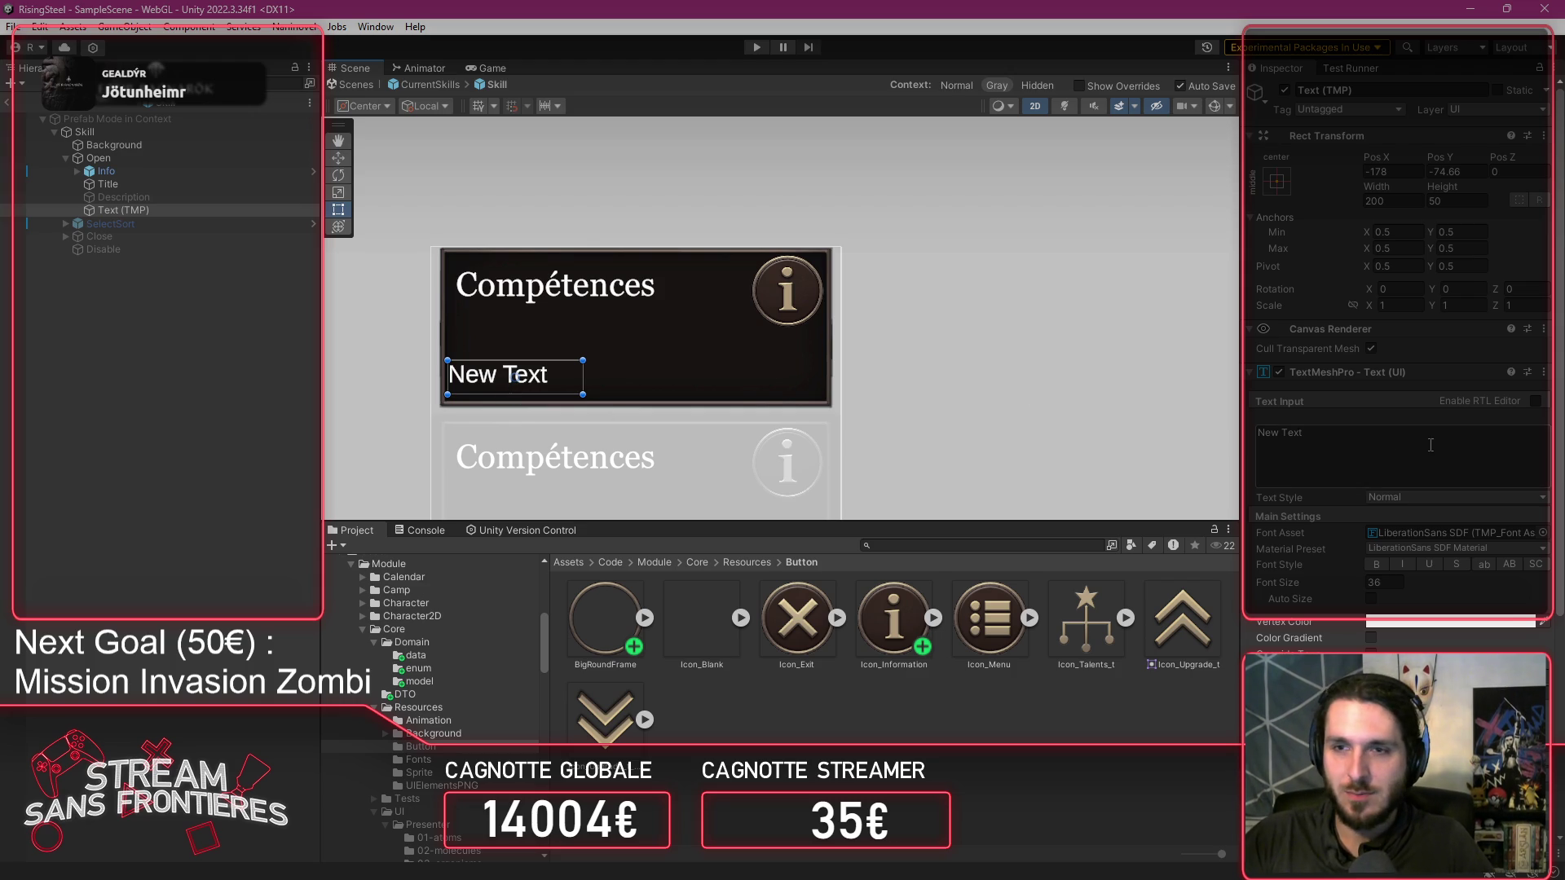
Set the text's font asset to GeorgiaText, enter 'Cost', and narrow the box to fit.
{"action": "left_click", "coordinate": [1543, 533]}
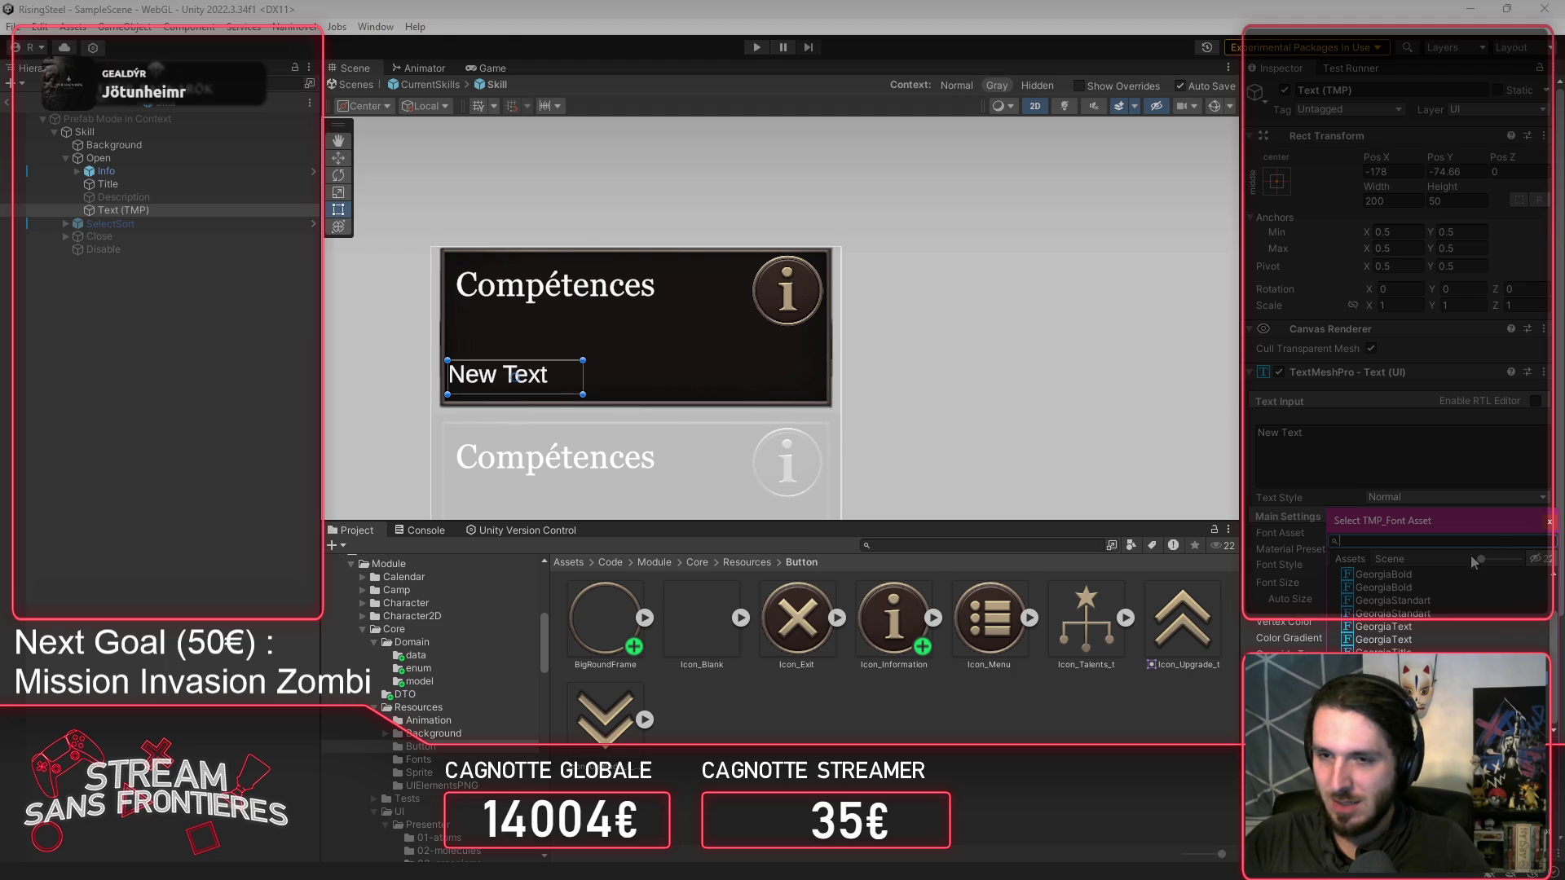
{"action": "left_click", "coordinate": [1383, 640]}
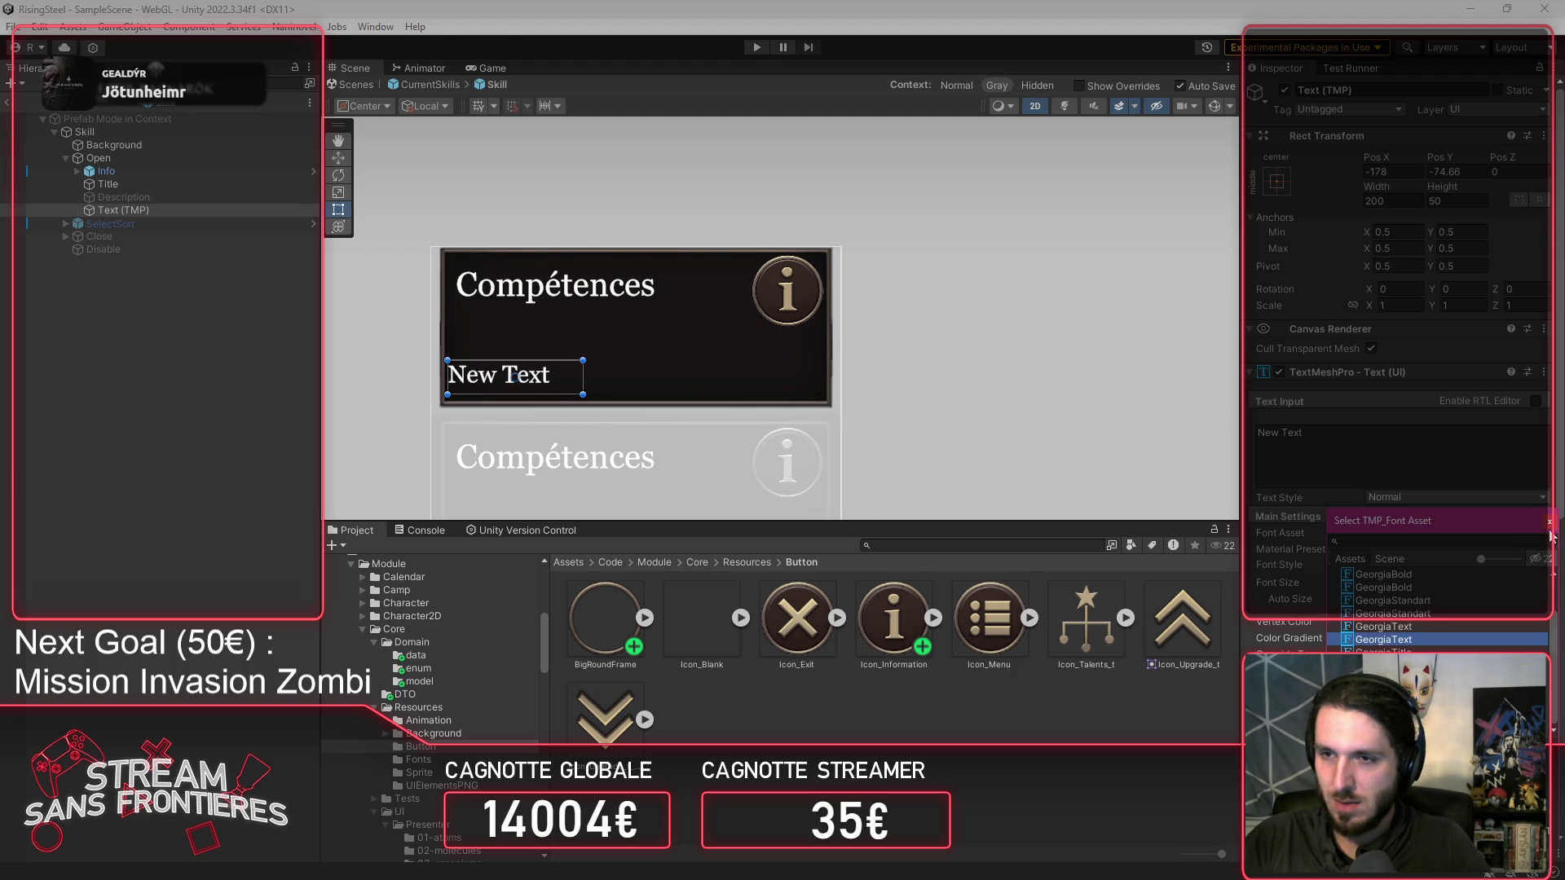
{"action": "double_click", "coordinate": [1292, 433]}
{"action": "type", "text": "Icon_Information"}
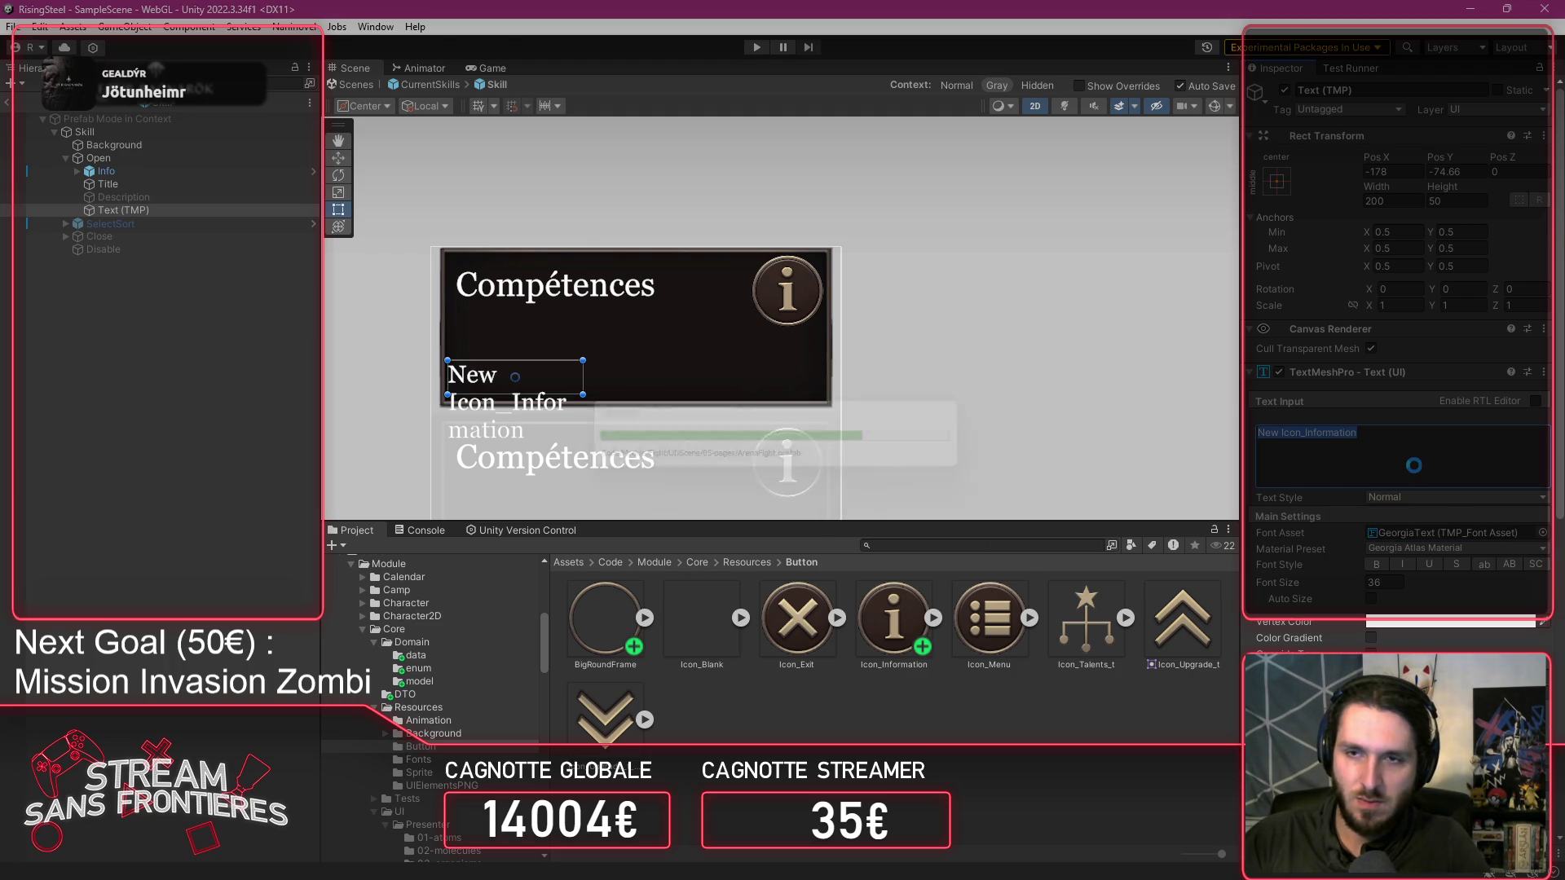
{"action": "type", "text": "Cost"}
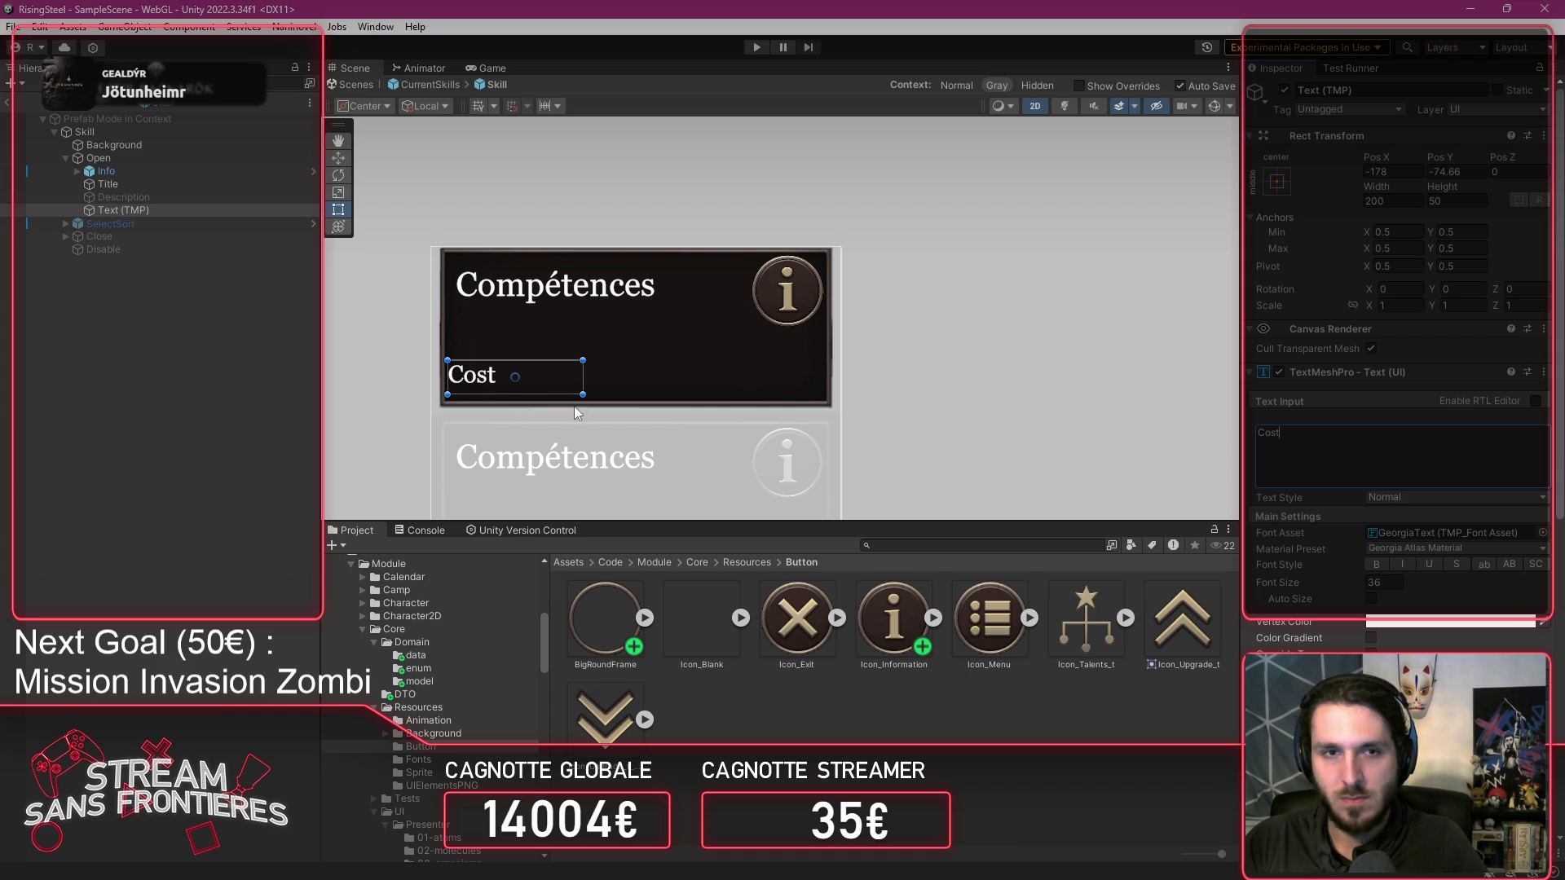
{"action": "left_click_drag", "start_coordinate": [576, 382], "coordinate": [502, 373]}
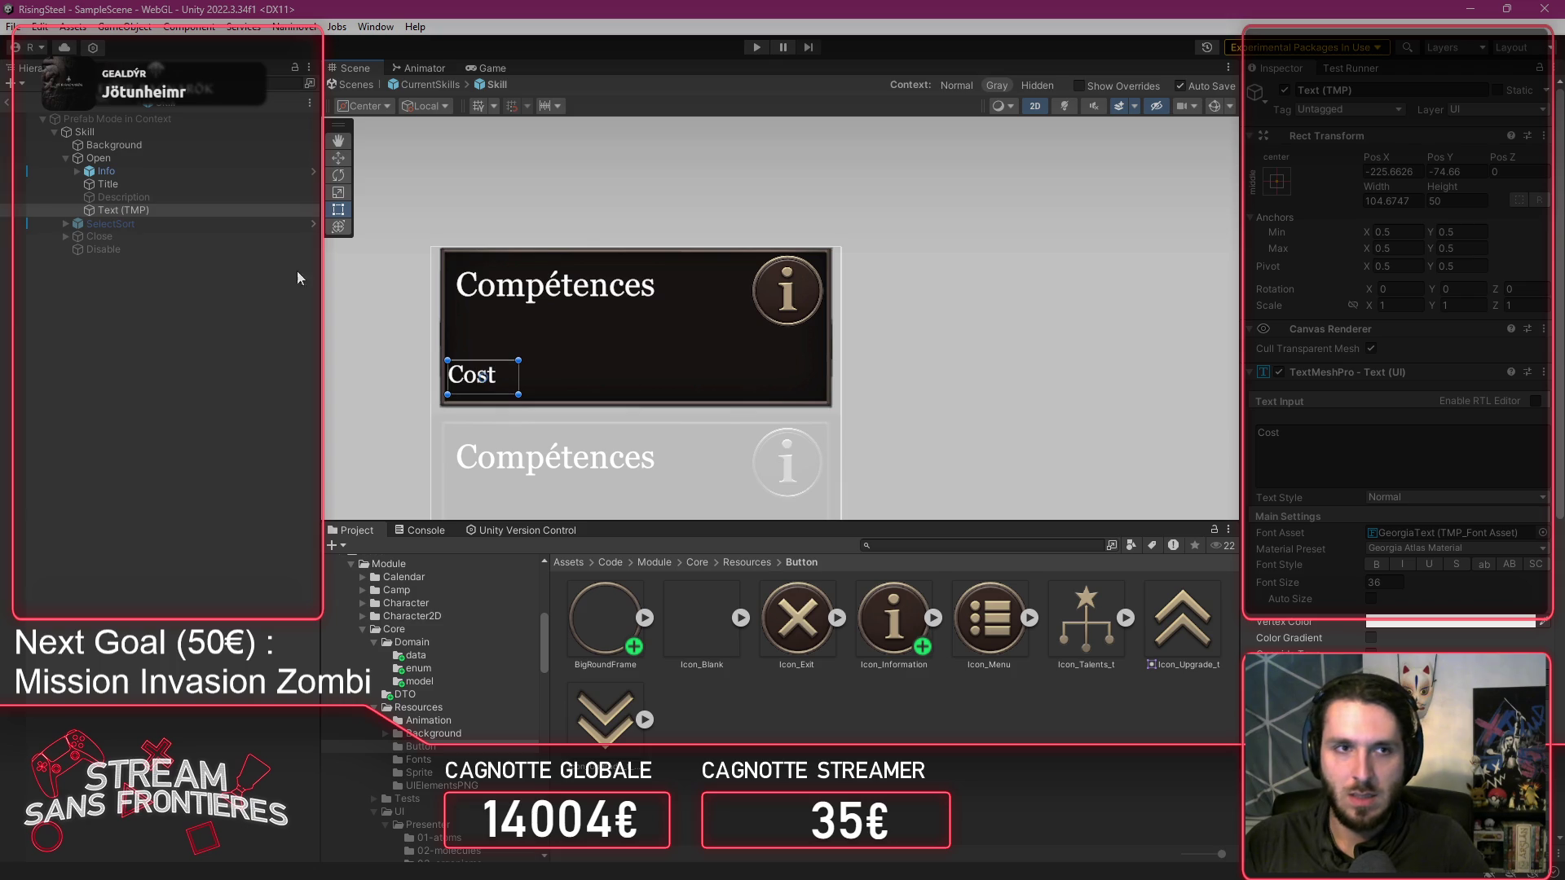
Rename the new text object to Cost.
{"action": "left_click", "coordinate": [1400, 91]}
{"action": "type", "text": "Cost"}
{"action": "key", "text": "Return"}
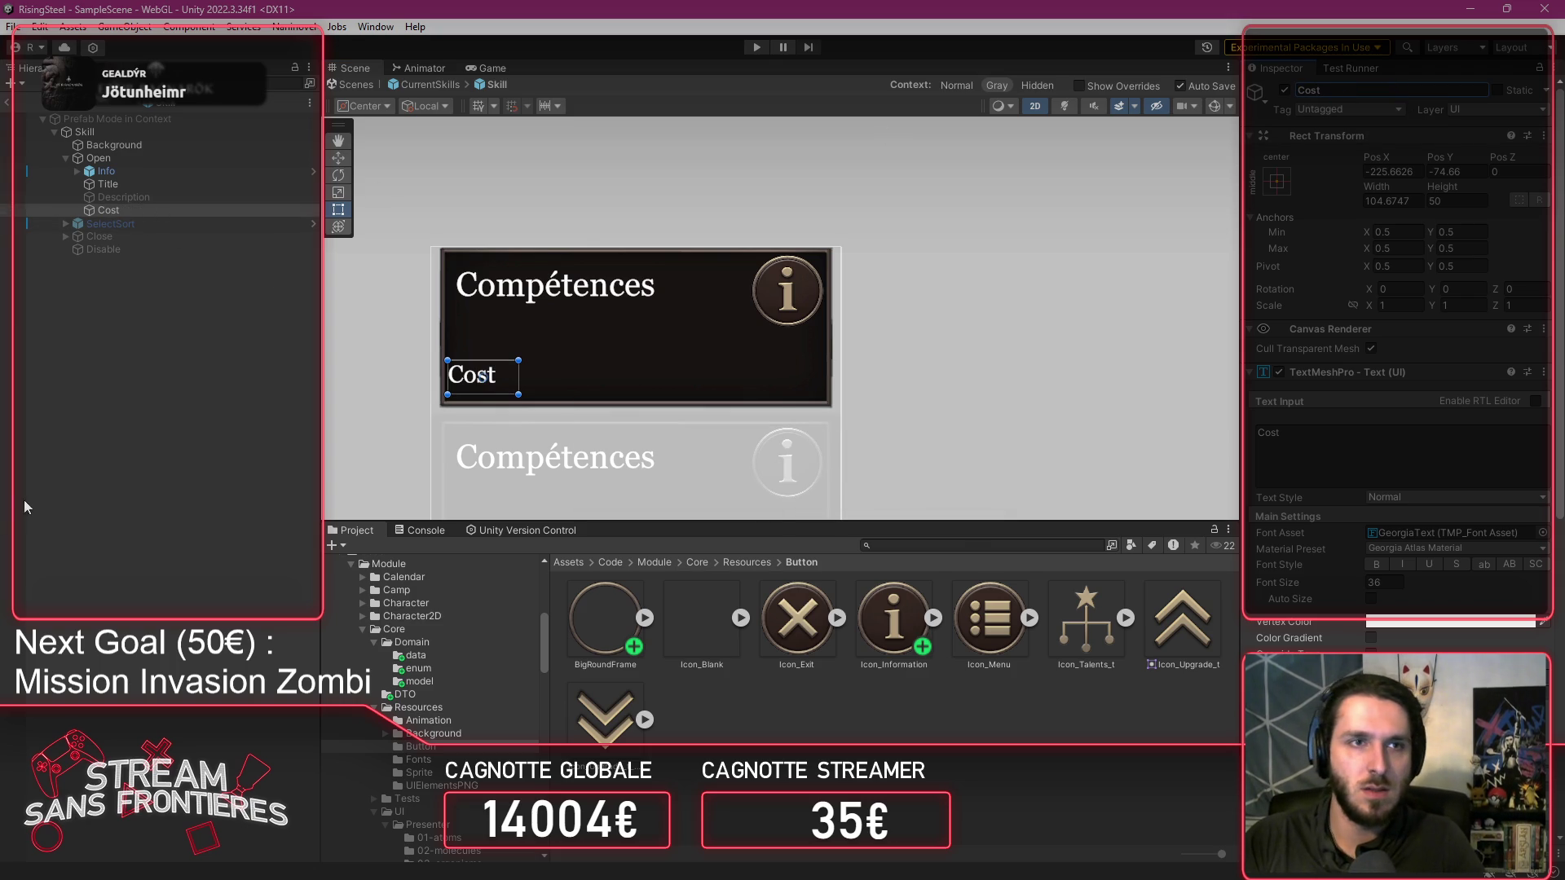
{"action": "right_click", "coordinate": [156, 158]}
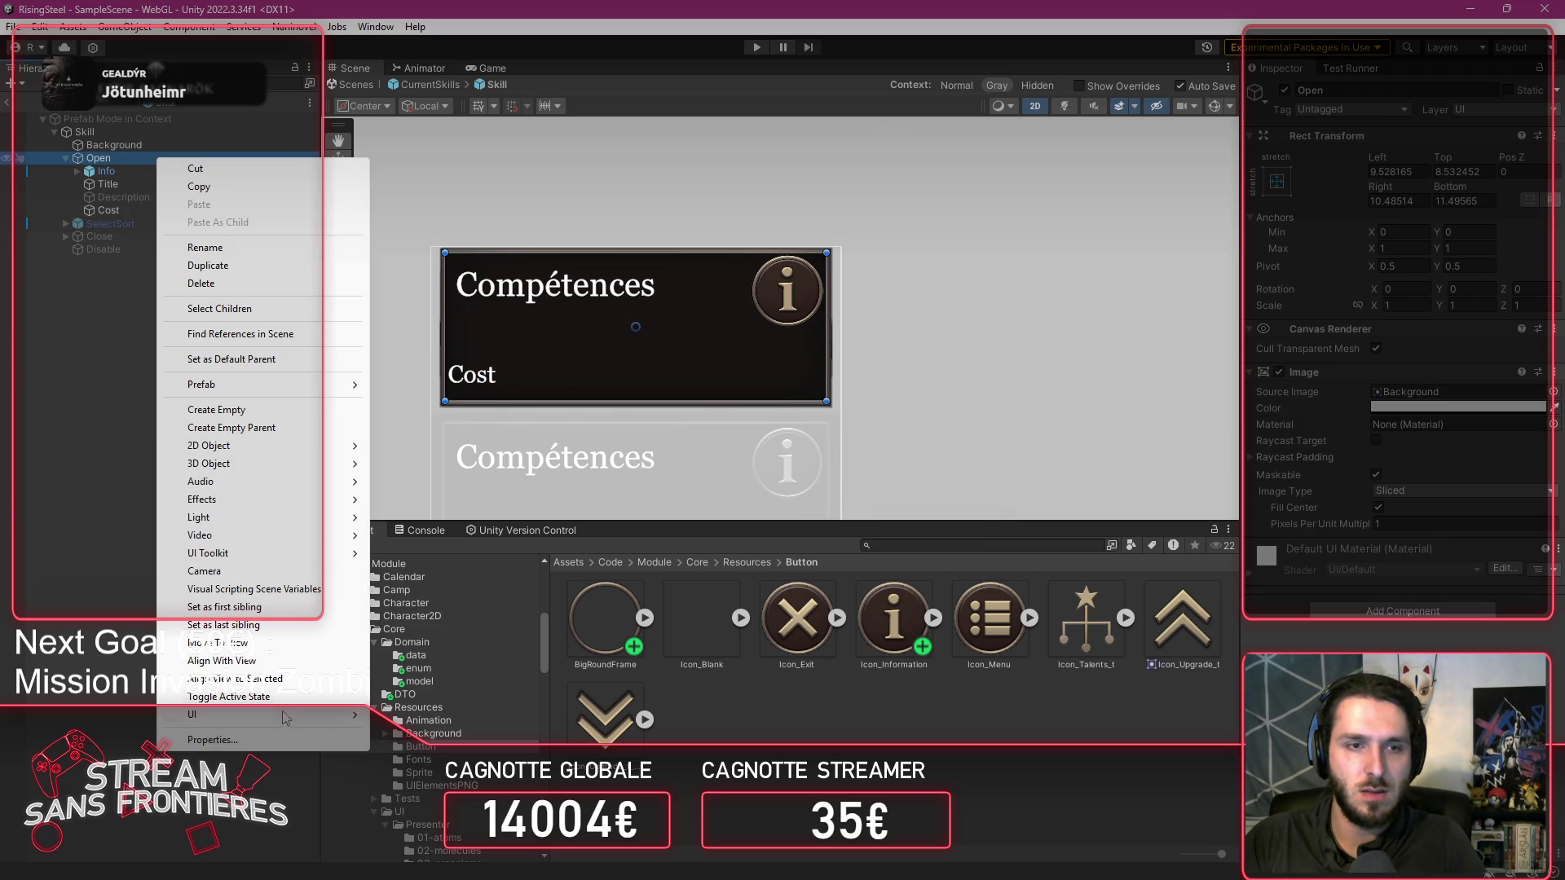
Add another TextMeshPro text under Open and name it CostValue.
{"action": "mouse_move", "coordinate": [282, 727]}
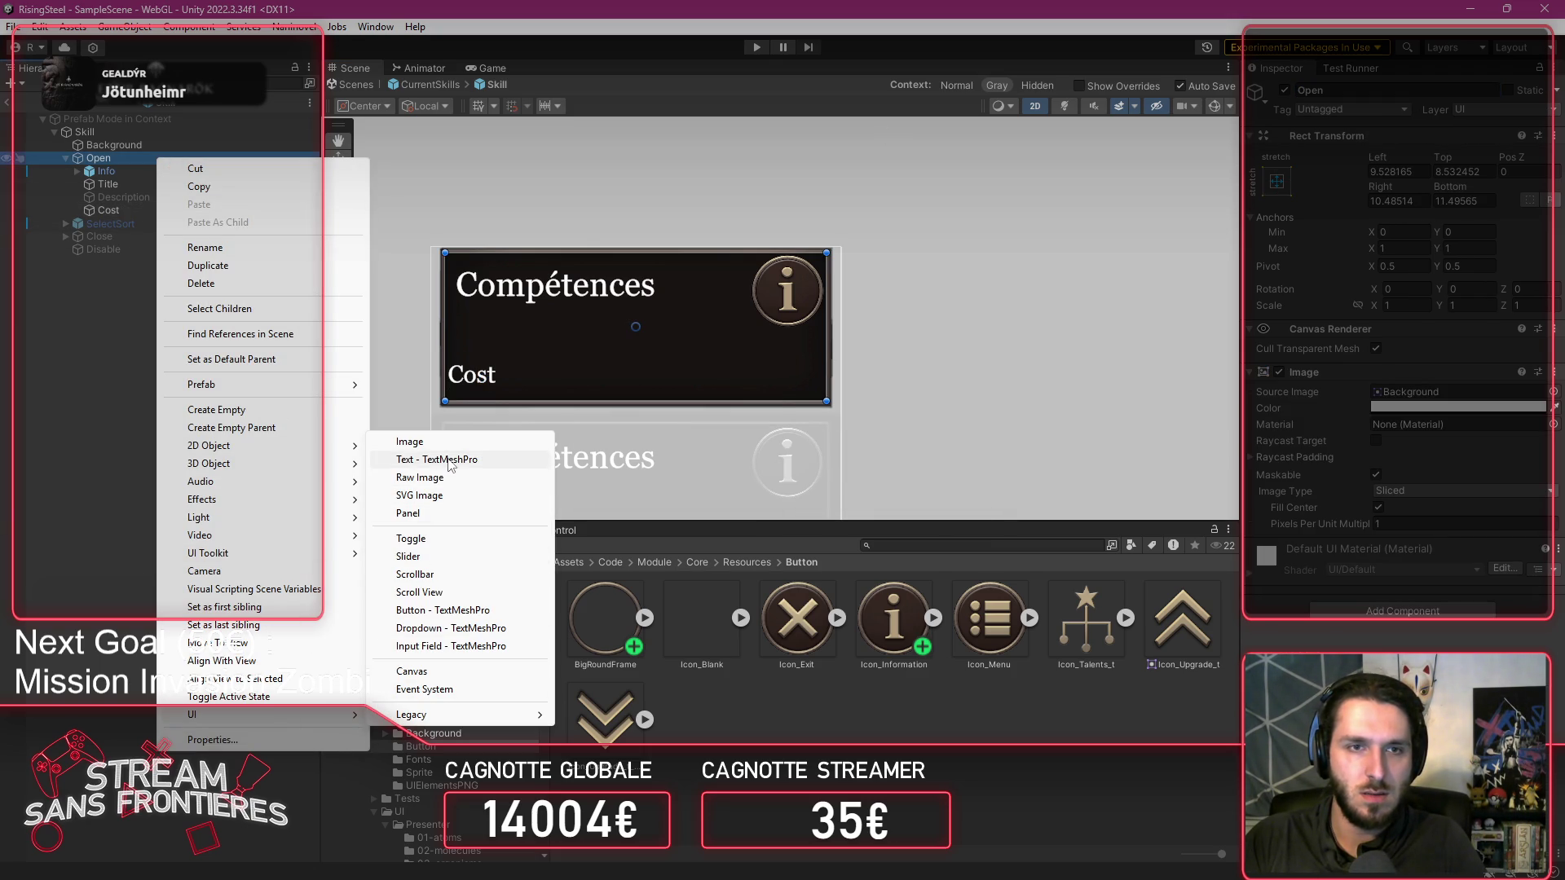
{"action": "left_click", "coordinate": [432, 459]}
{"action": "left_click", "coordinate": [1384, 90]}
{"action": "type", "text": "CostValue"}
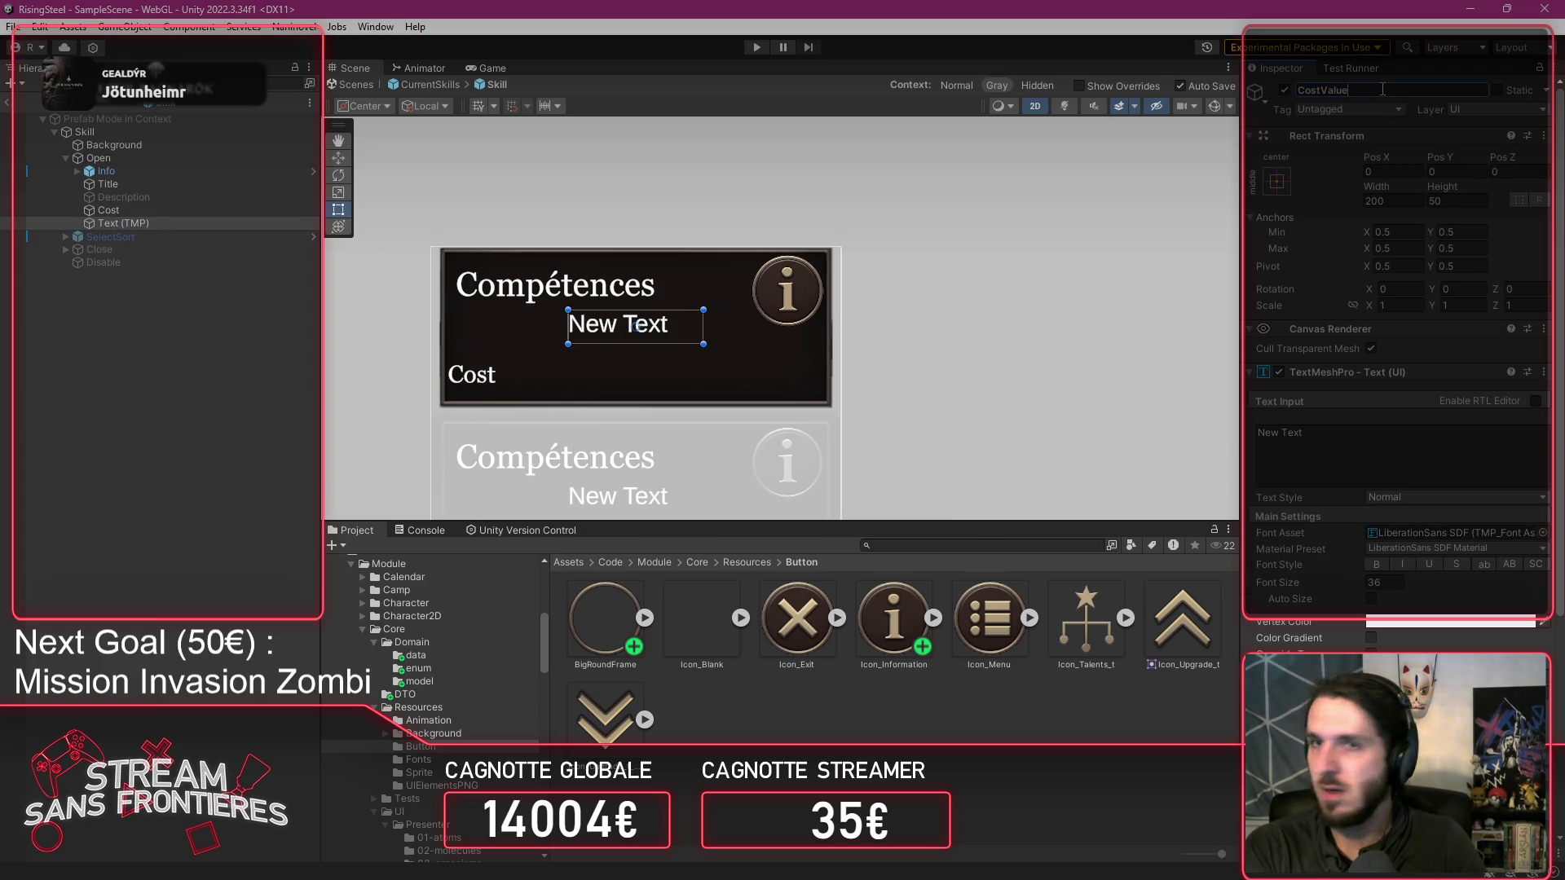
{"action": "key", "text": "Return"}
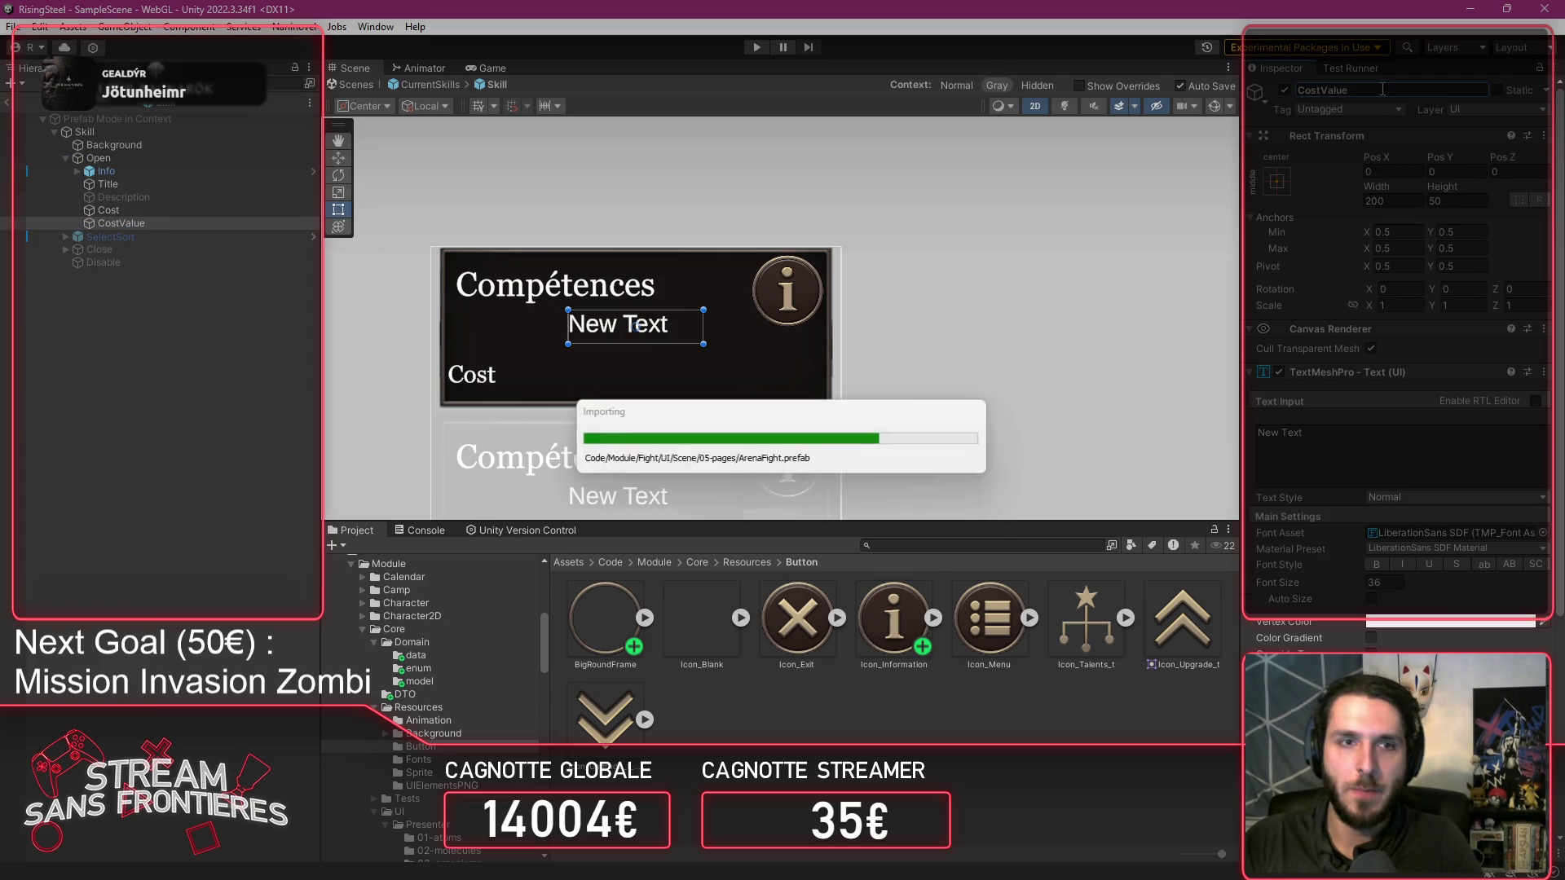
Replace the placeholder 'New Text' with 25.
{"action": "left_click", "coordinate": [1360, 474]}
{"action": "key", "text": "BackSpace"}
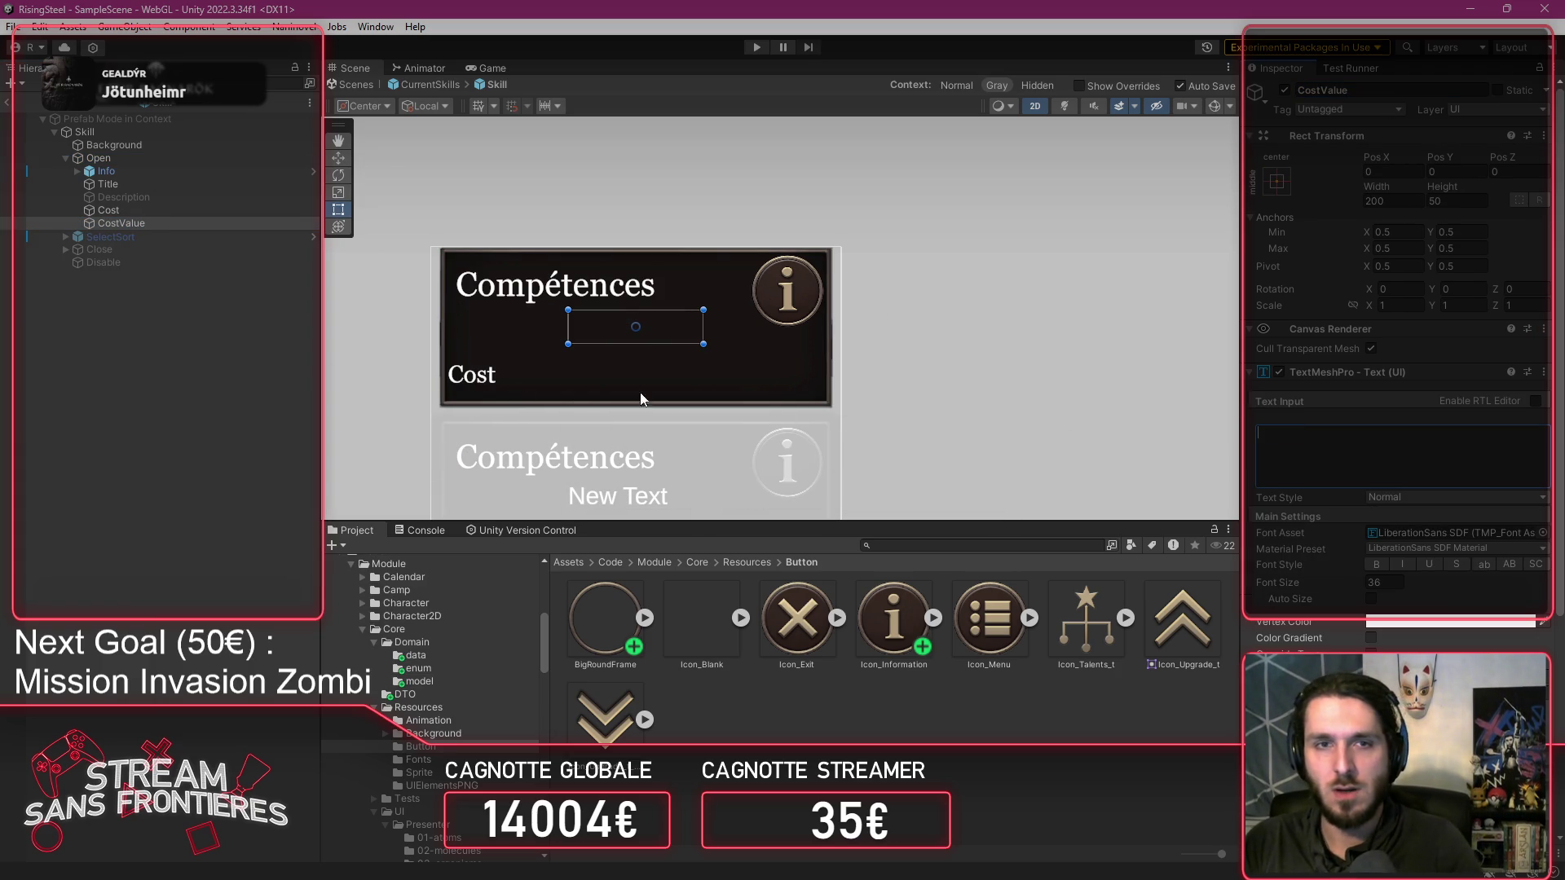
{"action": "type", "text": "5"}
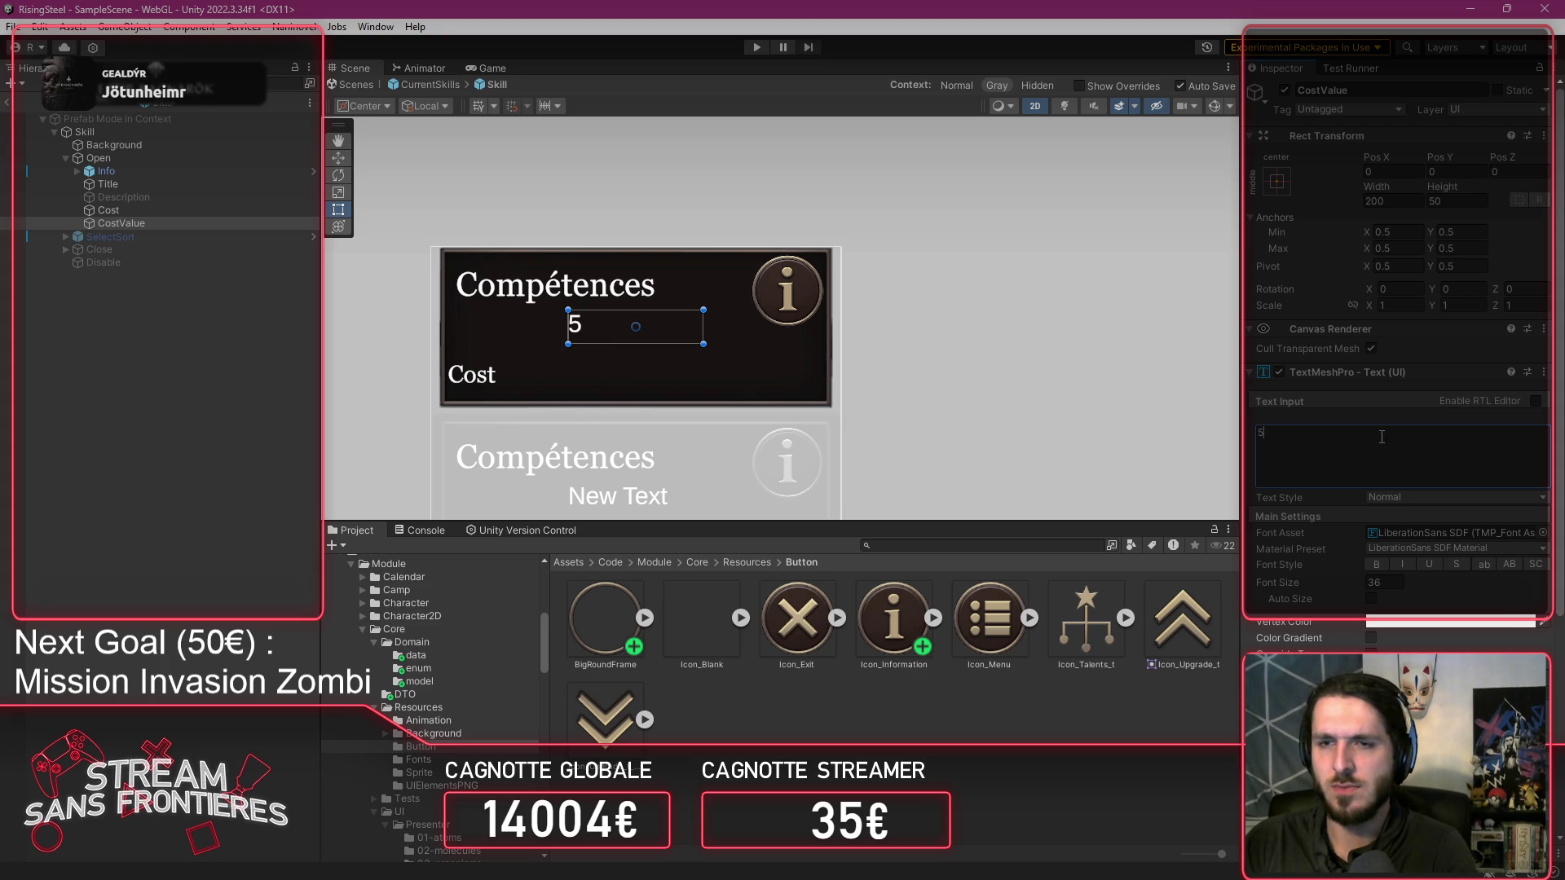
{"action": "type", "text": "25"}
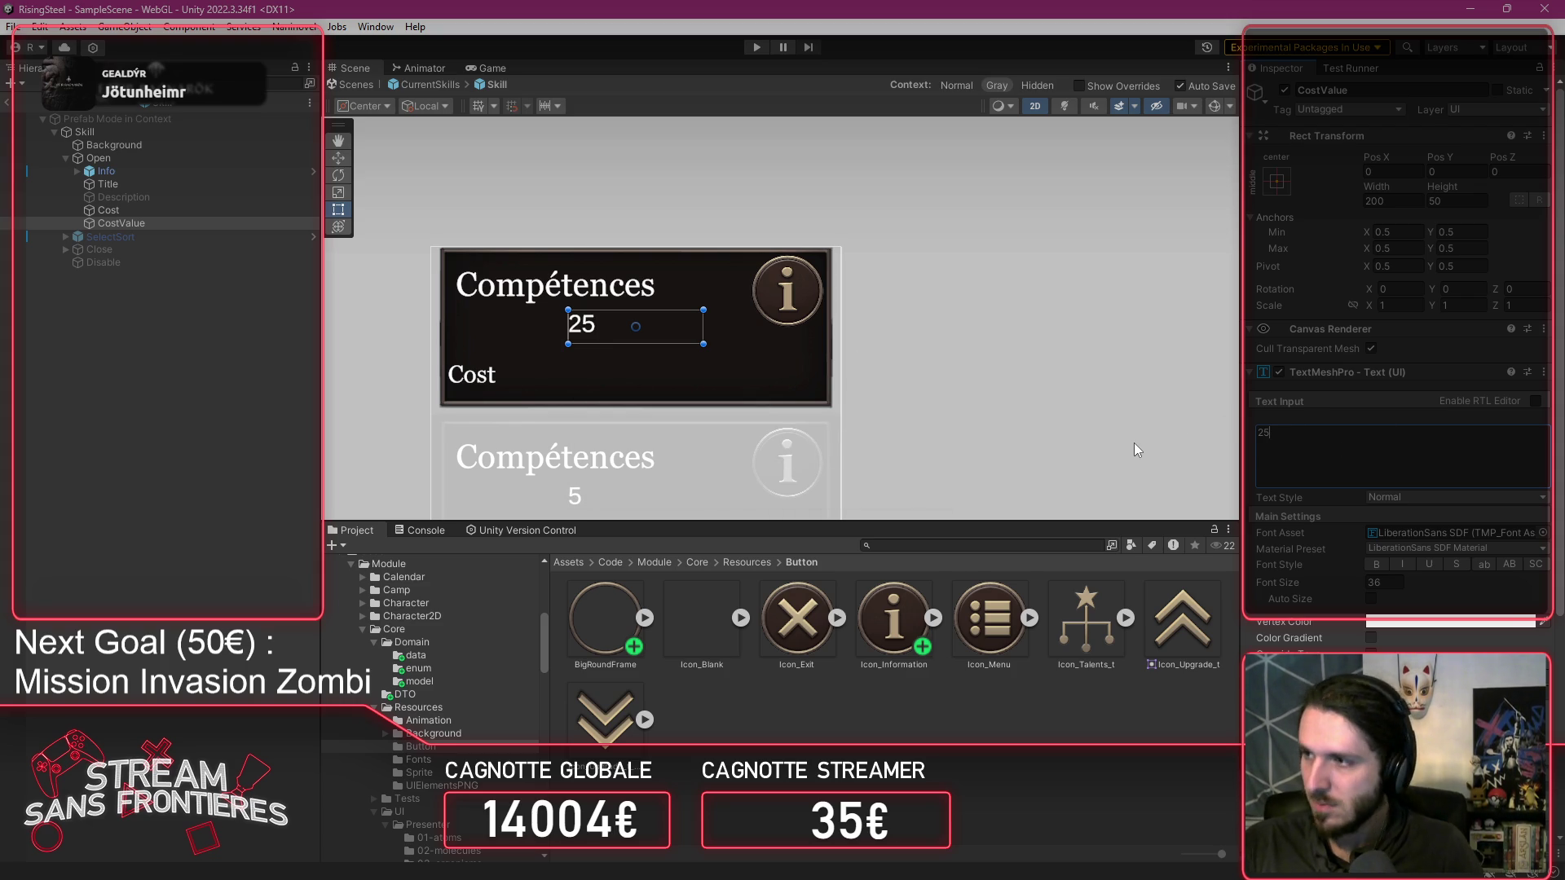
{"action": "left_click", "coordinate": [179, 319]}
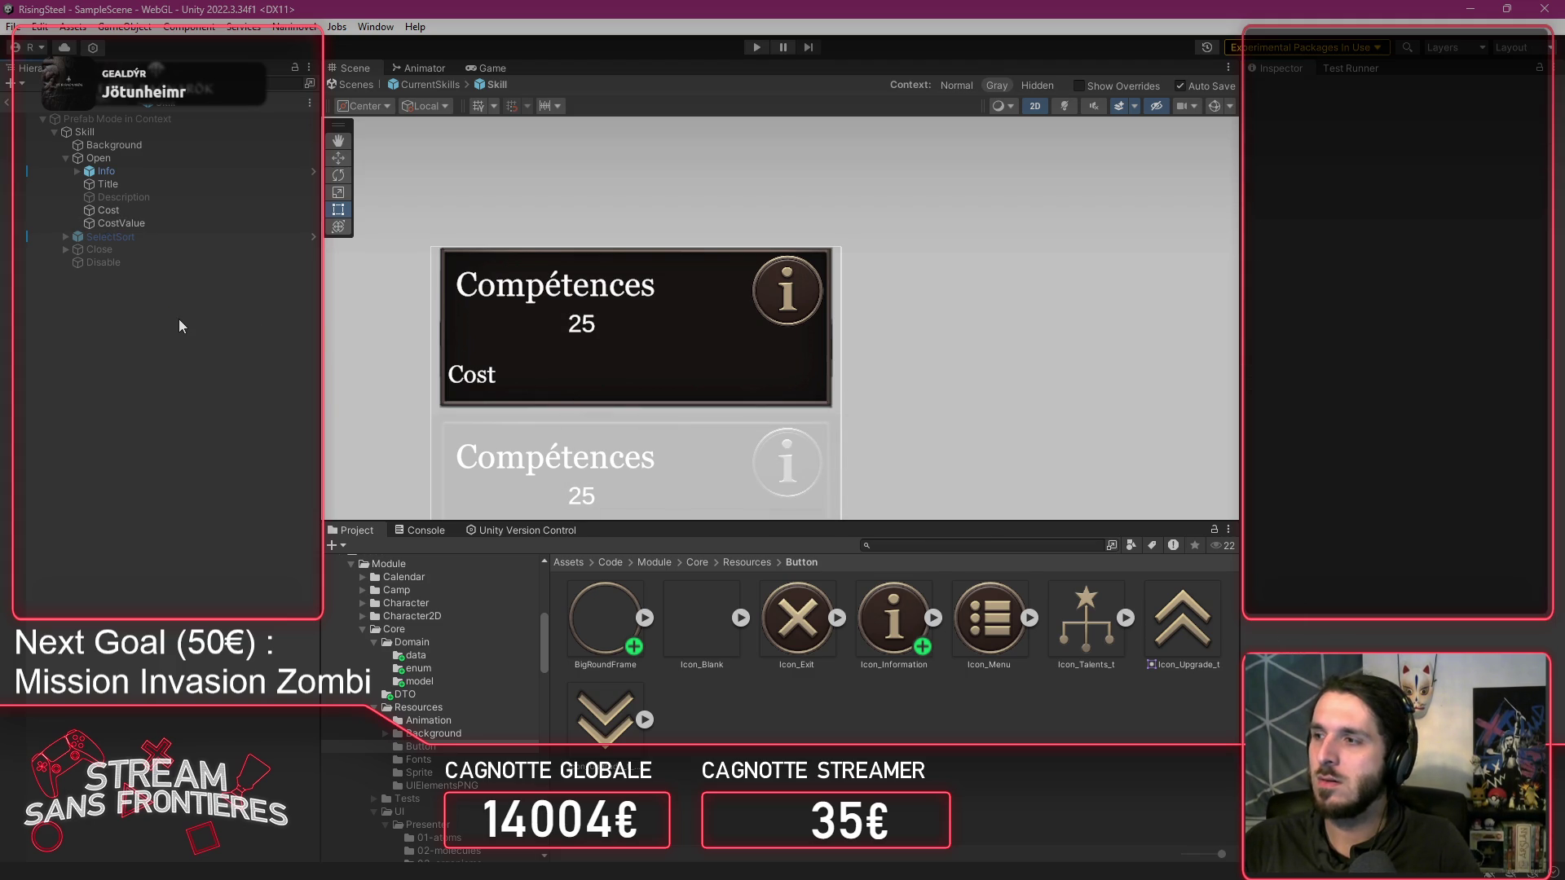
Duplicate the Cost label as a Duration label reading 'Duration', placed above Cost on one line.
{"action": "left_click", "coordinate": [153, 209]}
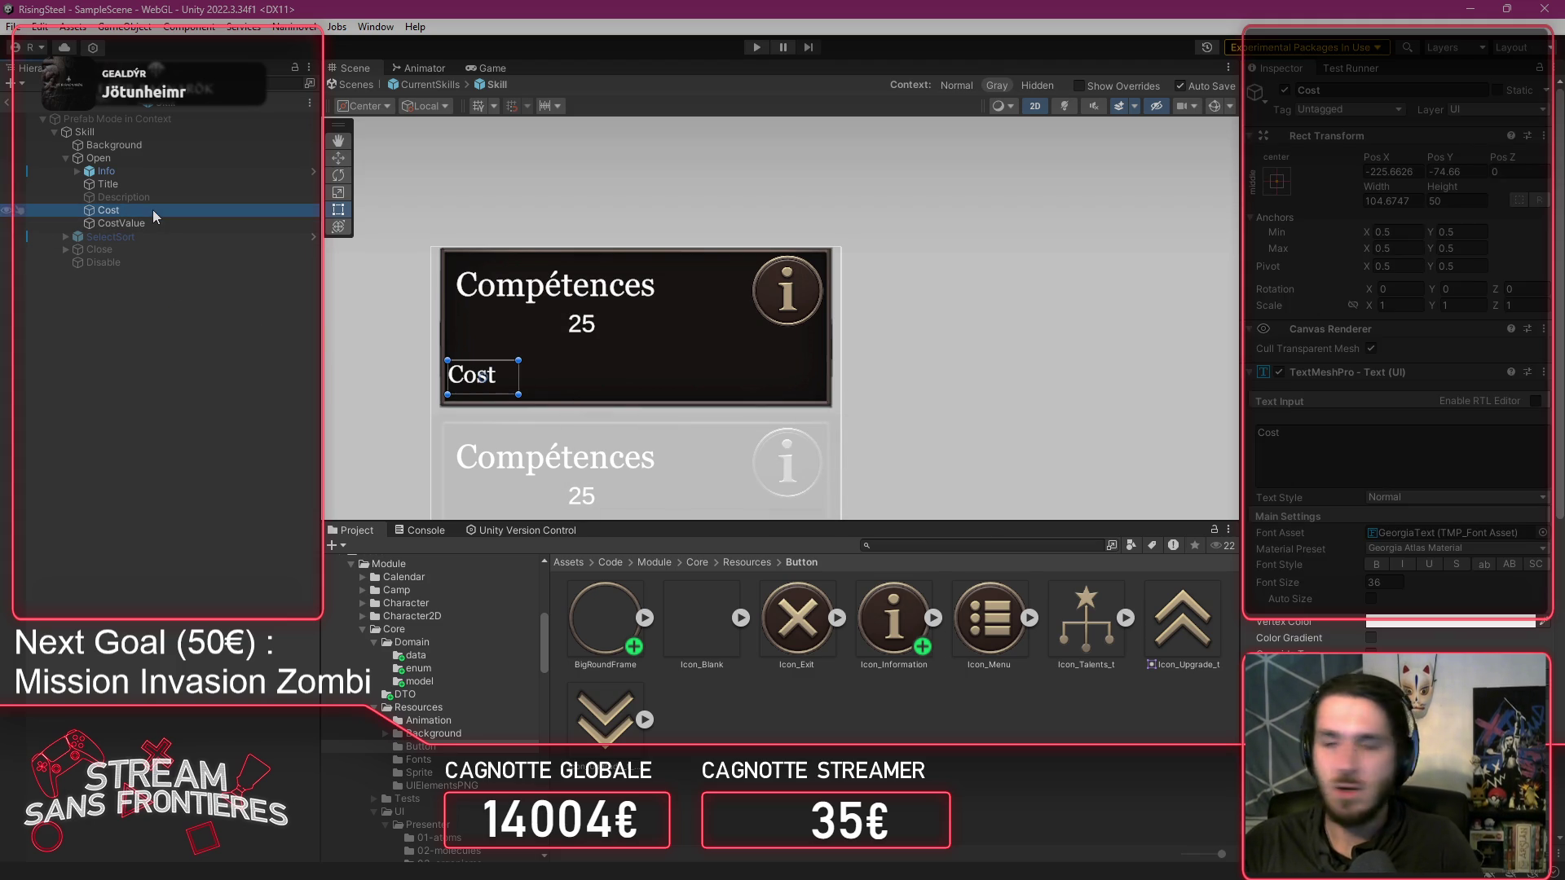
{"action": "key", "text": "ctrl+d"}
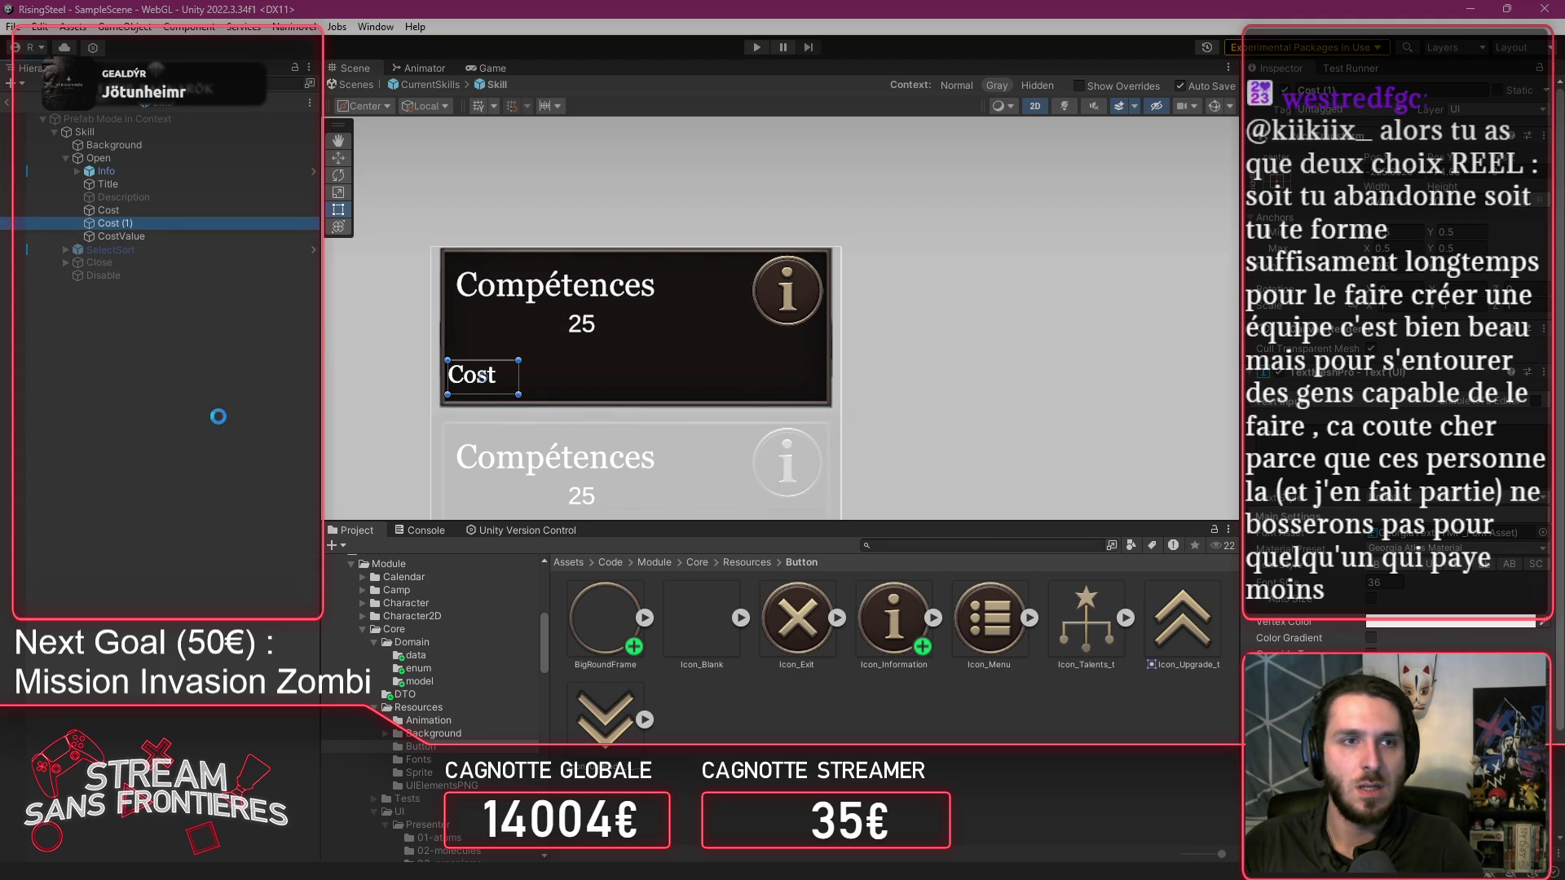
{"action": "left_click", "coordinate": [1399, 84]}
{"action": "type", "text": "Duration"}
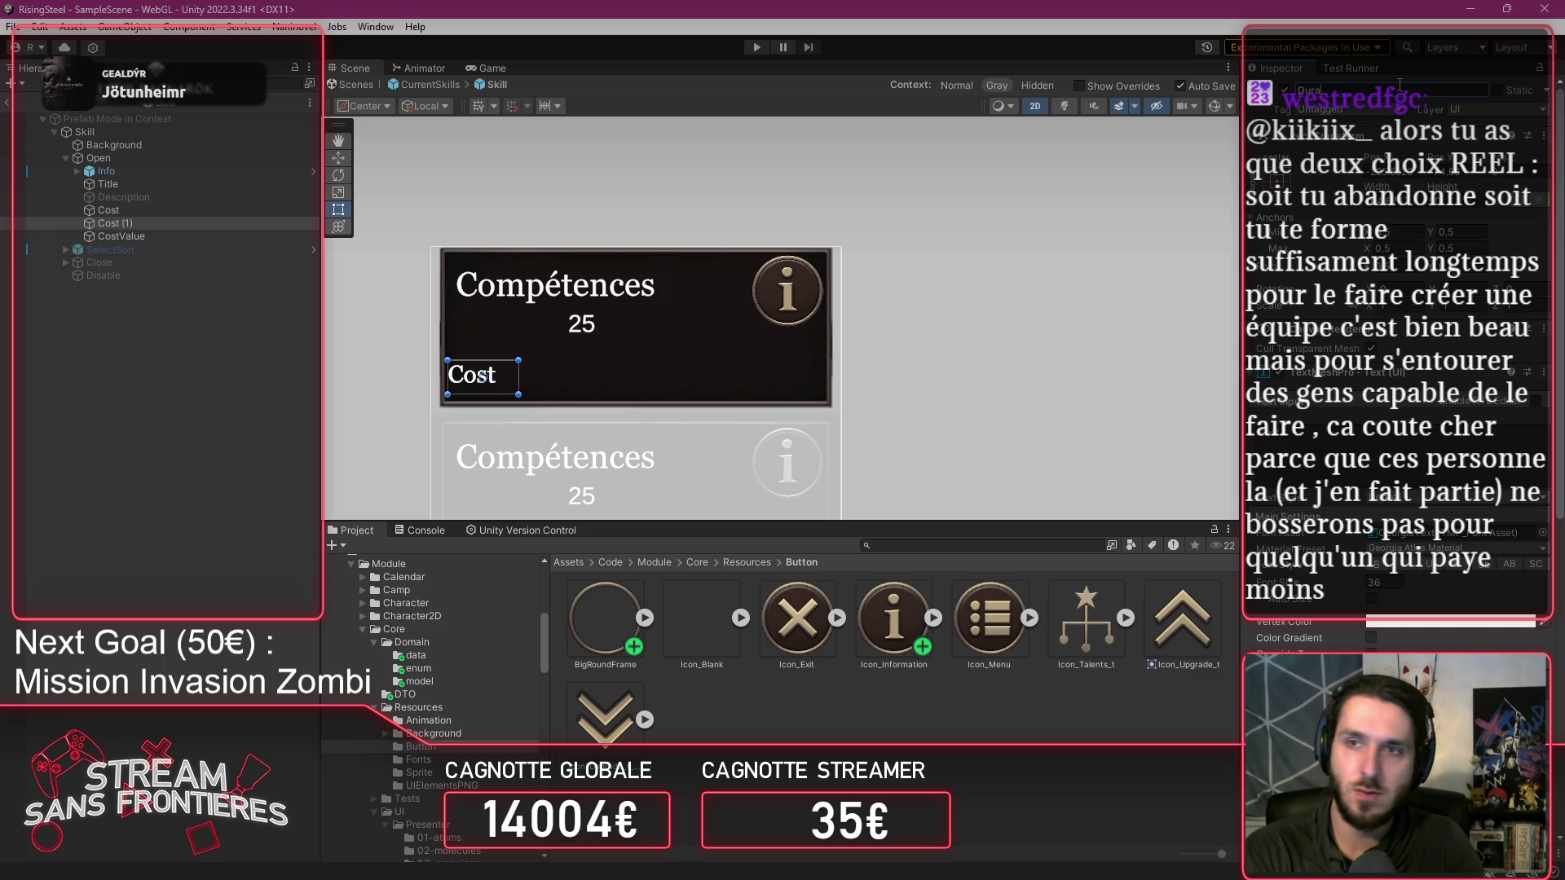
{"action": "key", "text": "Return"}
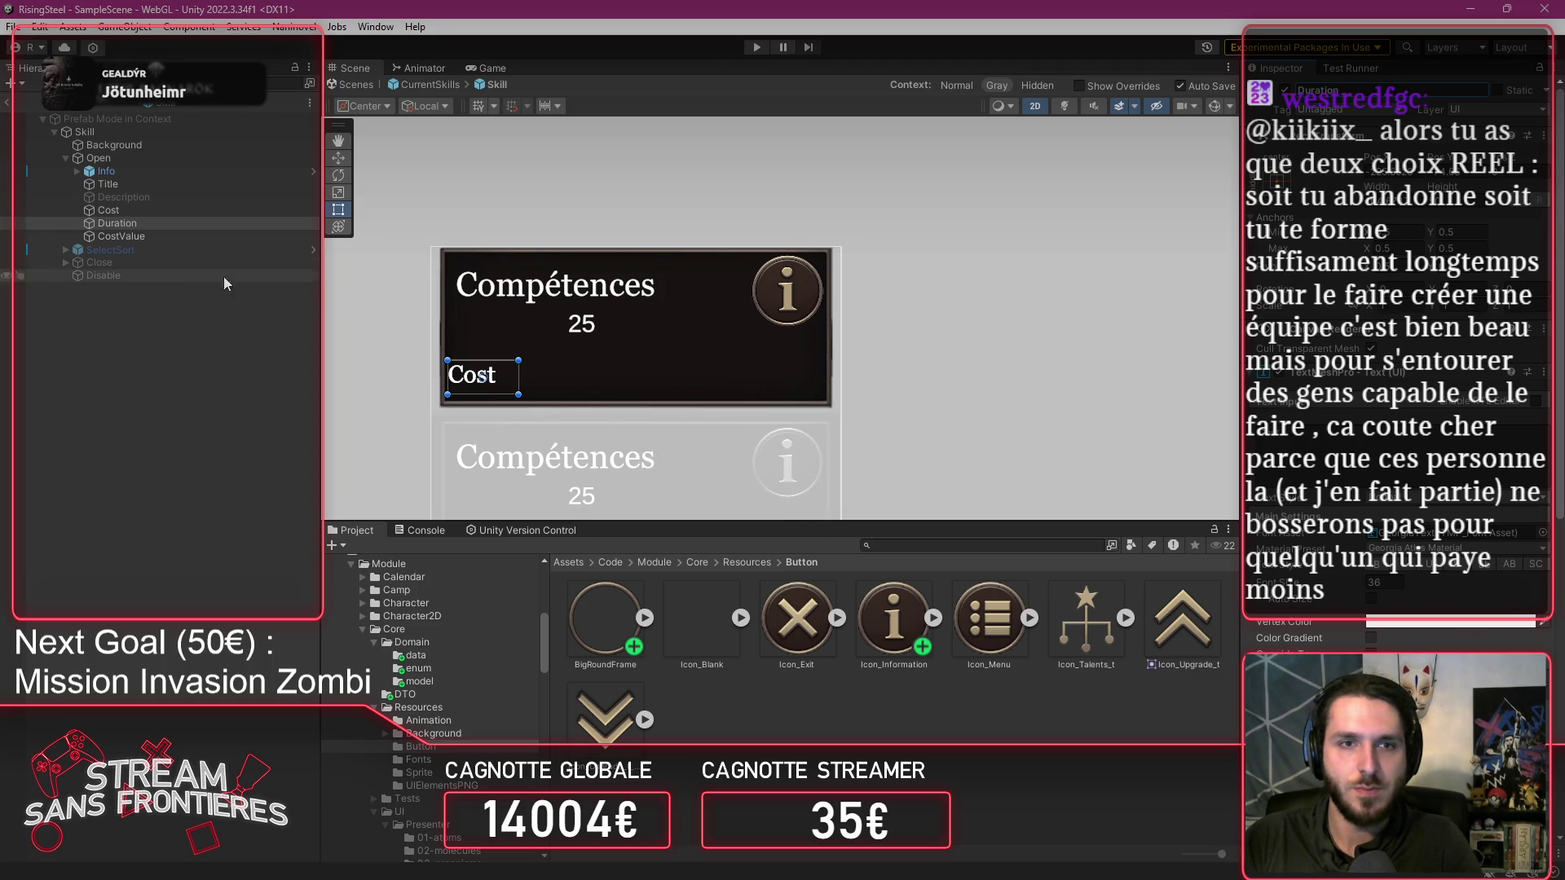
{"action": "left_click_drag", "start_coordinate": [483, 377], "coordinate": [482, 334]}
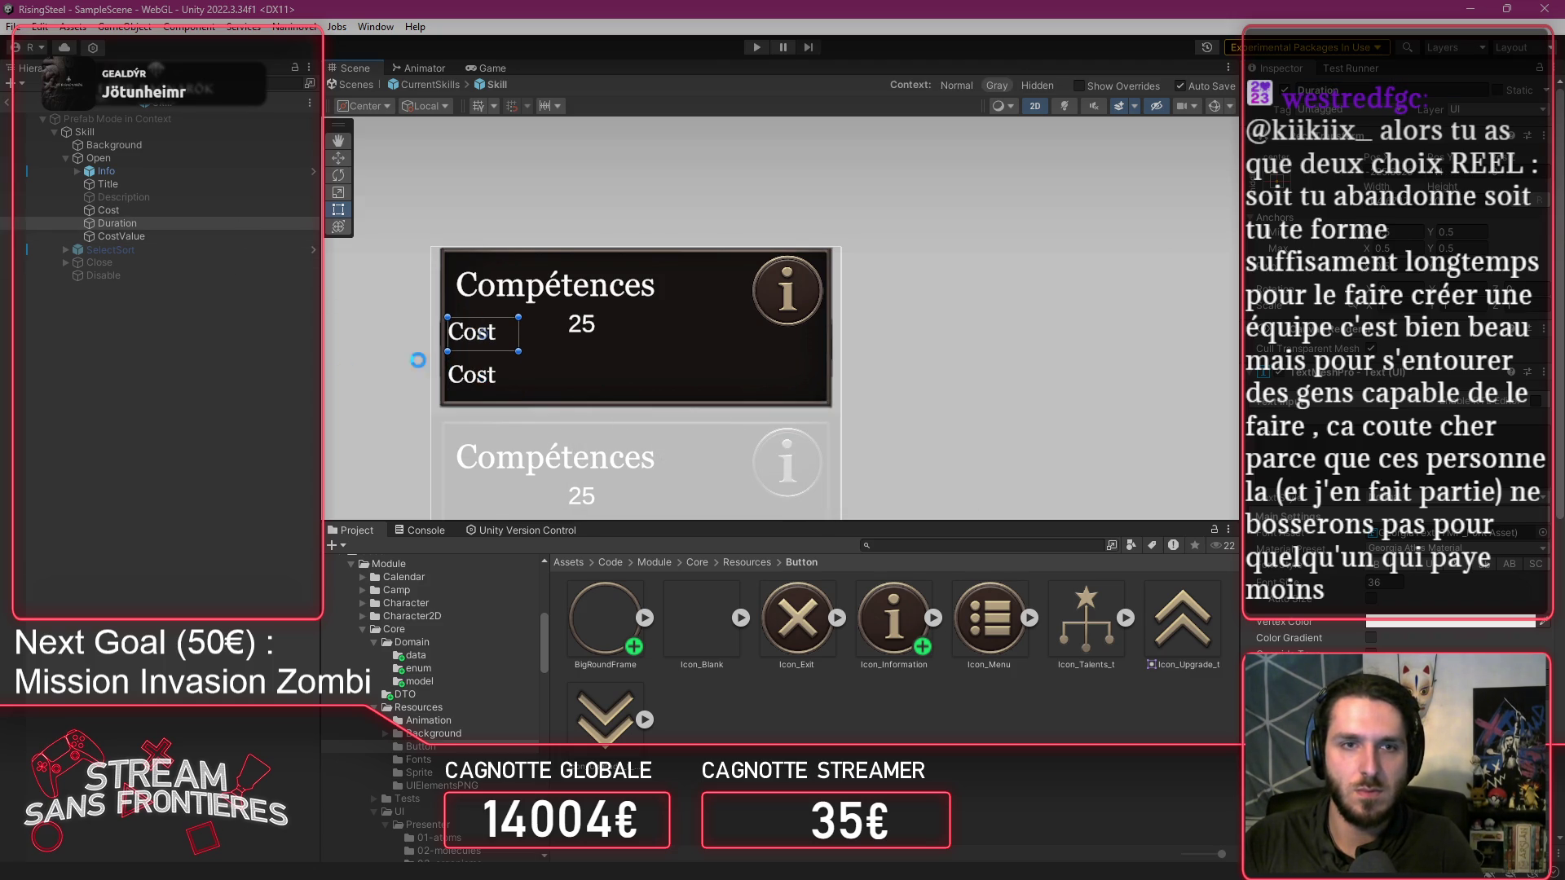
{"action": "double_click", "coordinate": [1377, 458]}
{"action": "type", "text": "D"}
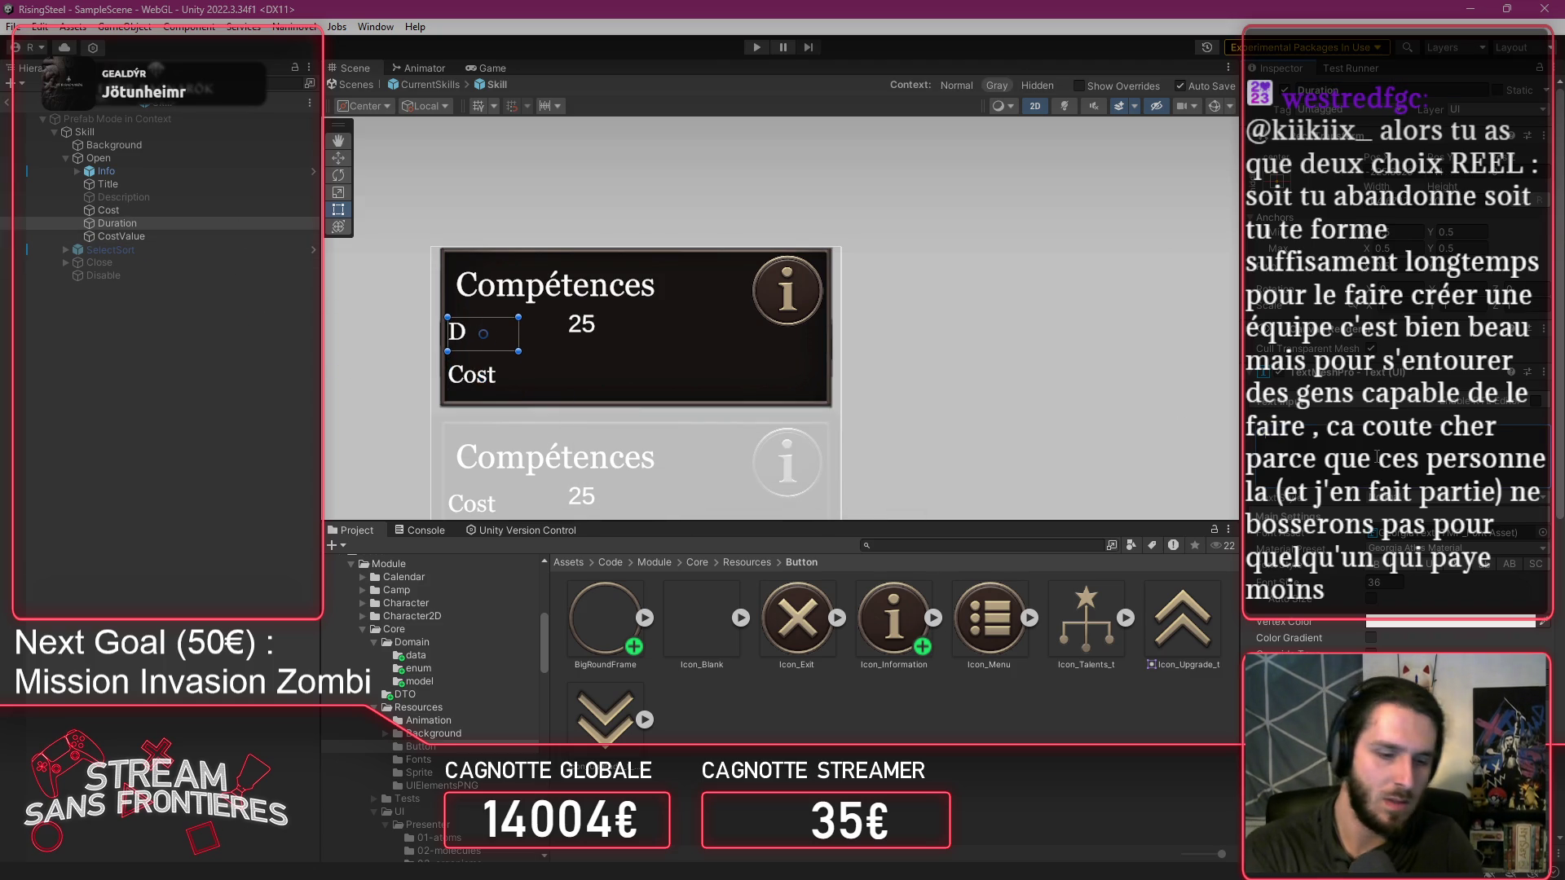
{"action": "type", "text": "uration"}
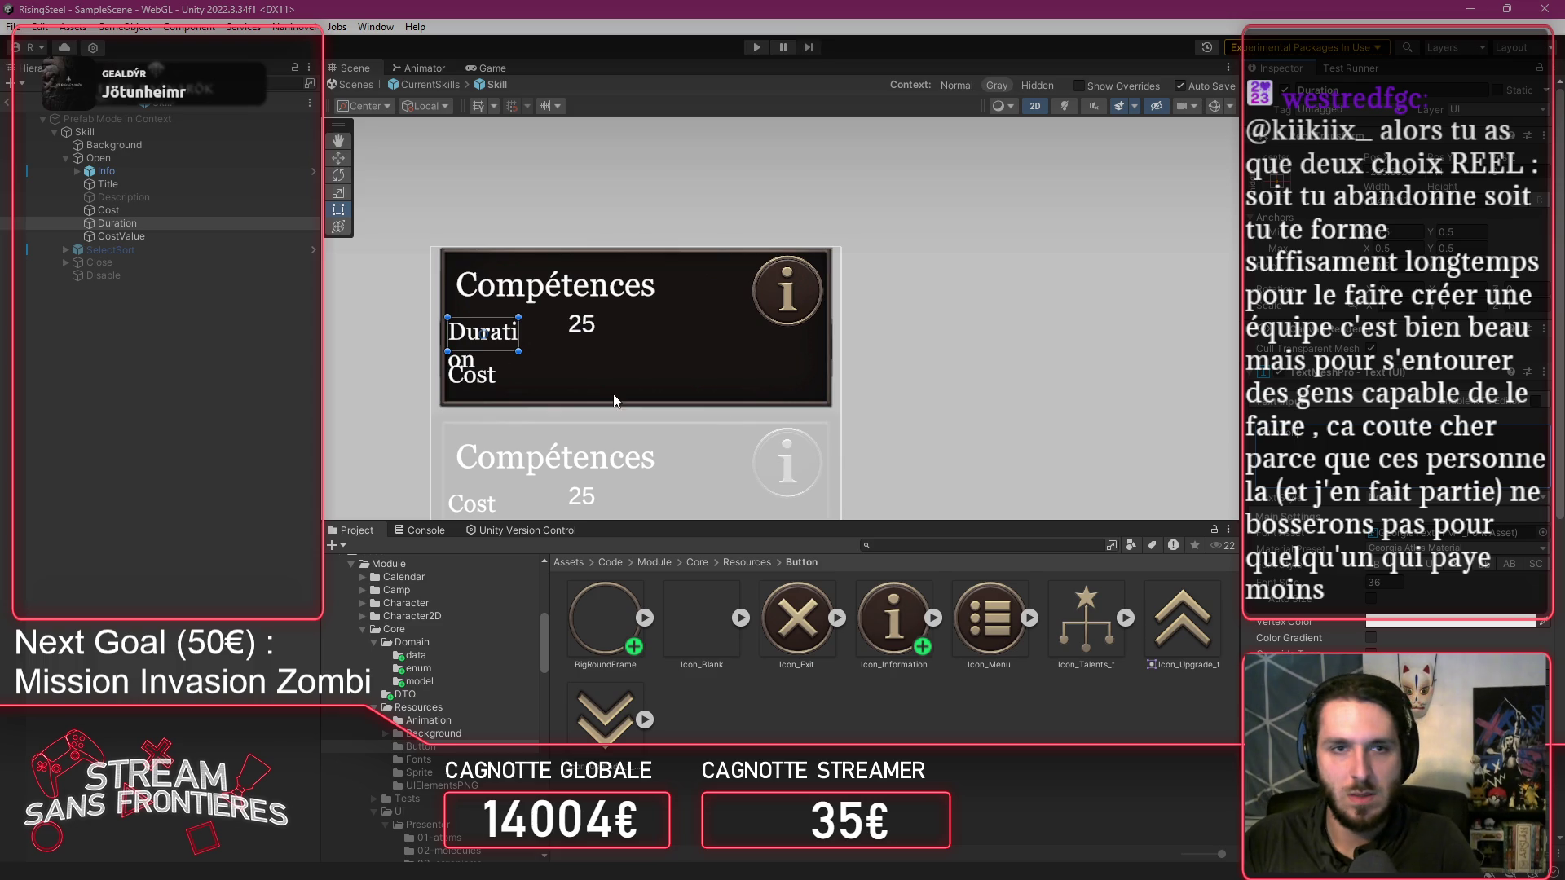
{"action": "left_click_drag", "start_coordinate": [512, 336], "coordinate": [553, 338]}
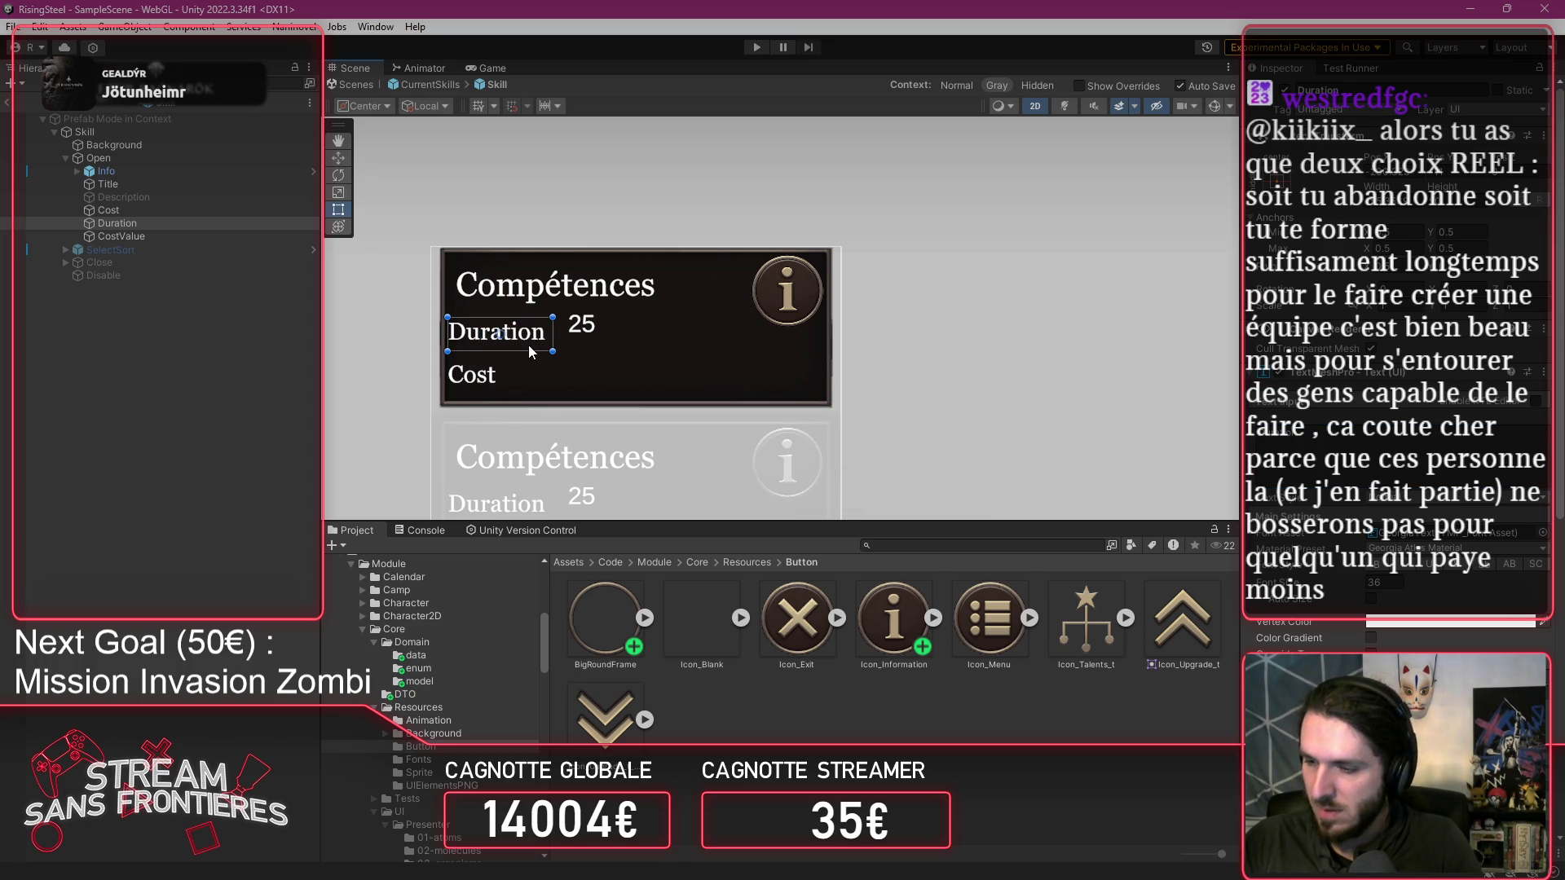
{"action": "scroll", "coordinate": [487, 350], "scroll_direction": "up", "scroll_amount": 4}
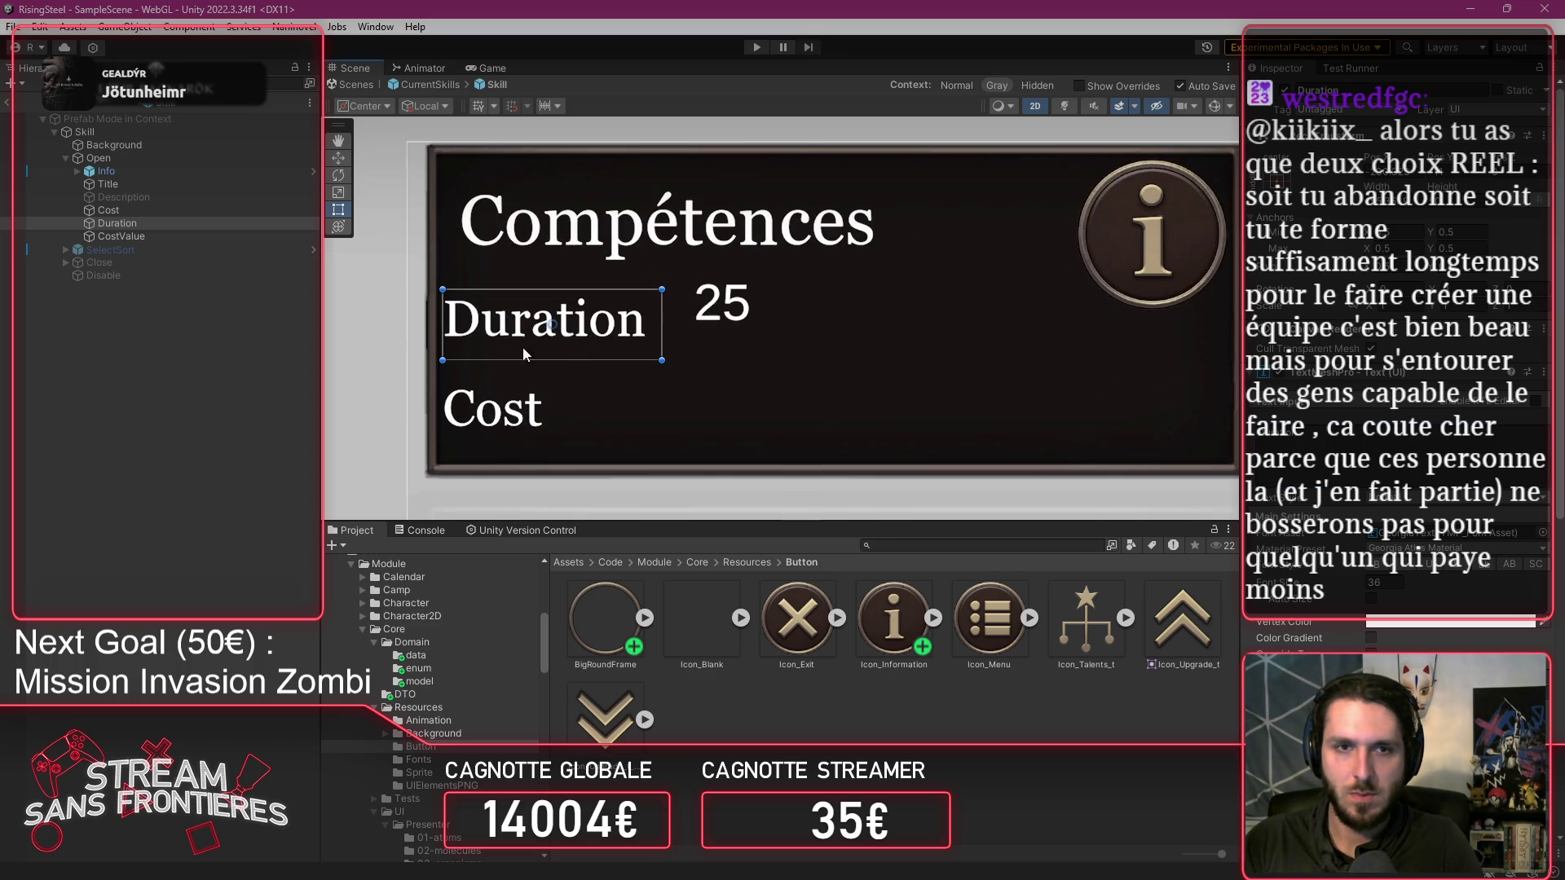
{"action": "left_click_drag", "start_coordinate": [656, 343], "coordinate": [653, 344]}
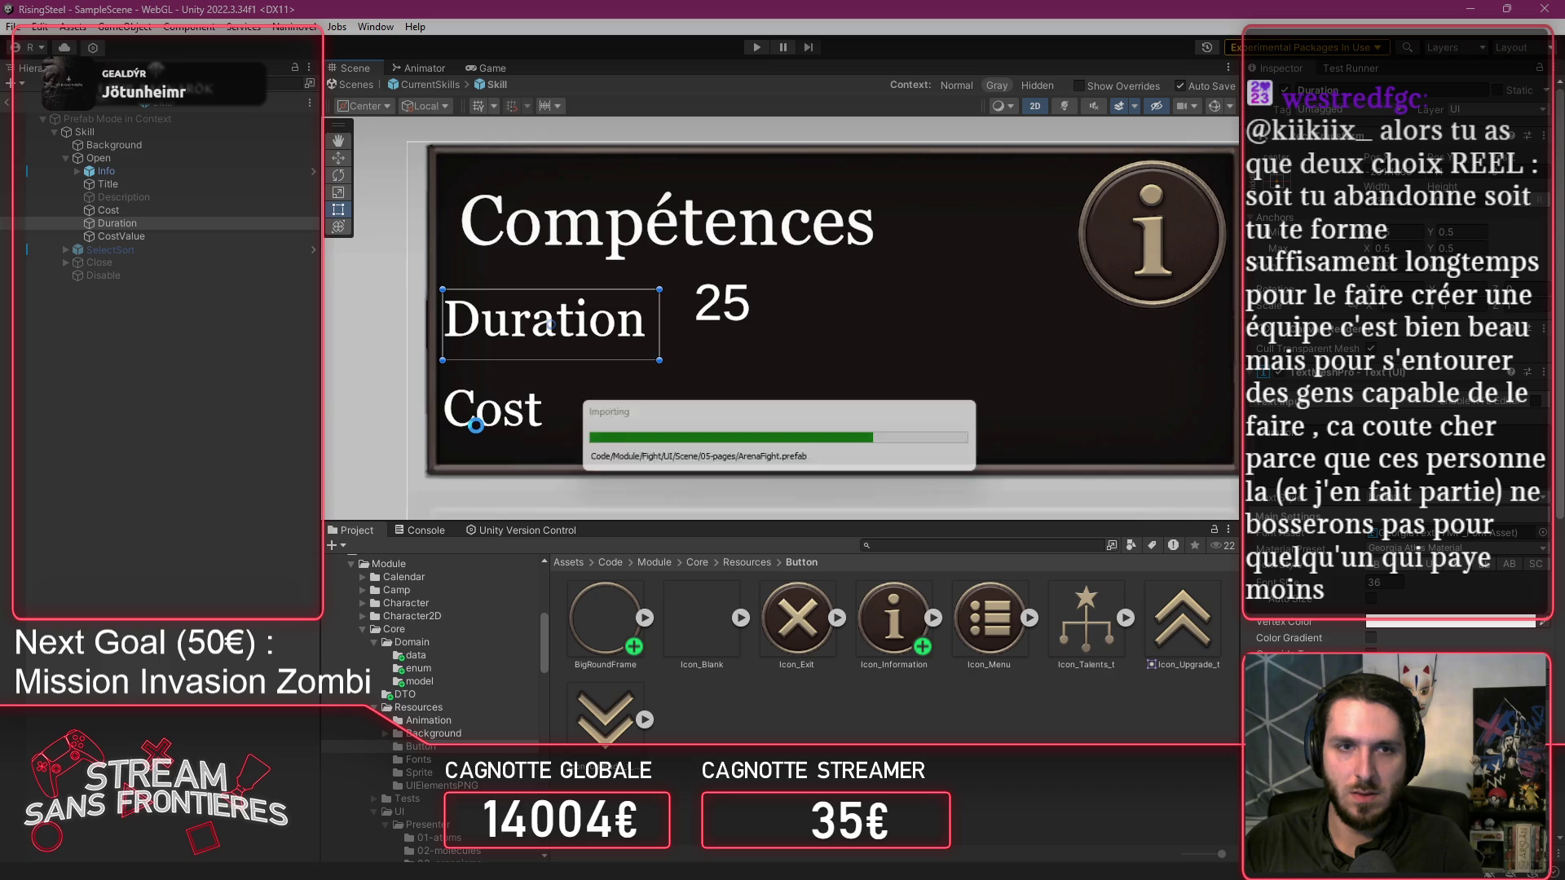
Right-align the Cost and Duration texts, moving Cost closer to Duration.
{"action": "left_click", "coordinate": [183, 224]}
{"action": "left_click", "coordinate": [170, 211]}
{"action": "mouse_move", "coordinate": [550, 405]}
{"action": "left_mouse_down"}
{"action": "mouse_move", "coordinate": [550, 314]}
{"action": "mouse_move", "coordinate": [660, 327]}
{"action": "mouse_move", "coordinate": [574, 349]}
{"action": "mouse_move", "coordinate": [572, 411]}
{"action": "left_mouse_up"}
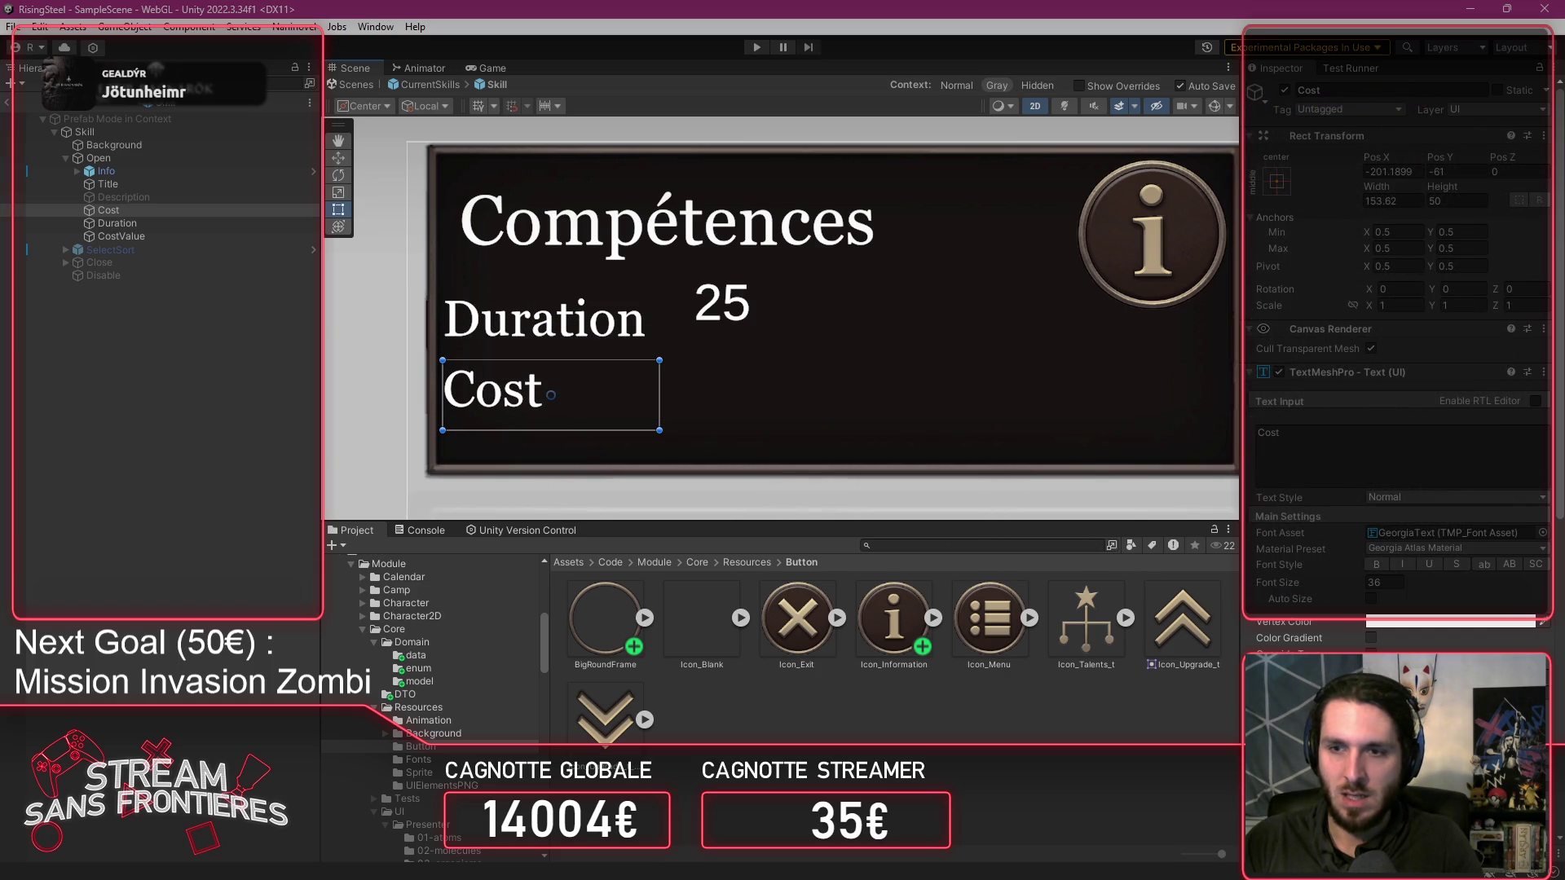
{"action": "left_click", "coordinate": [628, 334]}
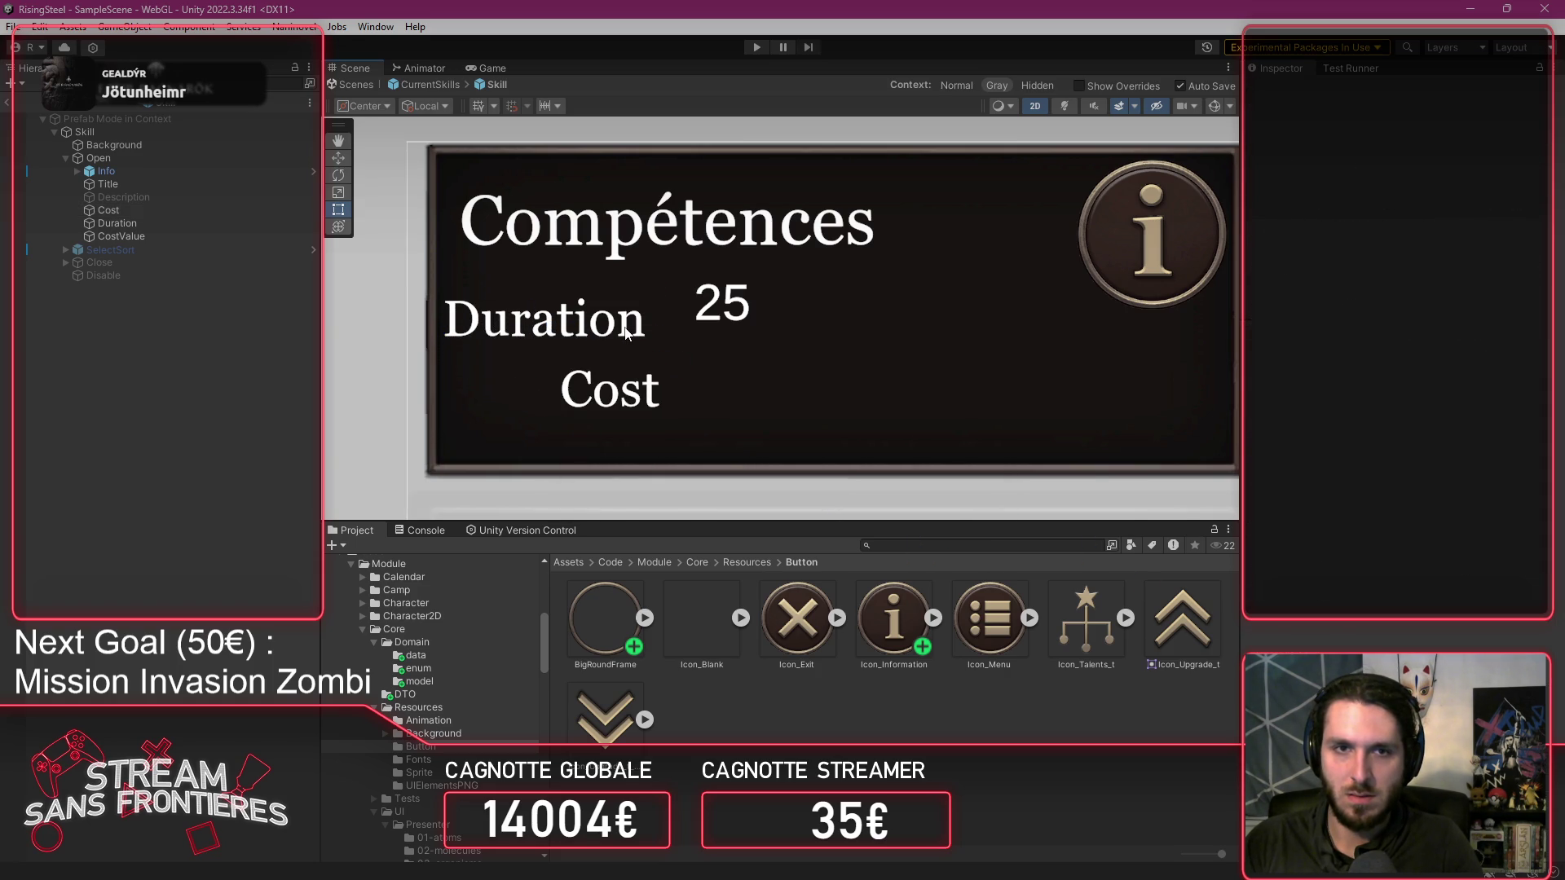
{"action": "left_click", "coordinate": [118, 223]}
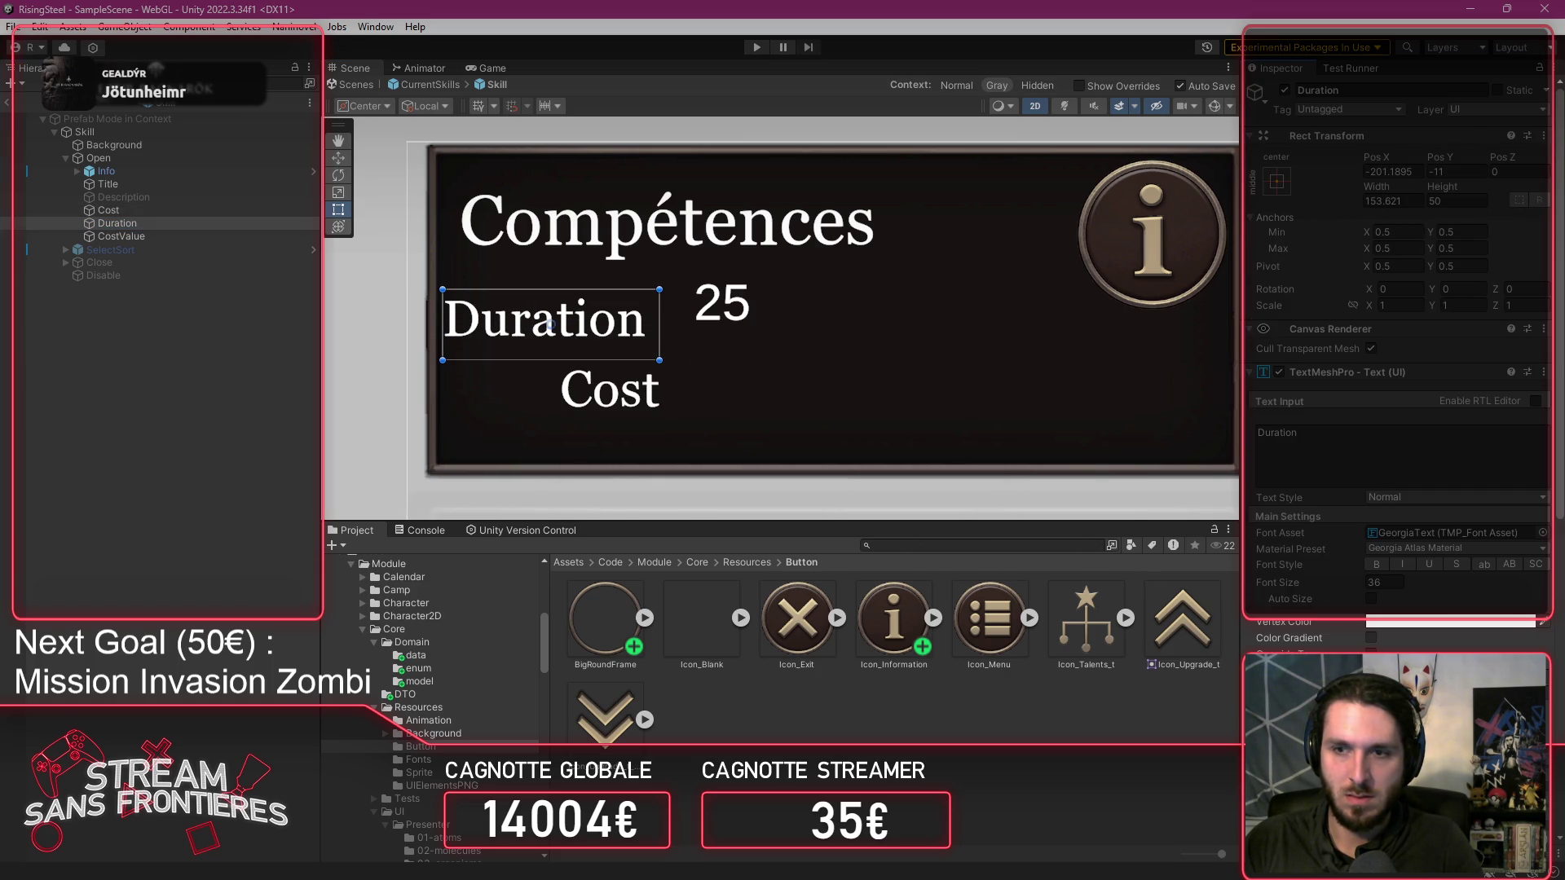
{"action": "left_click", "coordinate": [548, 325]}
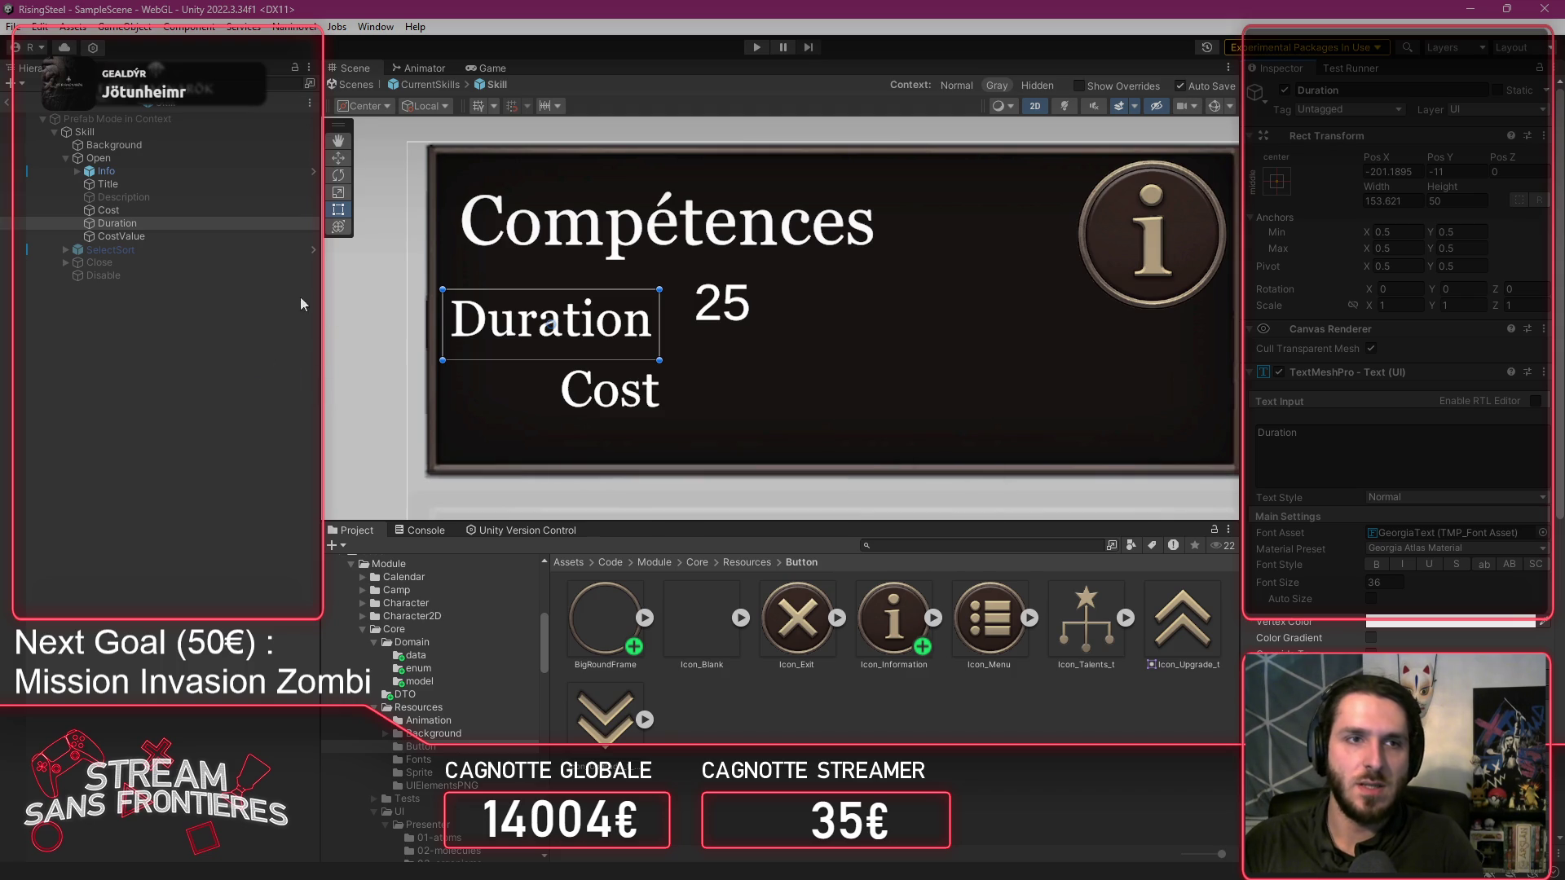
Nudge the Cost label slightly lower beneath Duration.
{"action": "left_click", "coordinate": [603, 403]}
{"action": "left_click", "coordinate": [121, 236]}
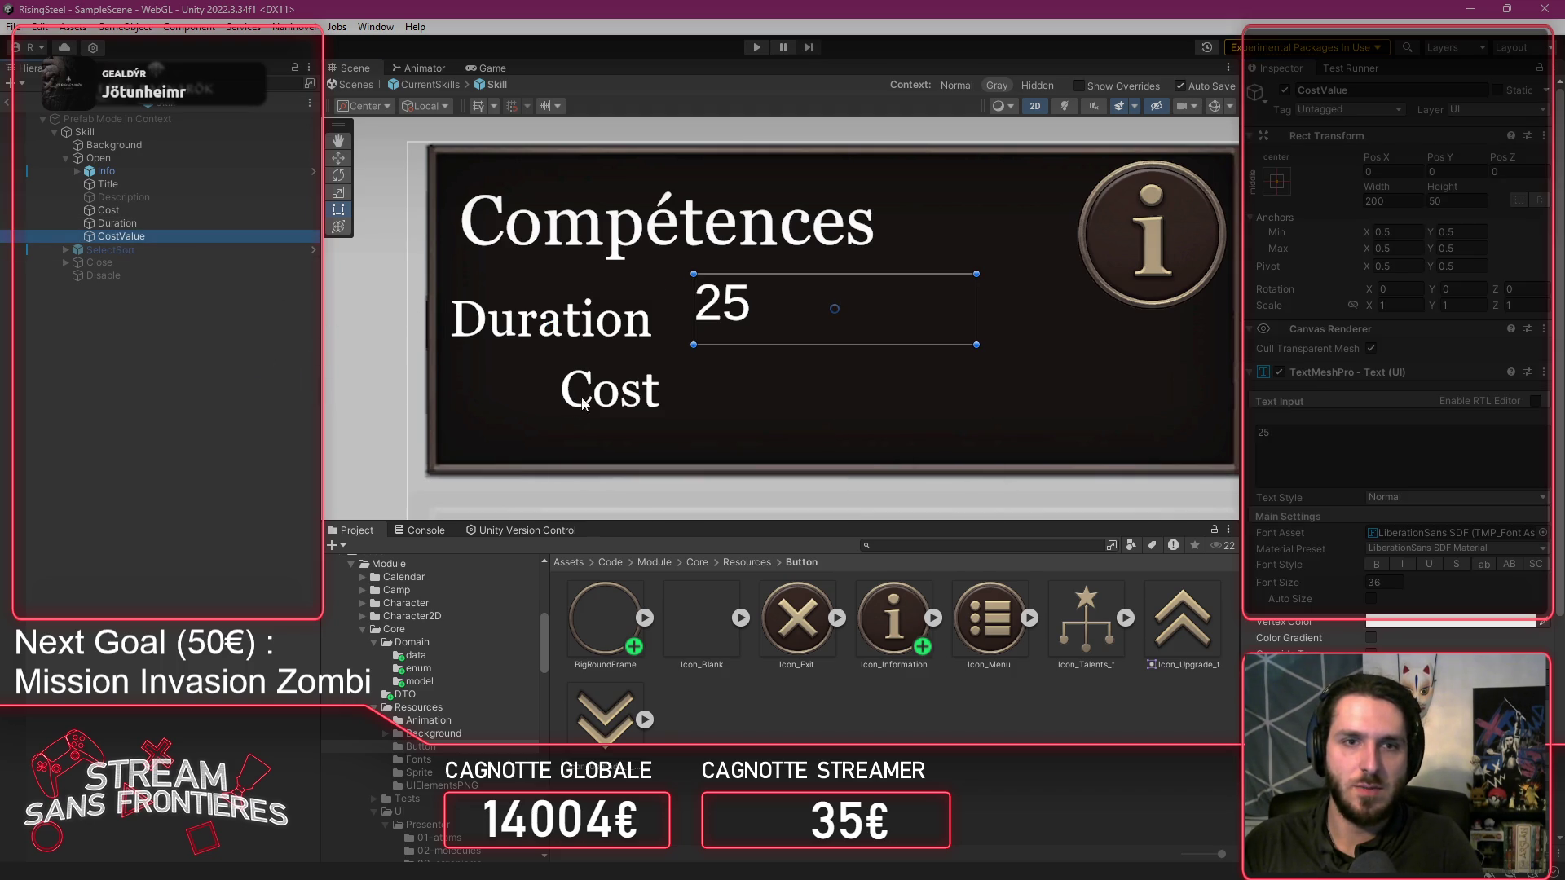
{"action": "left_click", "coordinate": [154, 223]}
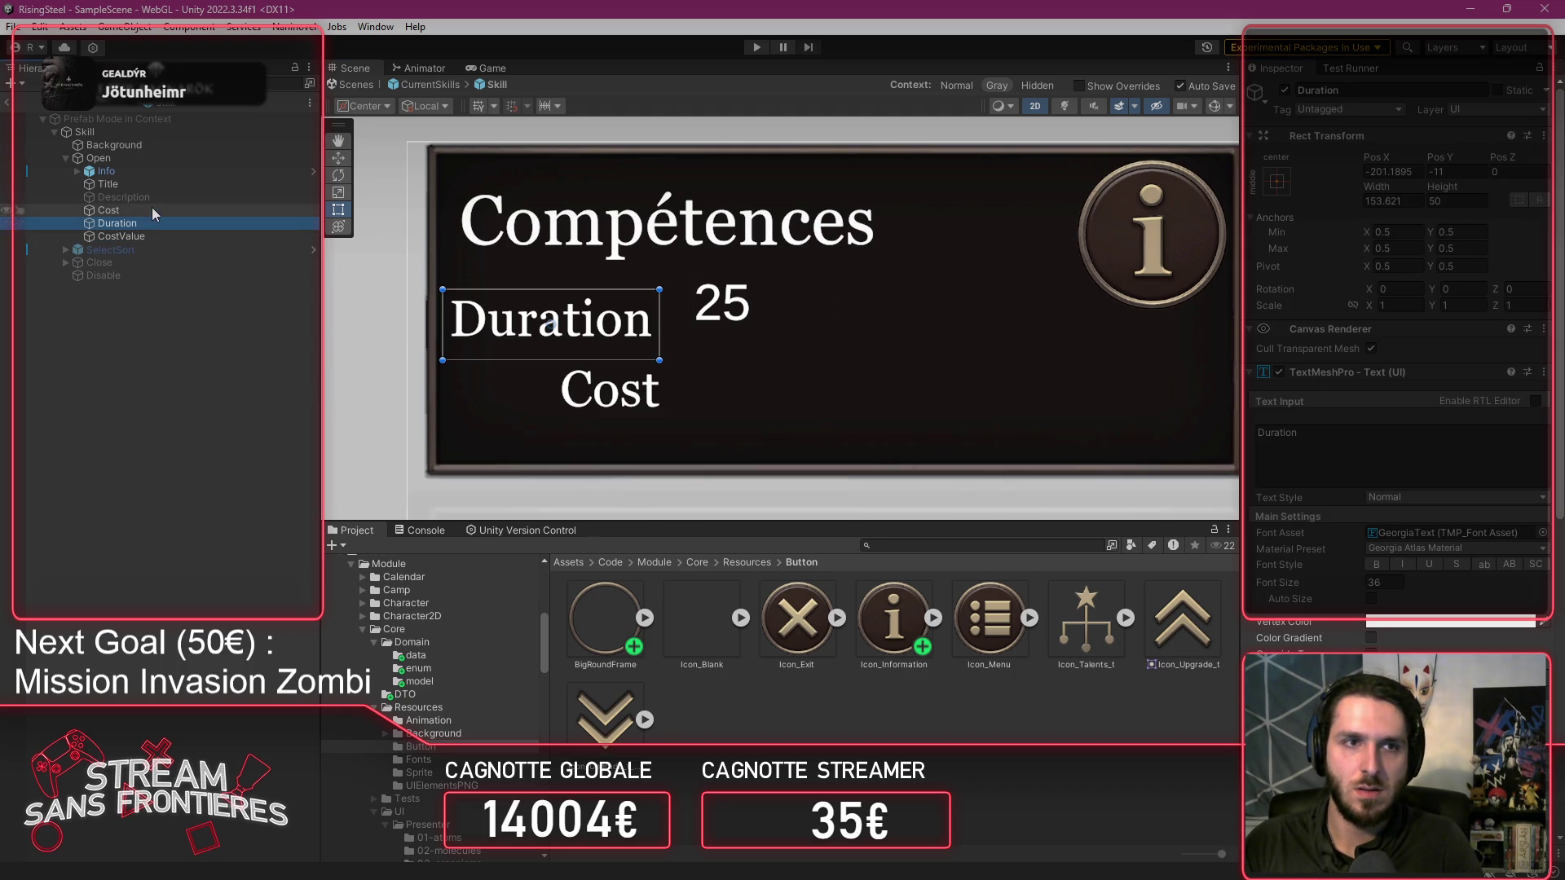
{"action": "left_click", "coordinate": [611, 389]}
{"action": "left_click_drag", "start_coordinate": [617, 390], "coordinate": [615, 408]}
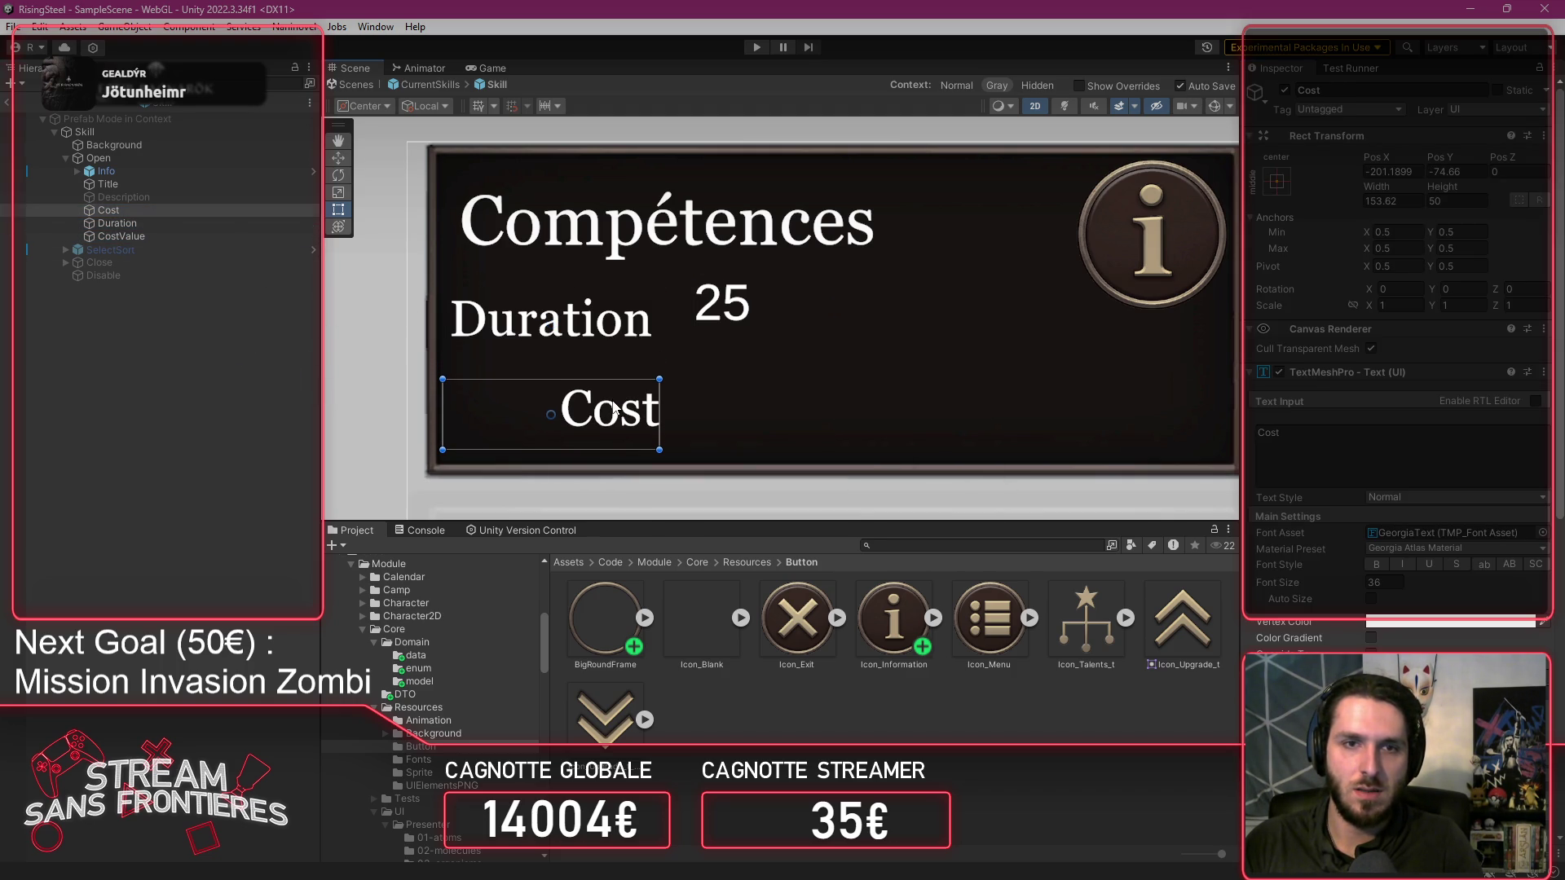
{"action": "left_click", "coordinate": [166, 227]}
{"action": "left_click", "coordinate": [172, 237]}
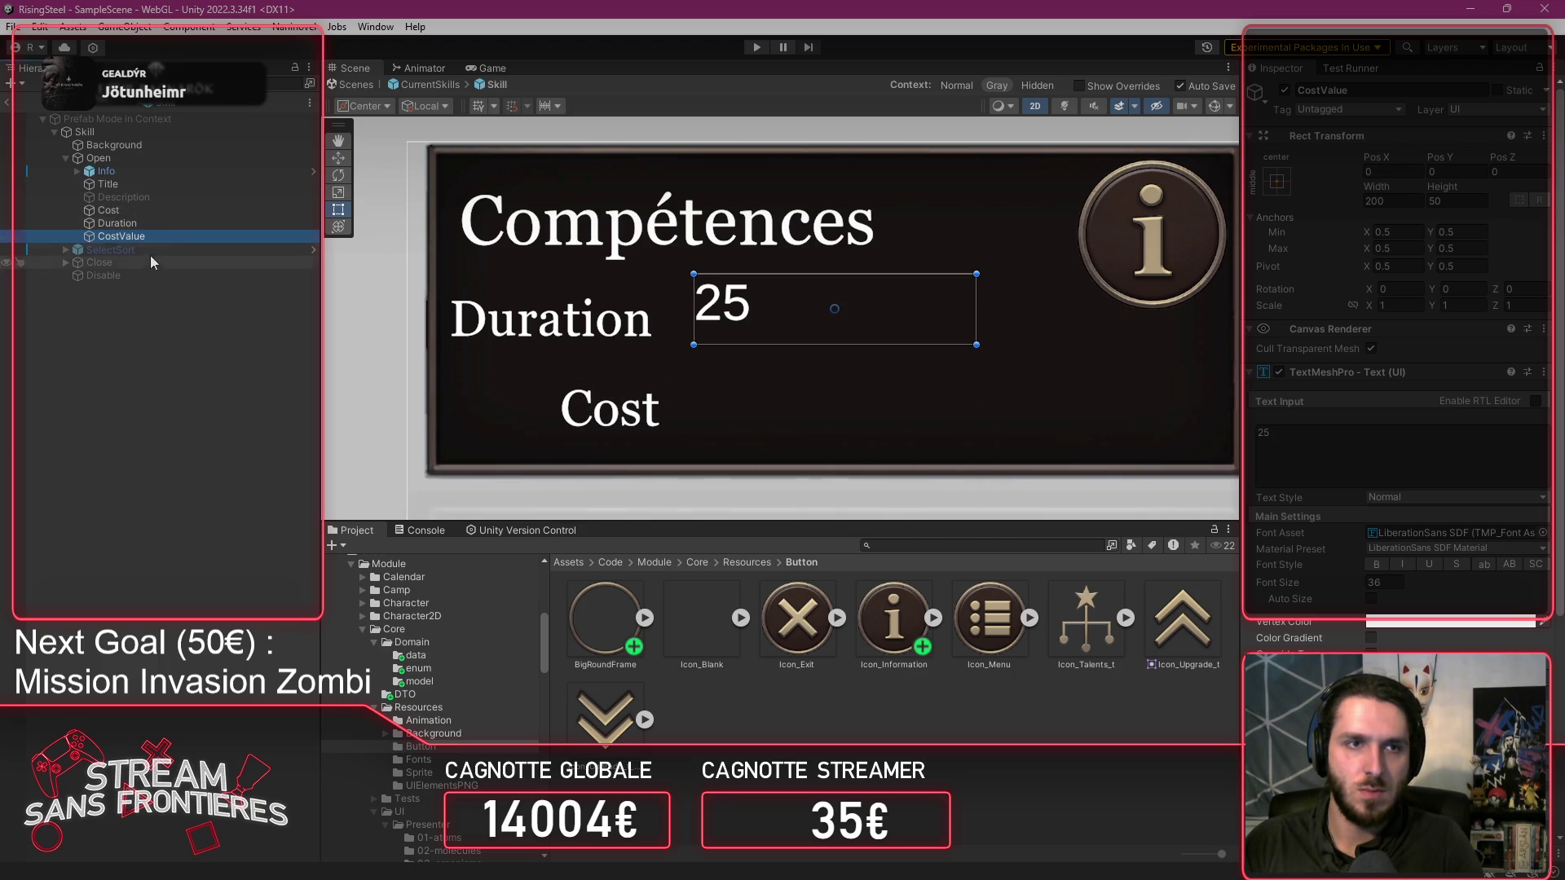
Add a new UI Image inside Open and place it right of the labels.
{"action": "right_click", "coordinate": [171, 235]}
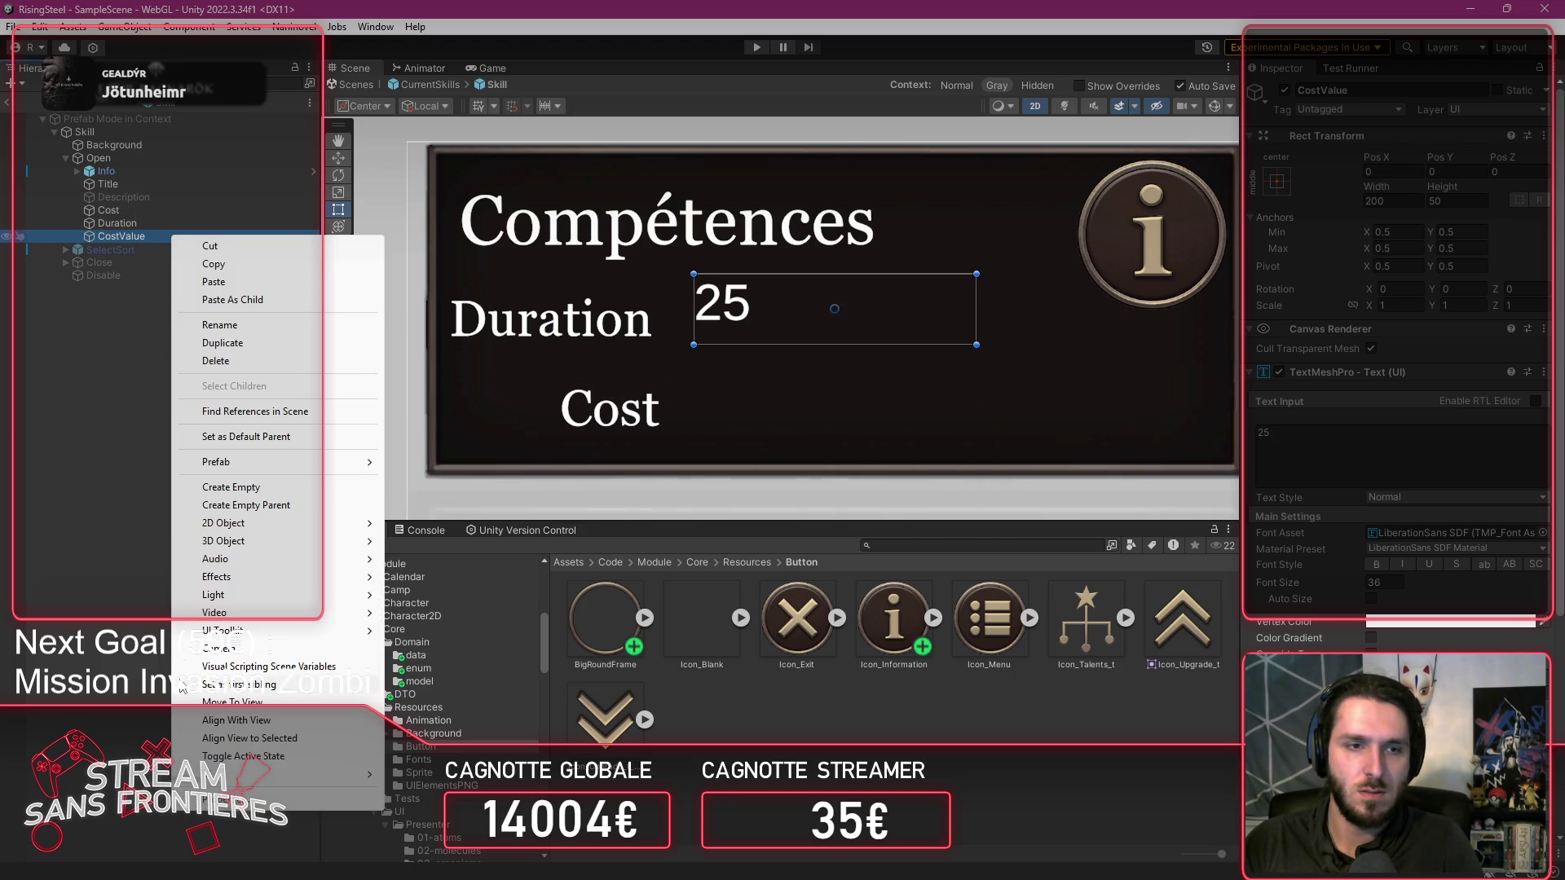
{"action": "left_click", "coordinate": [143, 238]}
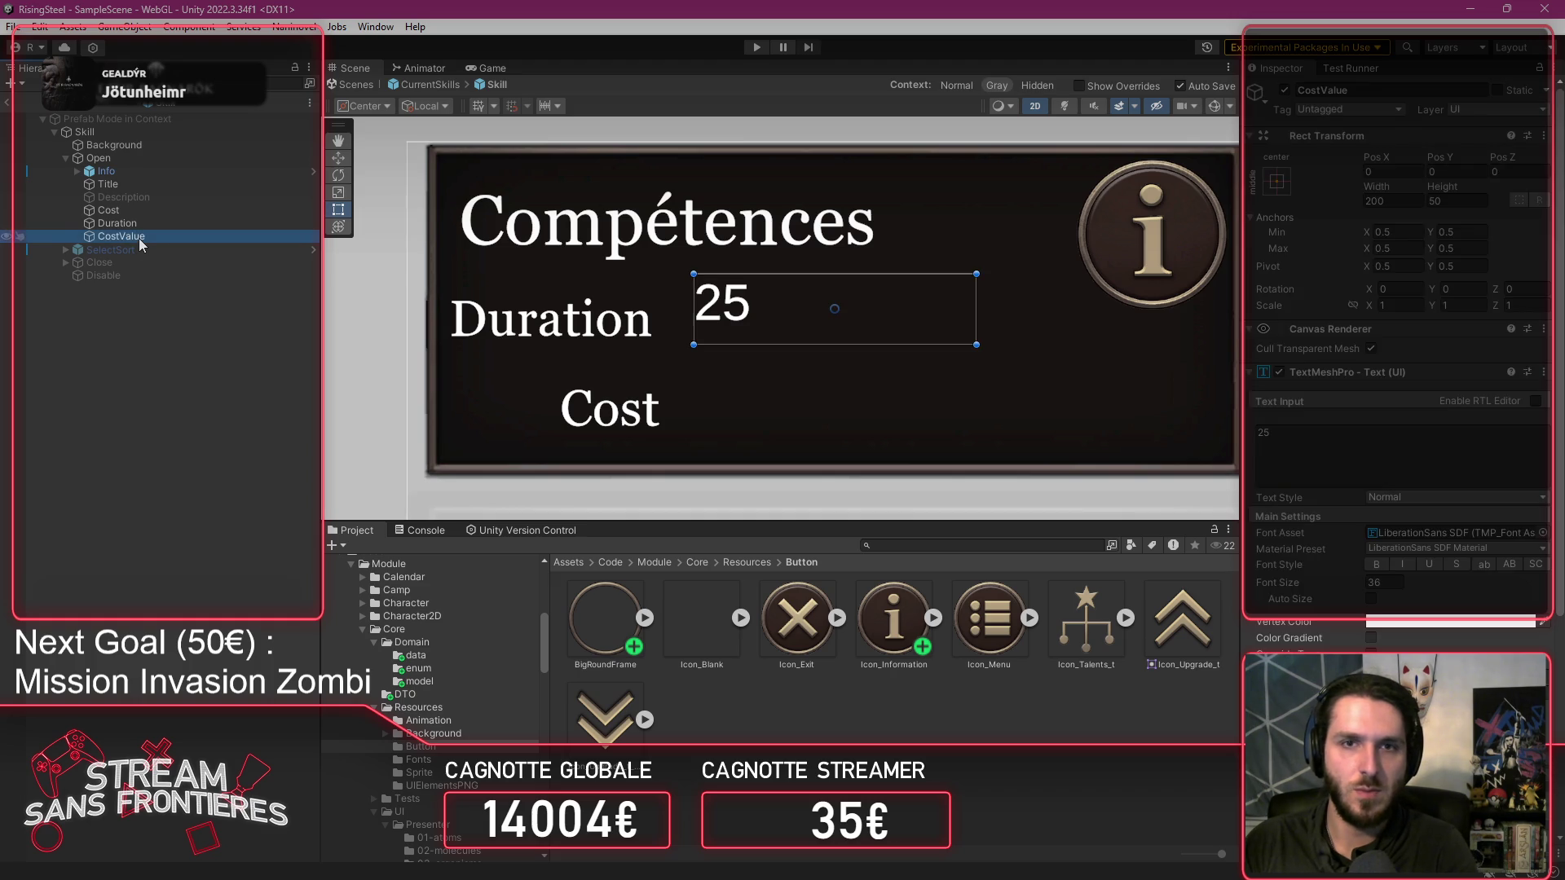
{"action": "left_click", "coordinate": [106, 171]}
{"action": "right_click", "coordinate": [123, 167]}
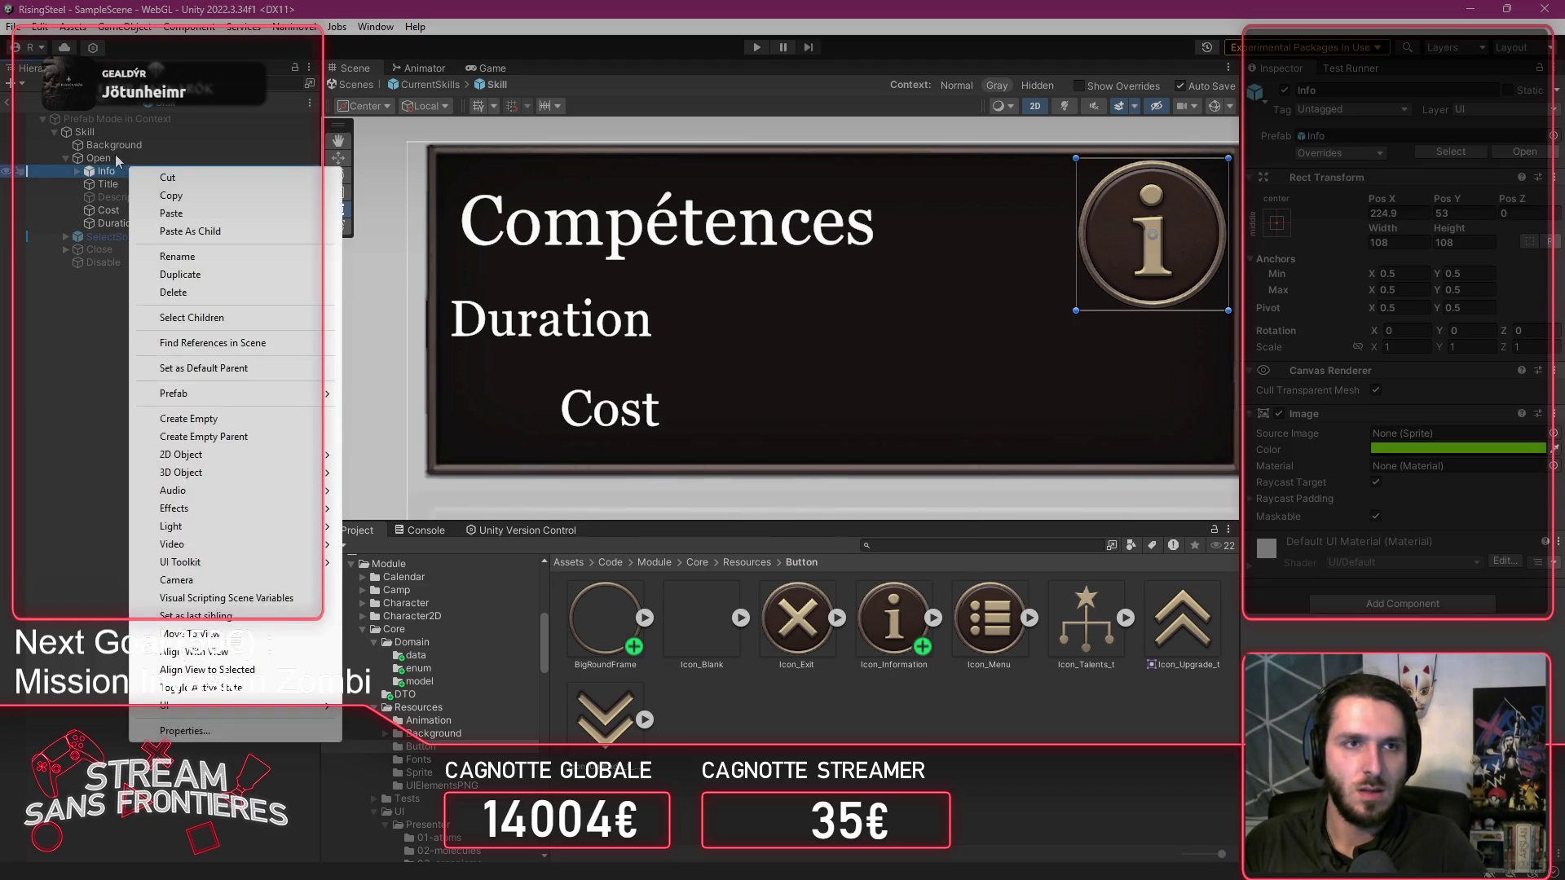
{"action": "right_click", "coordinate": [114, 158]}
{"action": "mouse_move", "coordinate": [195, 711]}
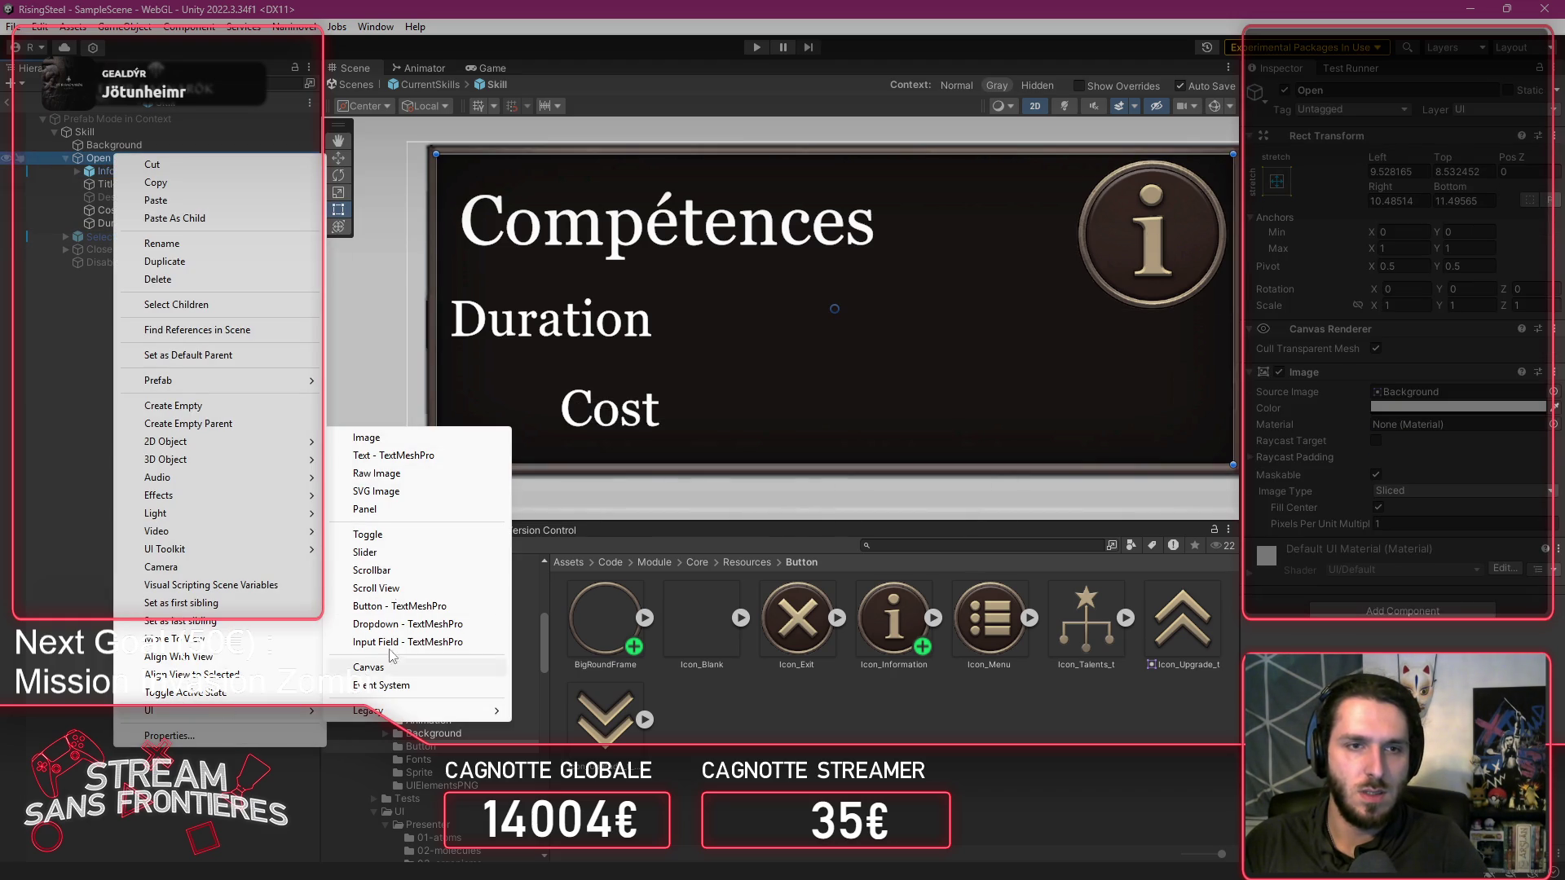
{"action": "left_click", "coordinate": [379, 440]}
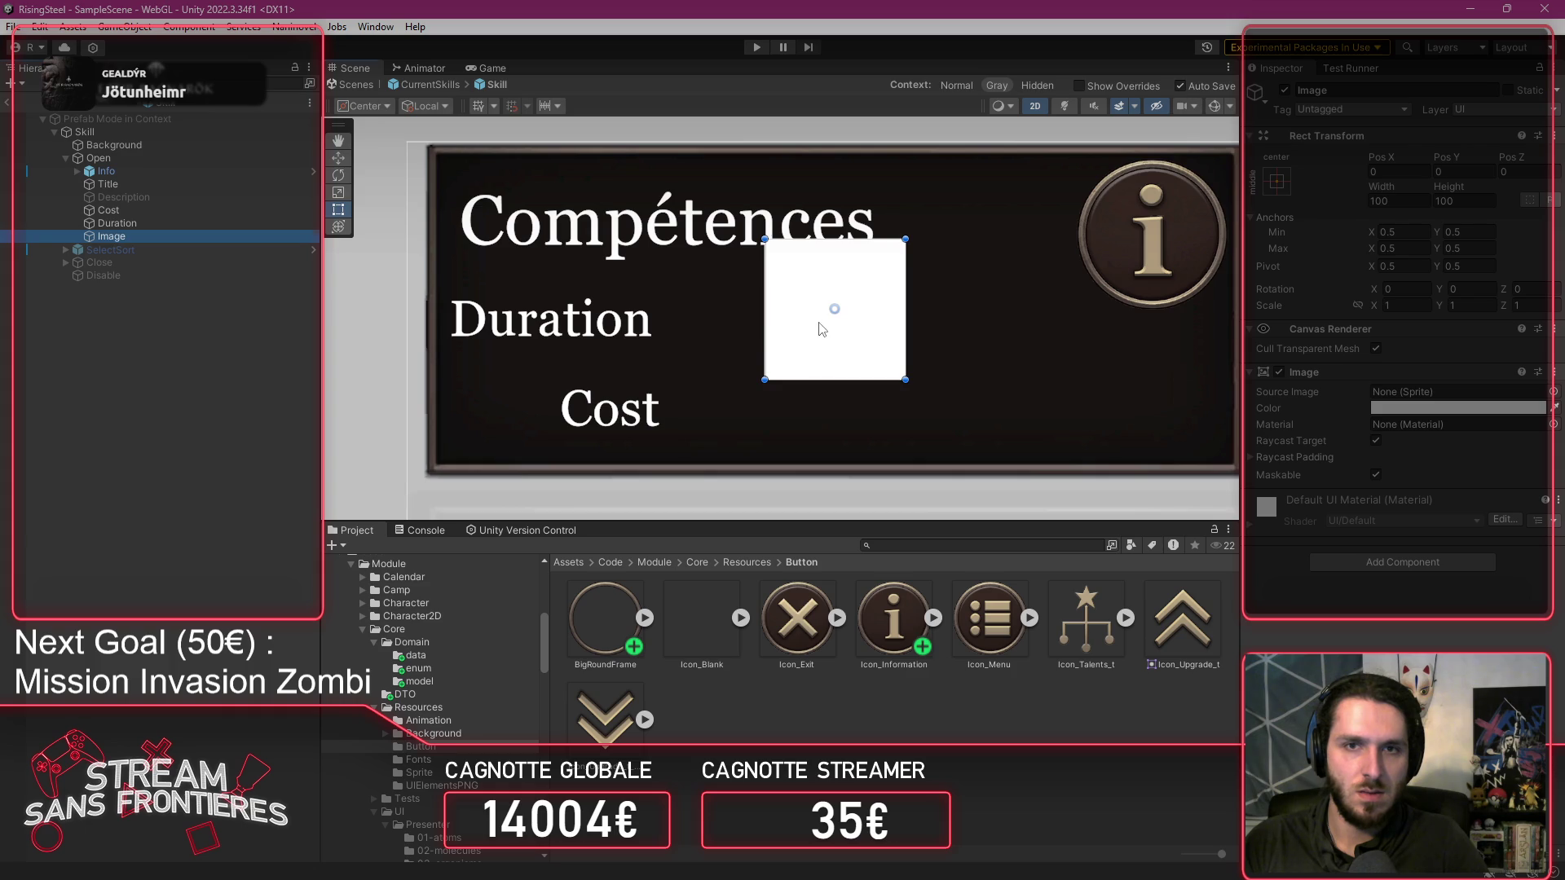
{"action": "left_click_drag", "start_coordinate": [820, 321], "coordinate": [855, 370]}
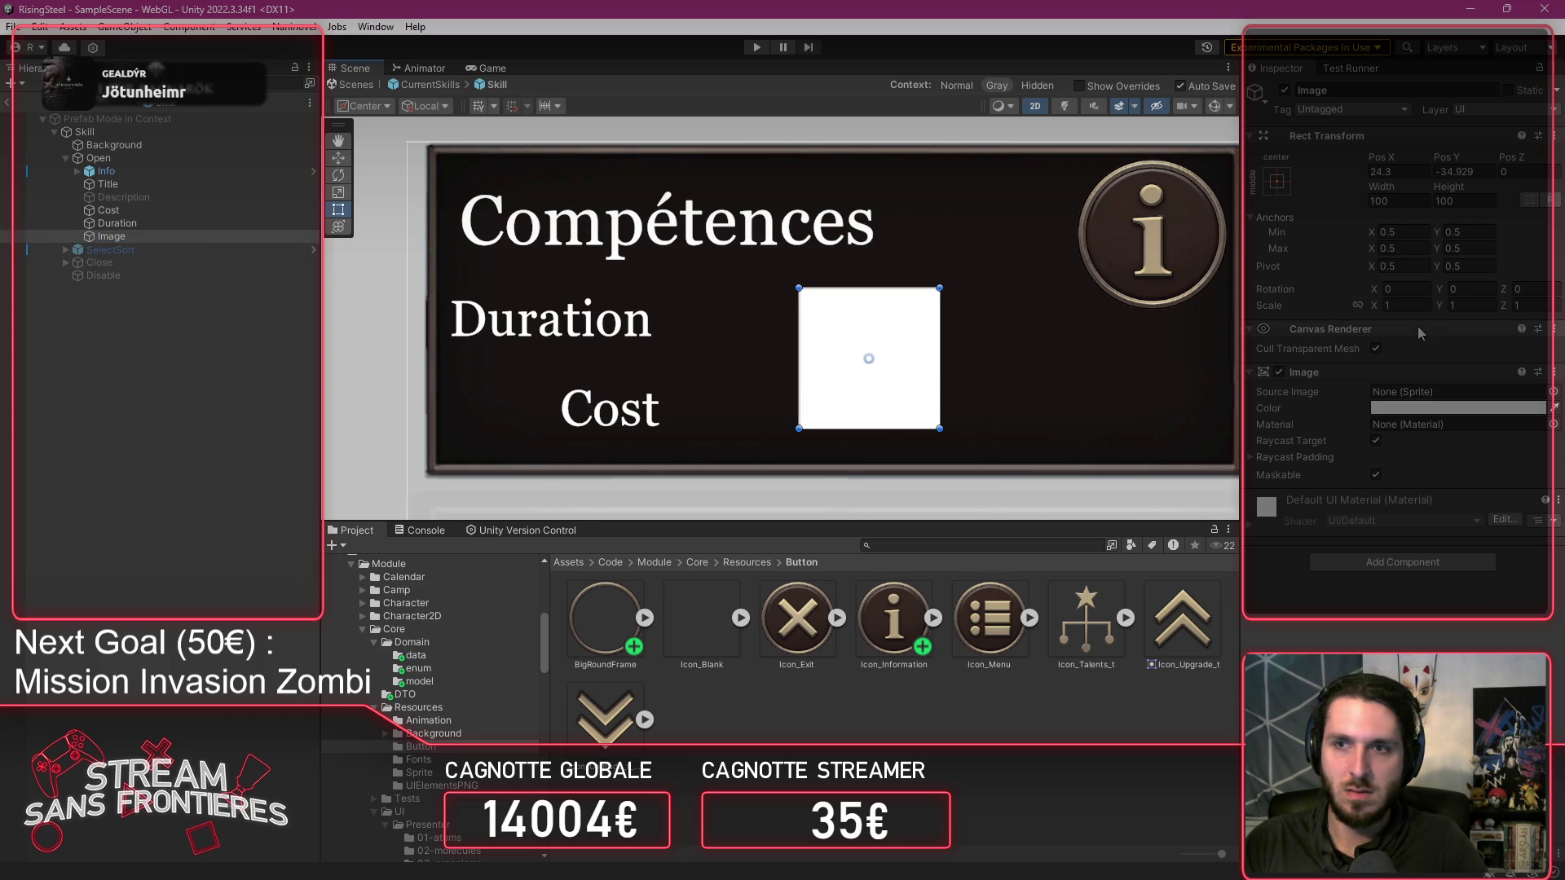
Give the image the BigRoundFrame sprite and name it CostValue.
{"action": "left_click_drag", "start_coordinate": [1431, 416], "coordinate": [1432, 393]}
{"action": "left_click", "coordinate": [1368, 89]}
{"action": "type", "text": "Cost"}
{"action": "key", "text": "Return"}
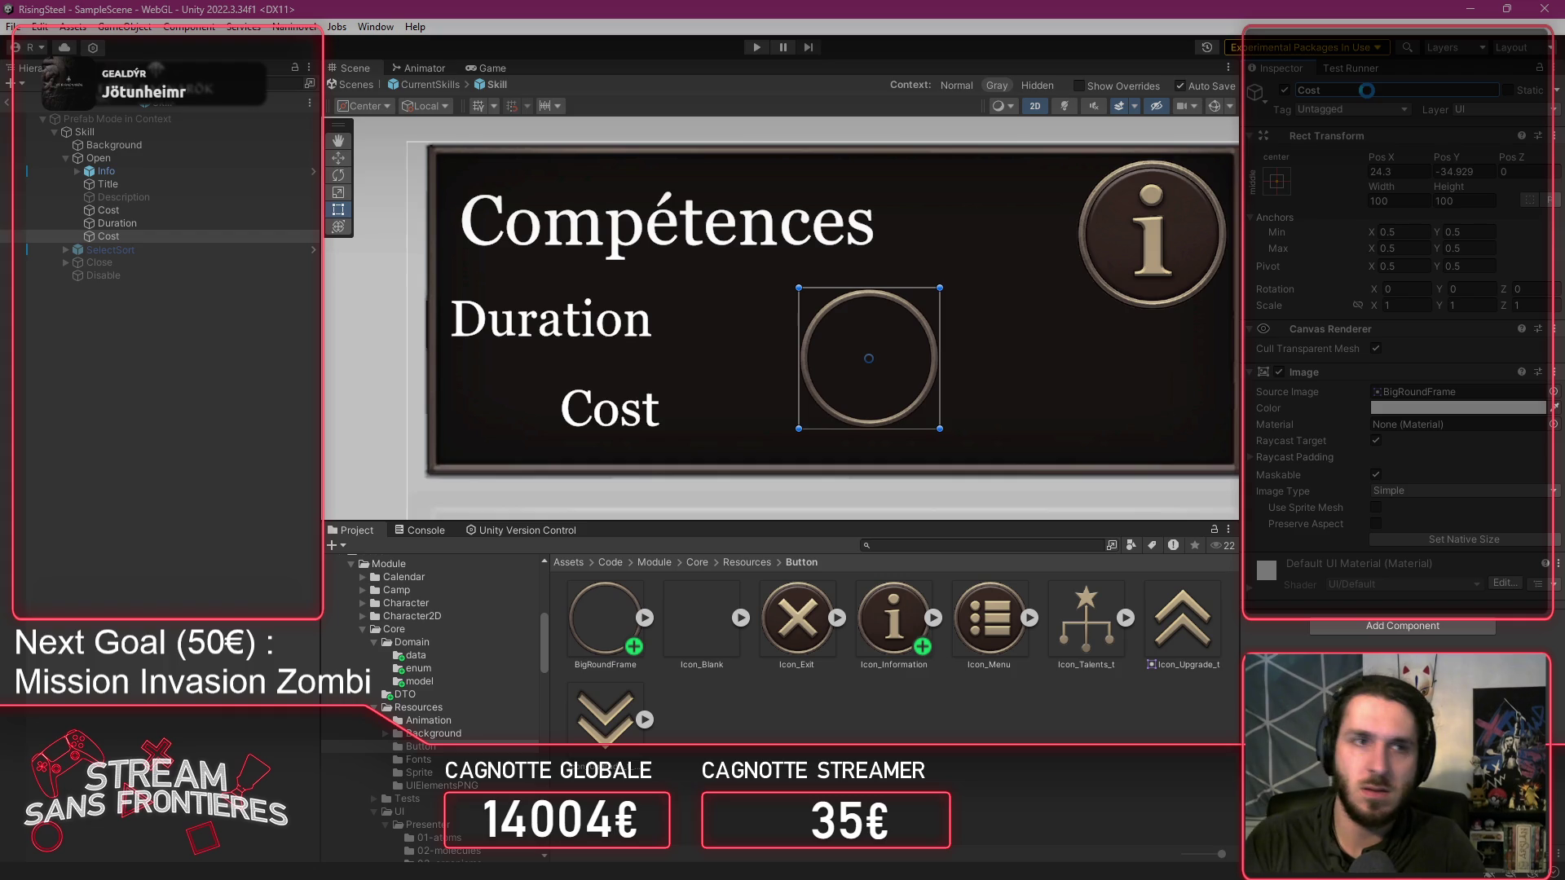
{"action": "left_click", "coordinate": [1369, 92]}
{"action": "type", "text": "Value"}
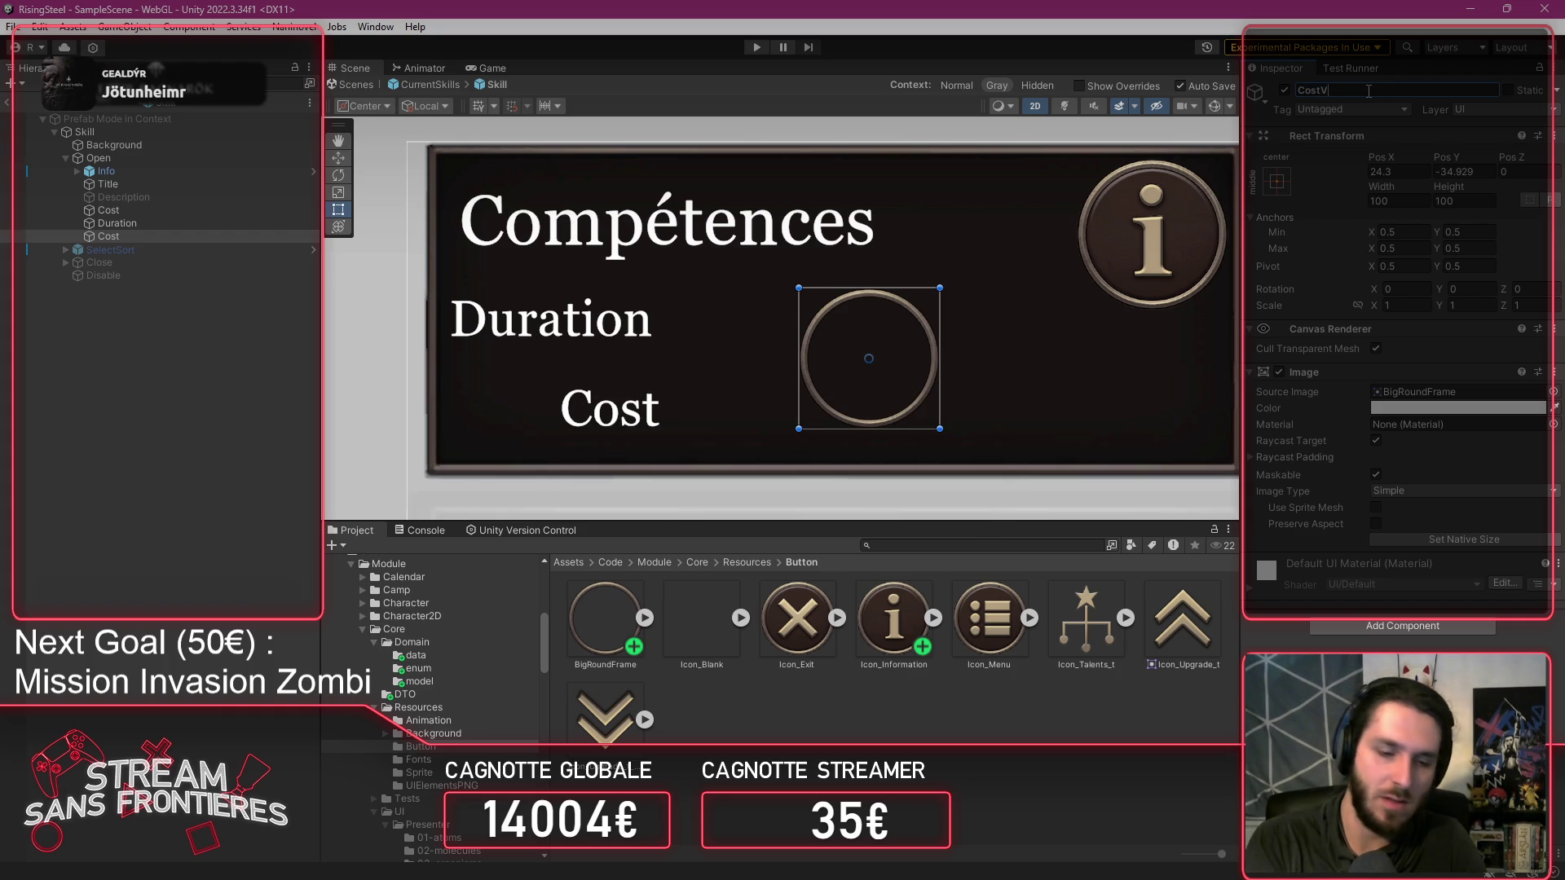
{"action": "key", "text": "Return"}
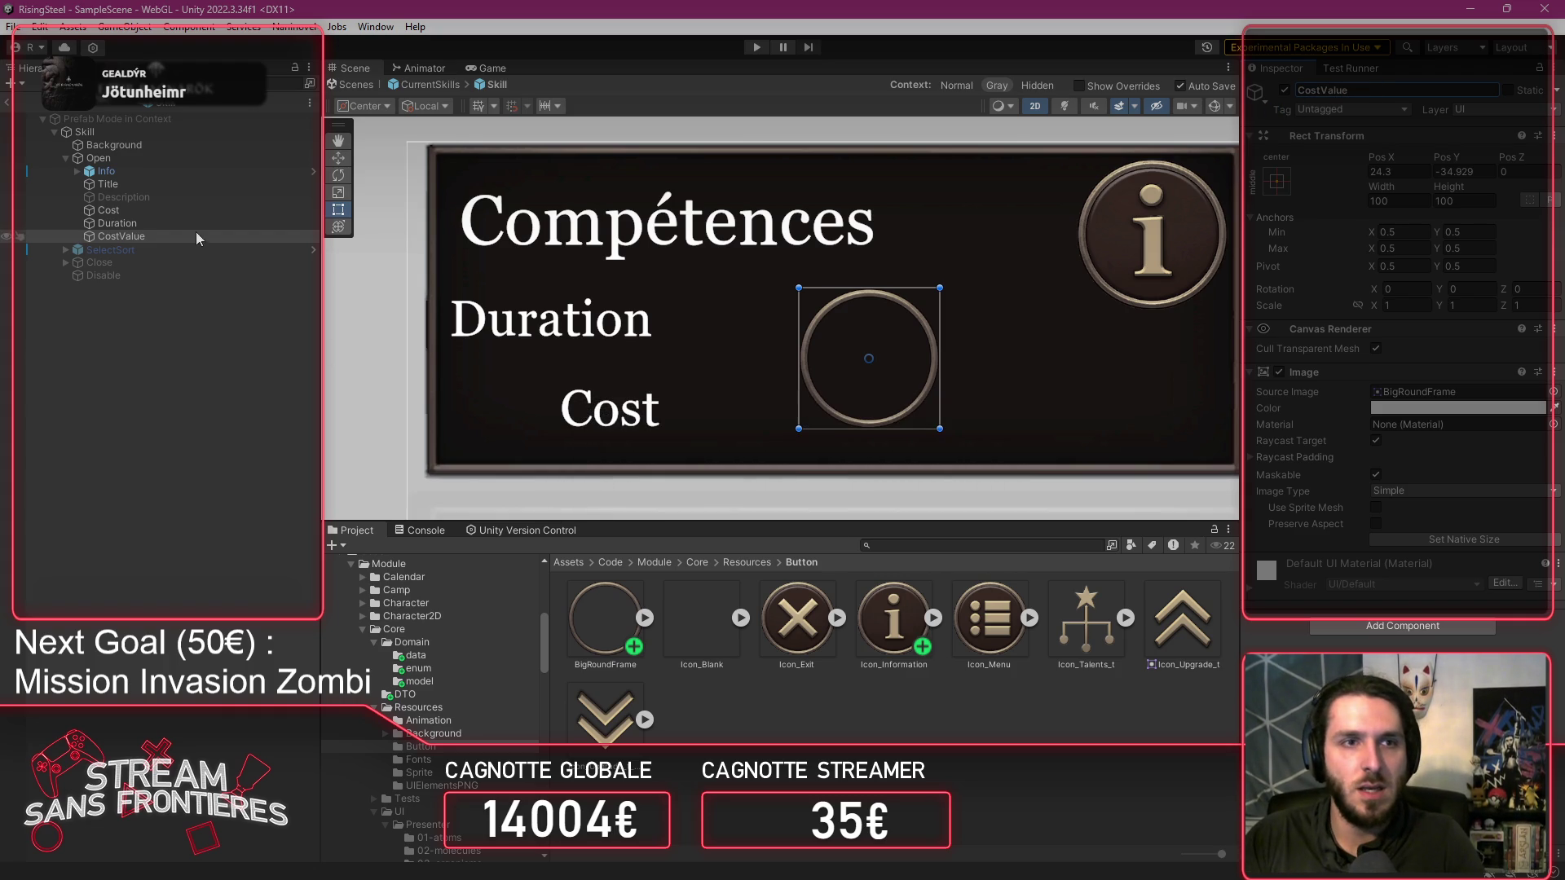
{"action": "right_click", "coordinate": [181, 236]}
Add a TextMeshPro child named Value under CostValue showing 25, narrowed to fit.
{"action": "mouse_move", "coordinate": [330, 776]}
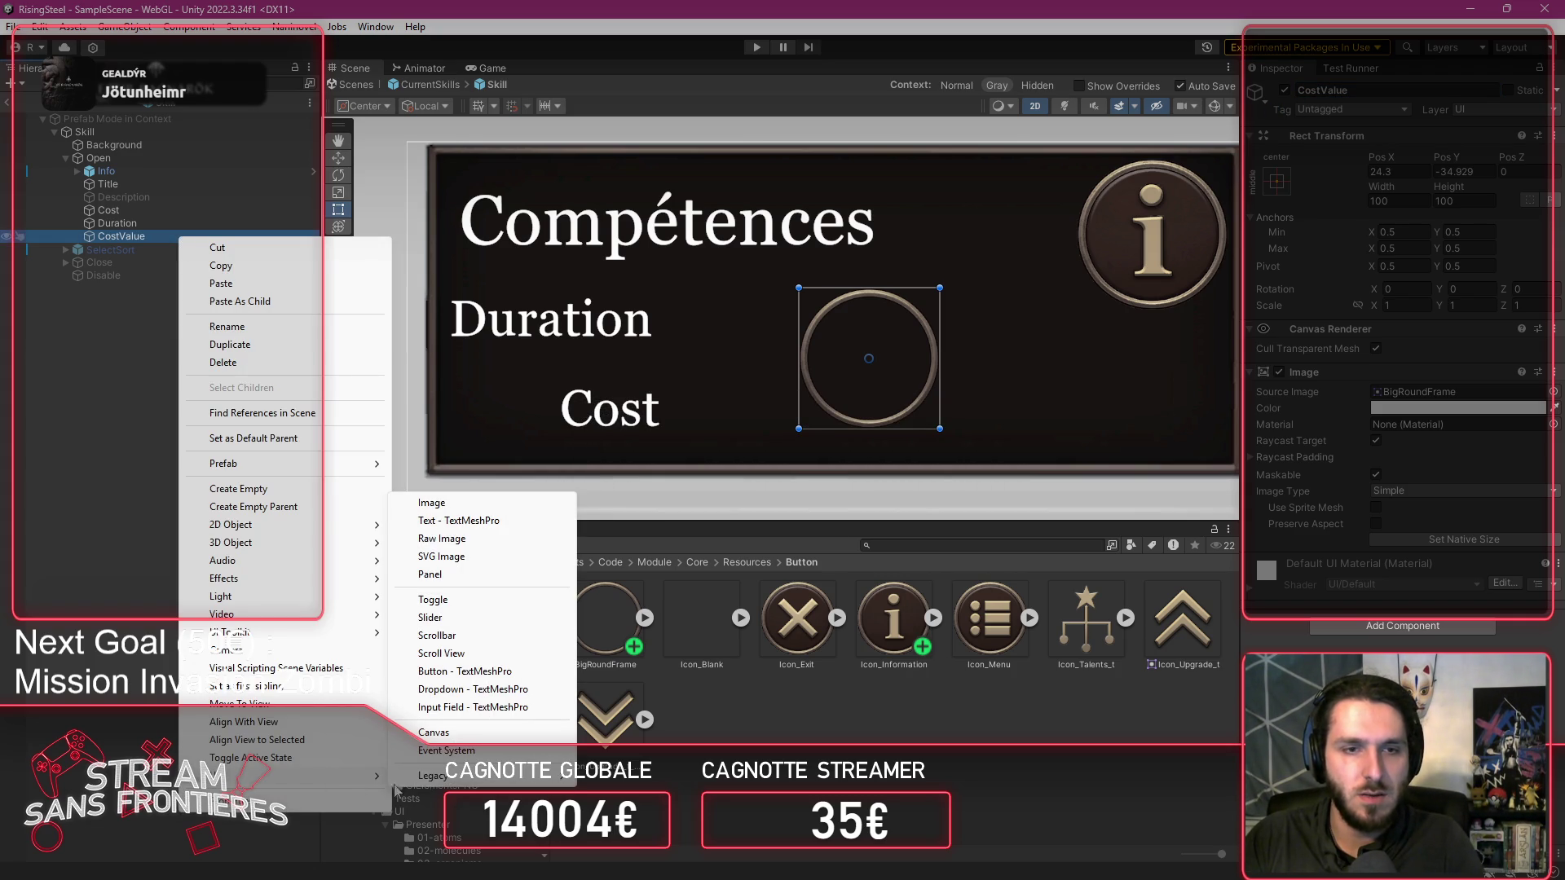
{"action": "left_click", "coordinate": [522, 521]}
{"action": "left_click", "coordinate": [1393, 90]}
{"action": "type", "text": "Value"}
{"action": "key", "text": "Return"}
{"action": "left_click", "coordinate": [1386, 443]}
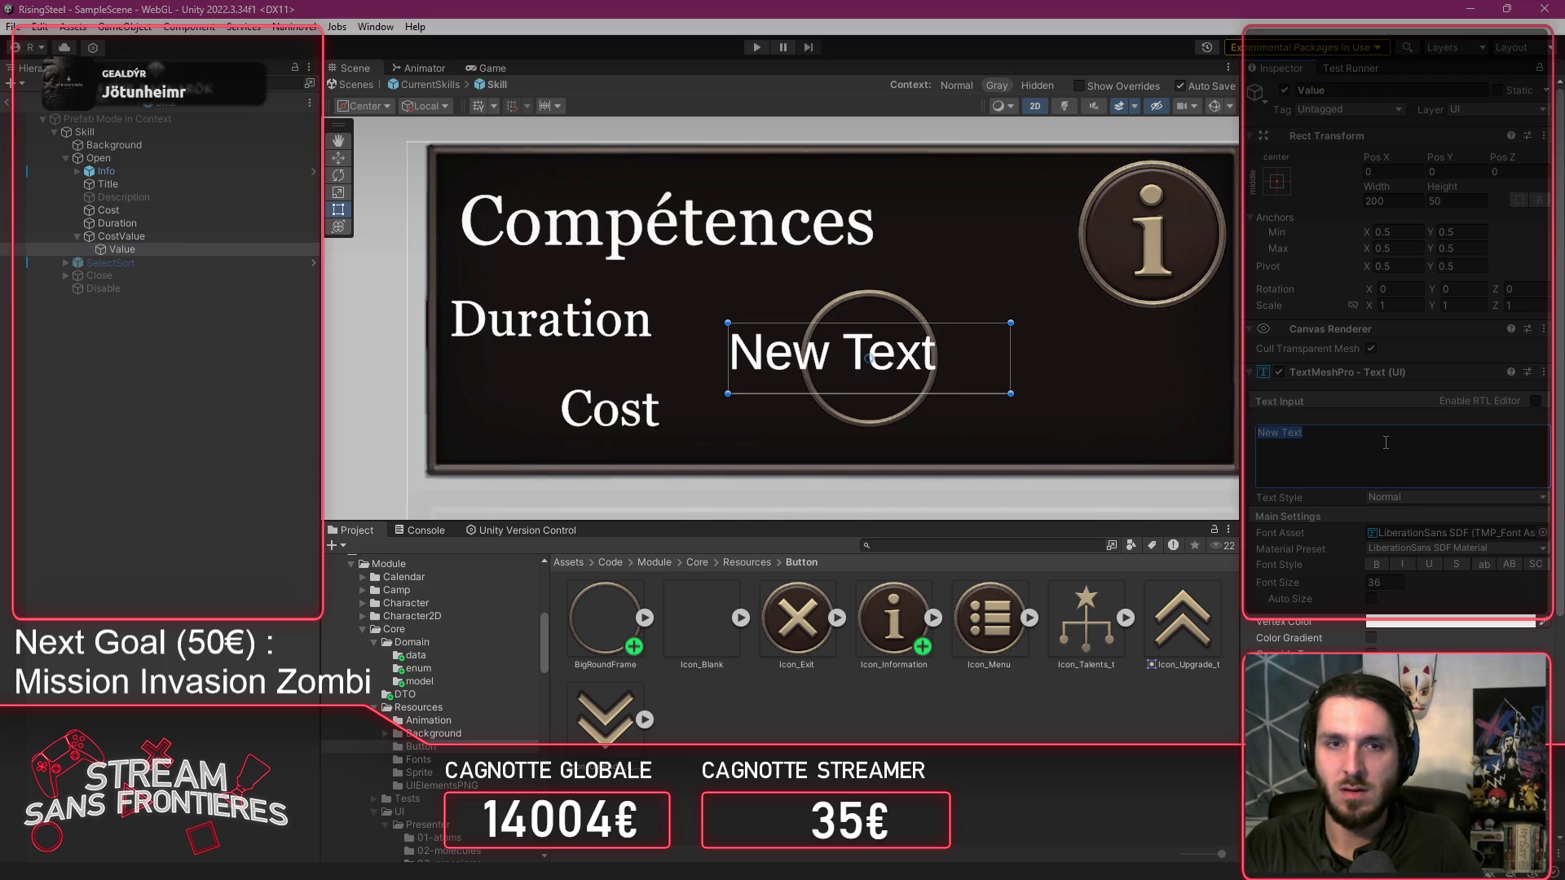
{"action": "type", "text": "25"}
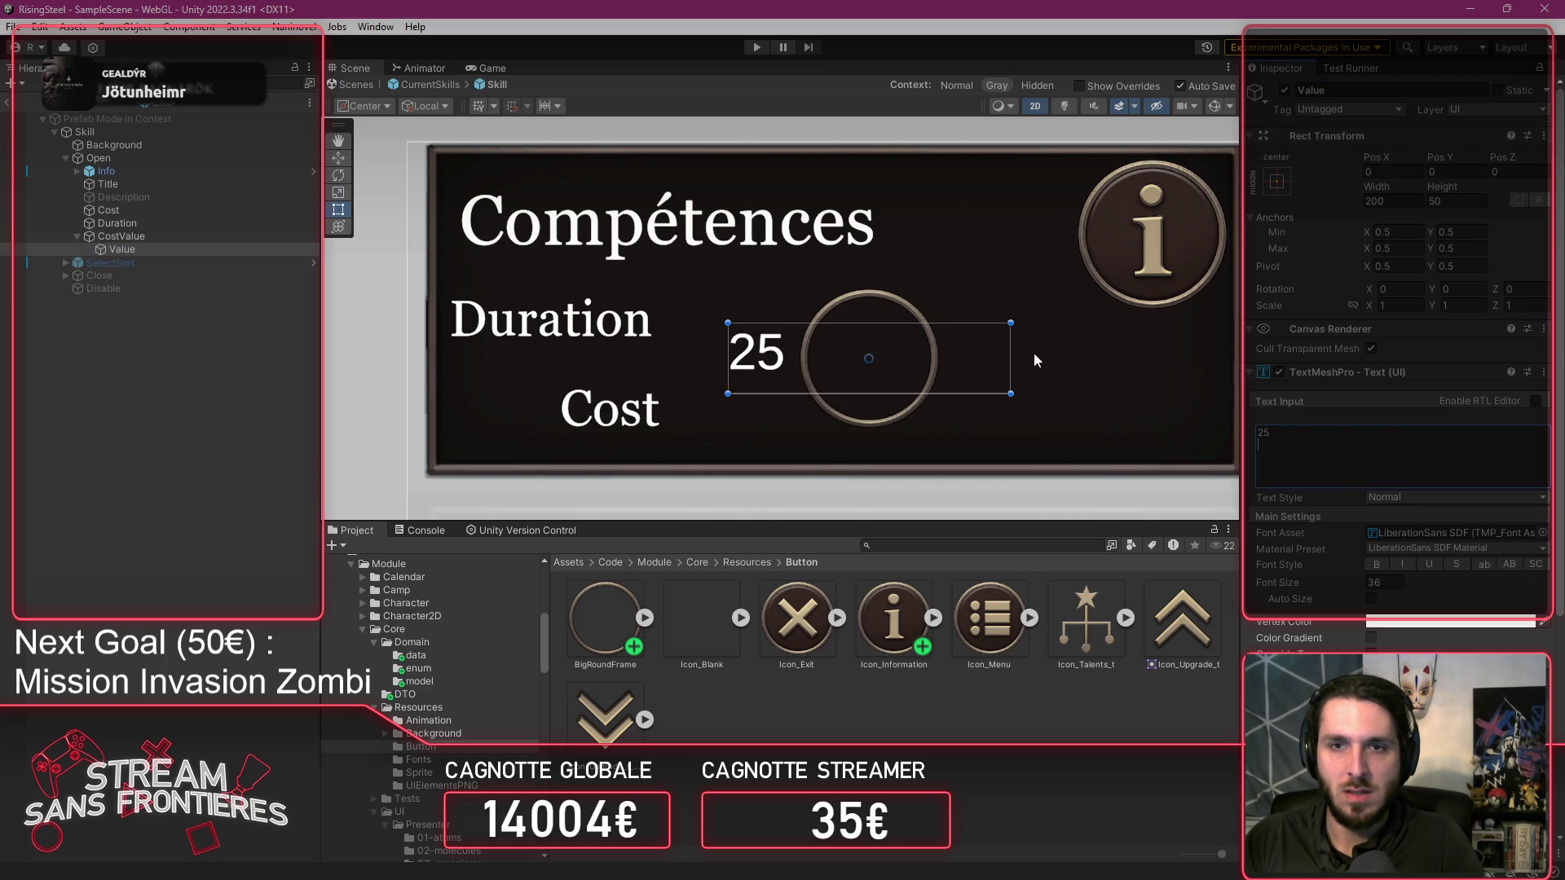
{"action": "left_click_drag", "start_coordinate": [1011, 359], "coordinate": [794, 359]}
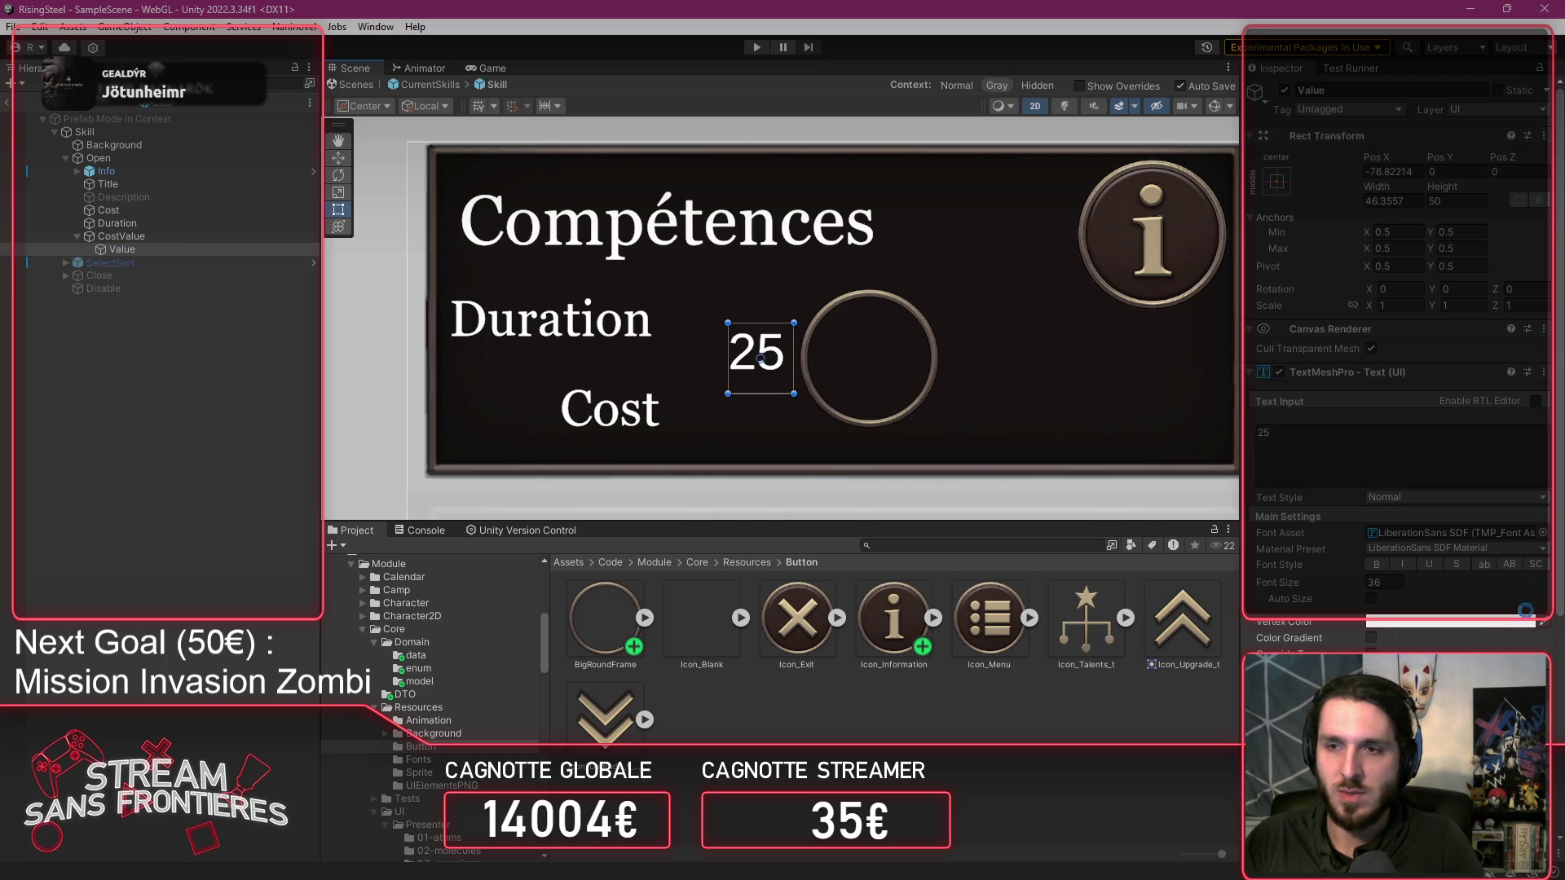
Set the 25 to GeorgiaText, centre it in the frame, and shrink the round frame to fit.
{"action": "left_click", "coordinate": [1543, 533]}
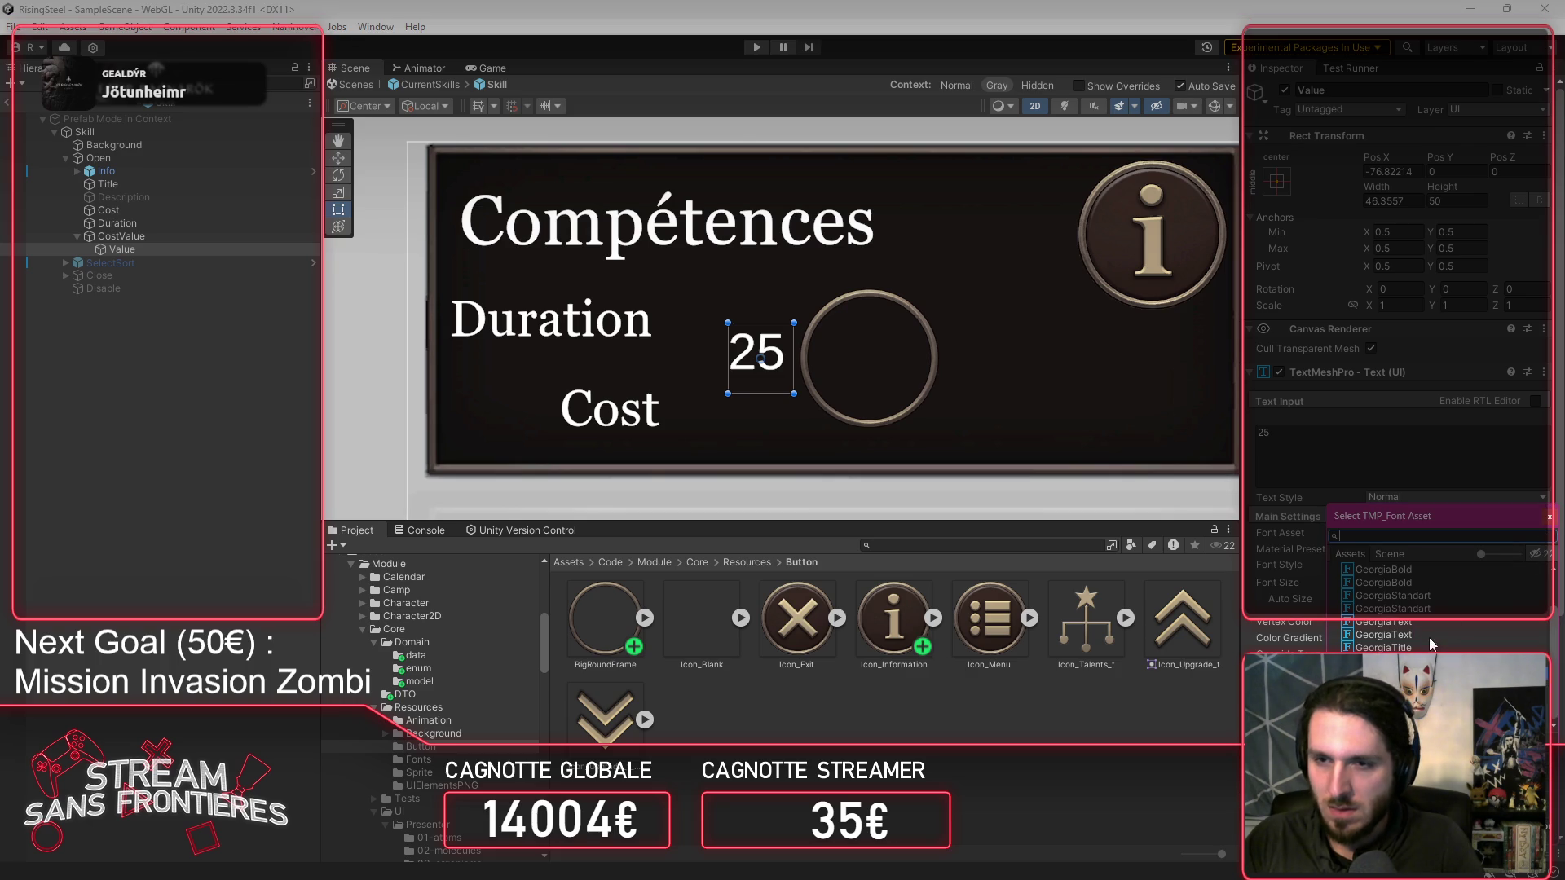
{"action": "left_click", "coordinate": [1401, 635]}
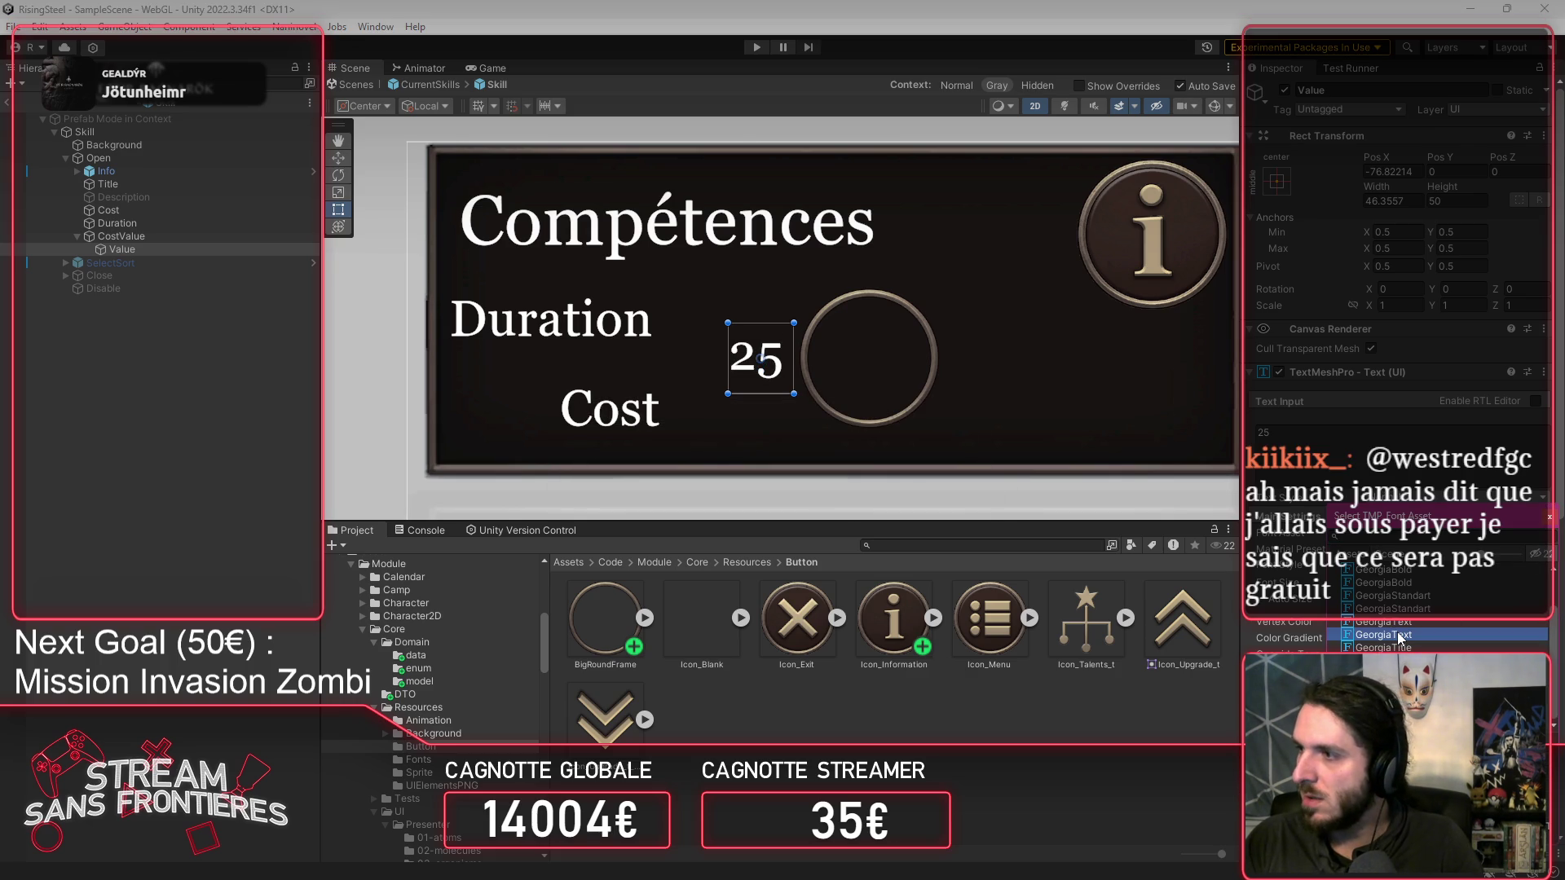
{"action": "left_click", "coordinate": [1548, 519]}
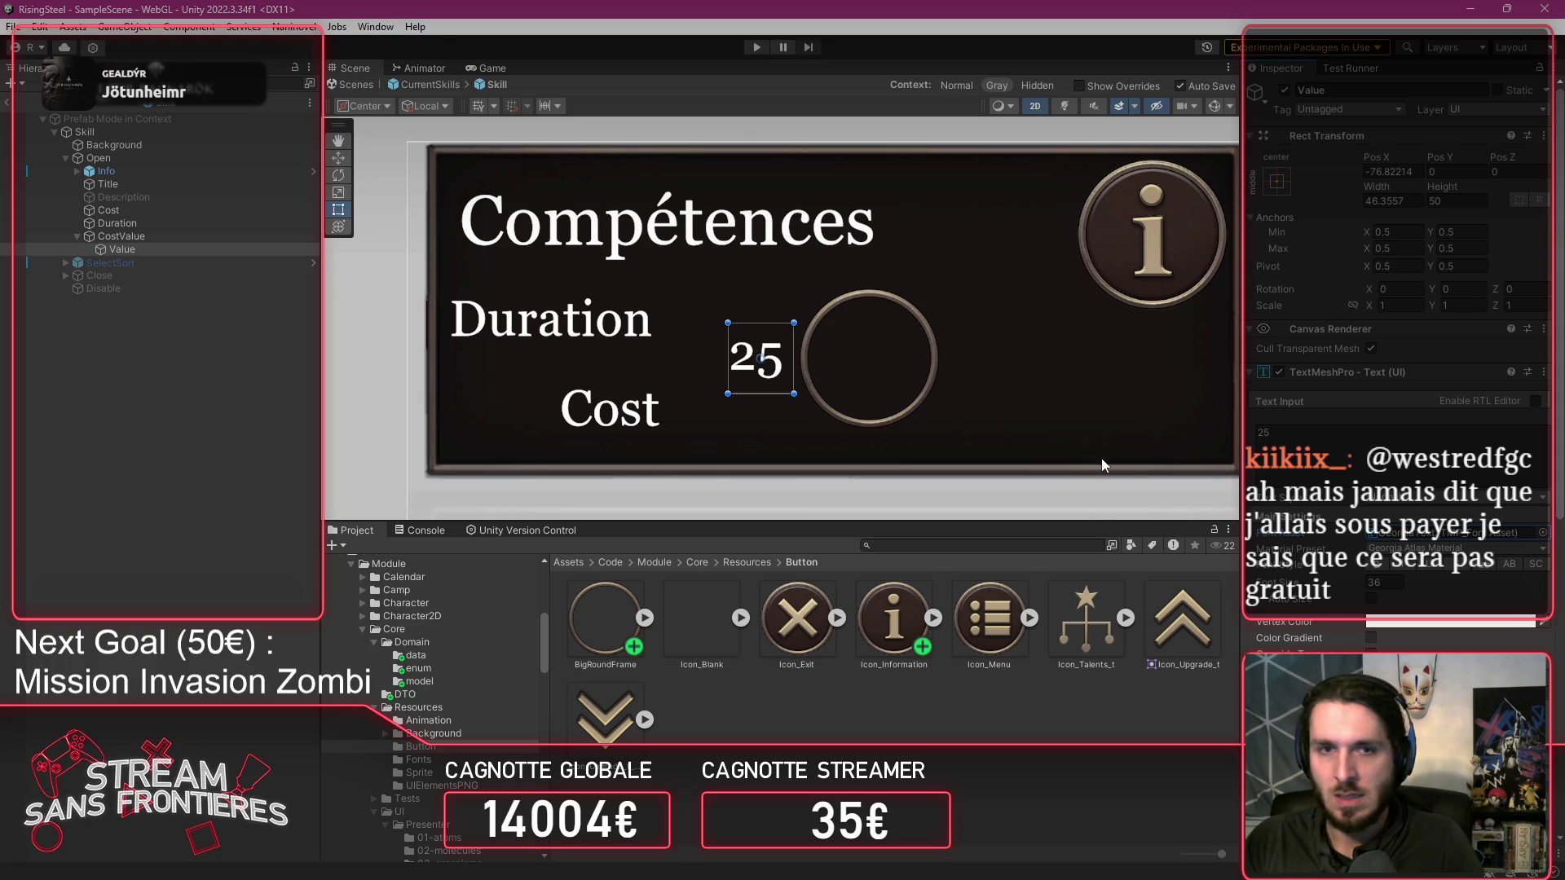
{"action": "left_click_drag", "start_coordinate": [778, 371], "coordinate": [888, 371]}
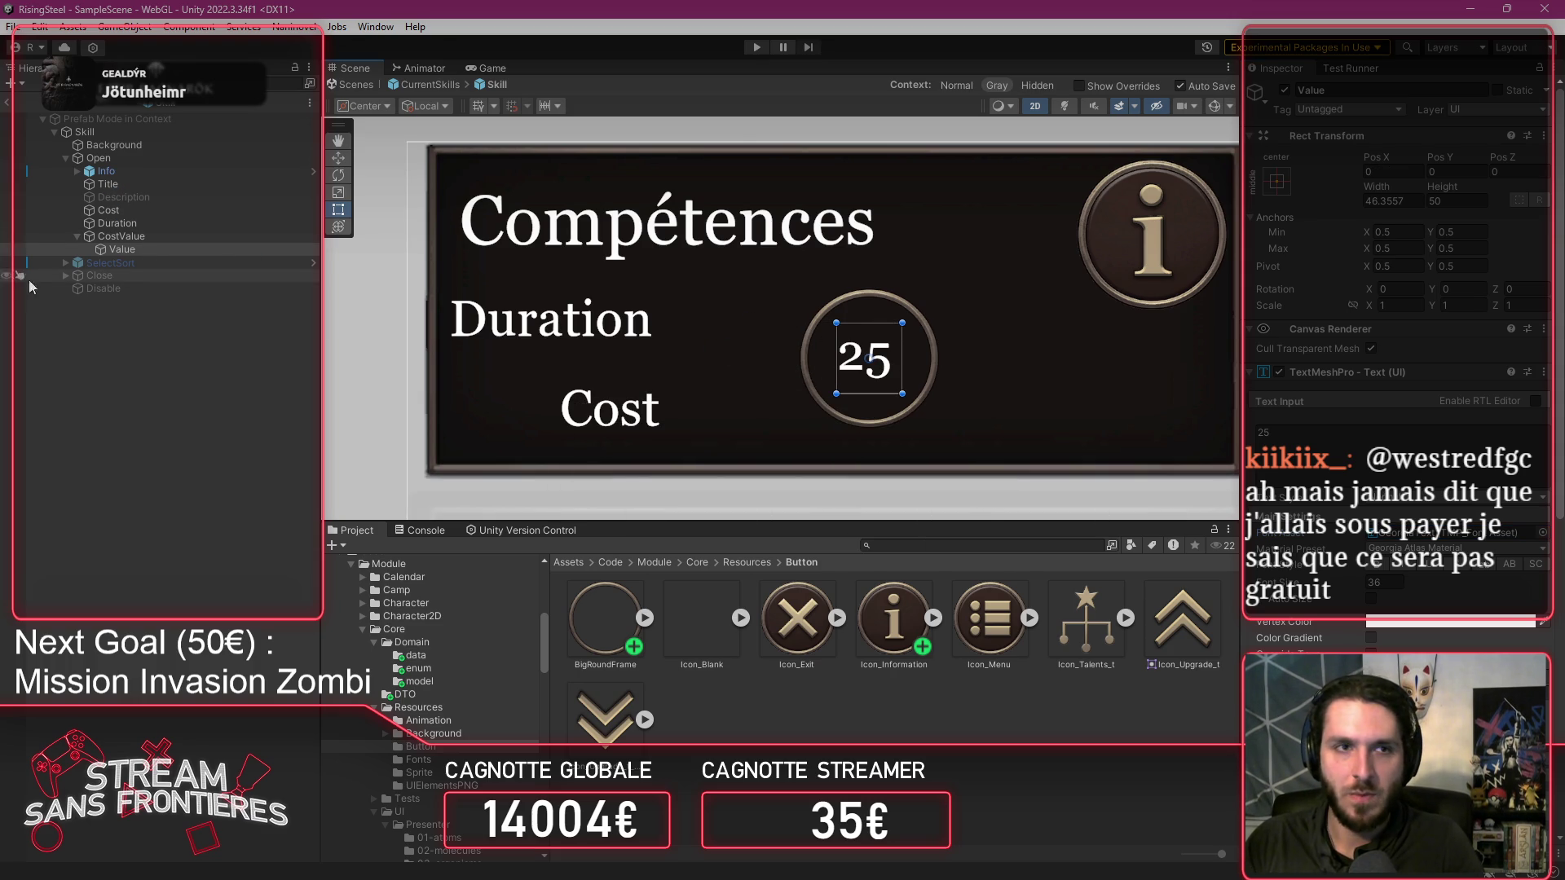
{"action": "left_click", "coordinate": [122, 235]}
{"action": "mouse_move", "coordinate": [937, 287]}
{"action": "left_mouse_down"}
{"action": "mouse_move", "coordinate": [888, 326]}
{"action": "mouse_move", "coordinate": [913, 320]}
{"action": "mouse_move", "coordinate": [897, 354]}
{"action": "mouse_move", "coordinate": [795, 424]}
{"action": "mouse_move", "coordinate": [723, 433]}
{"action": "mouse_move", "coordinate": [779, 437]}
{"action": "left_mouse_up"}
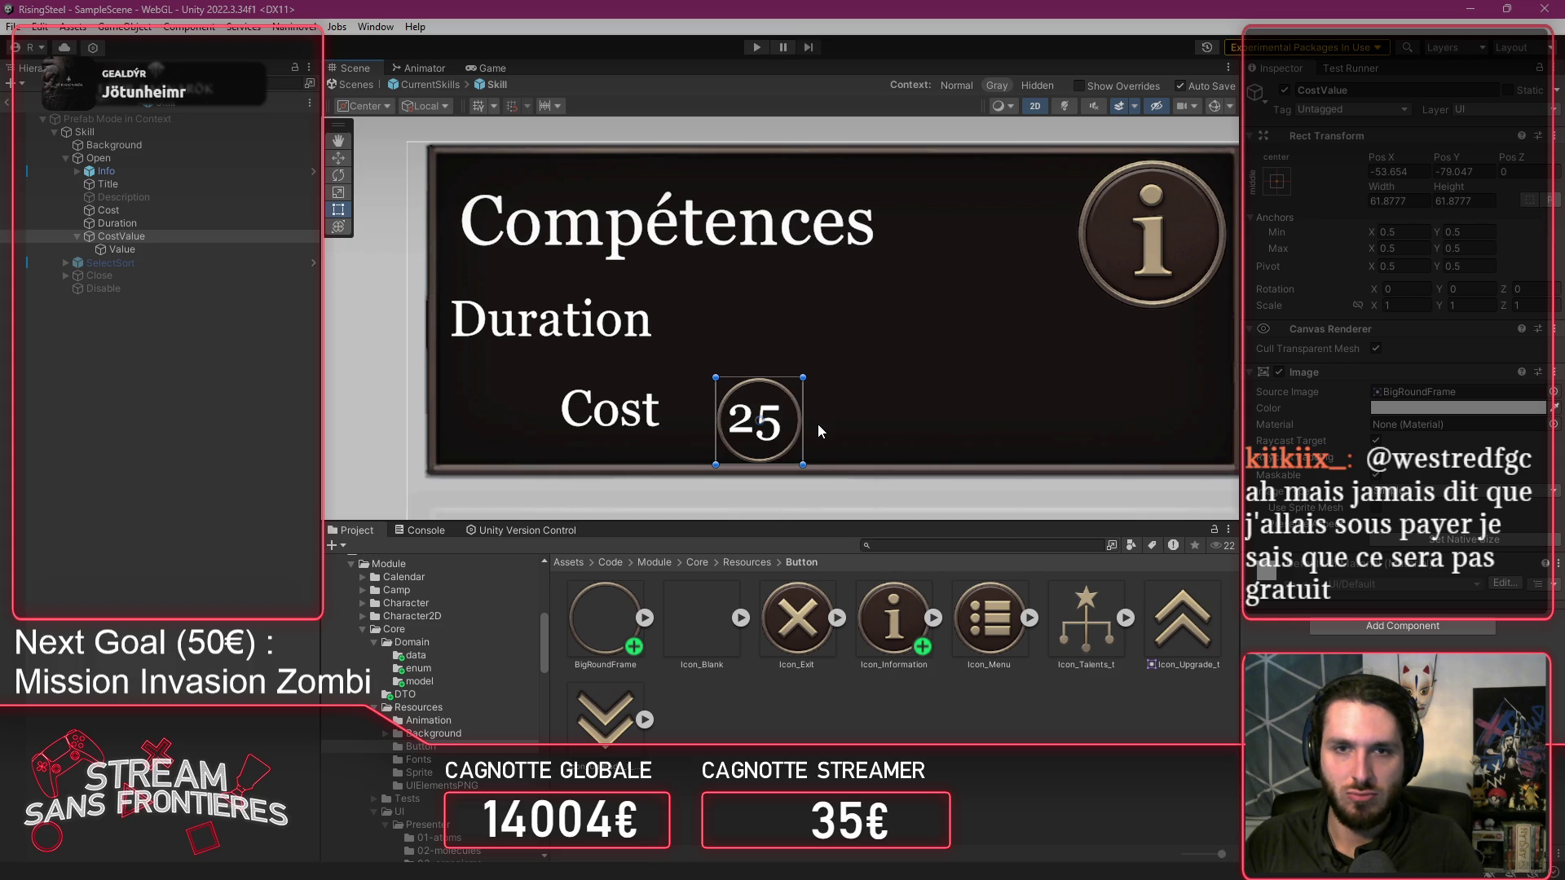
Move the copied 25 circle to the card's right edge and shift Cost toward the centre.
{"action": "scroll", "coordinate": [818, 424], "scroll_direction": "down", "scroll_amount": 1}
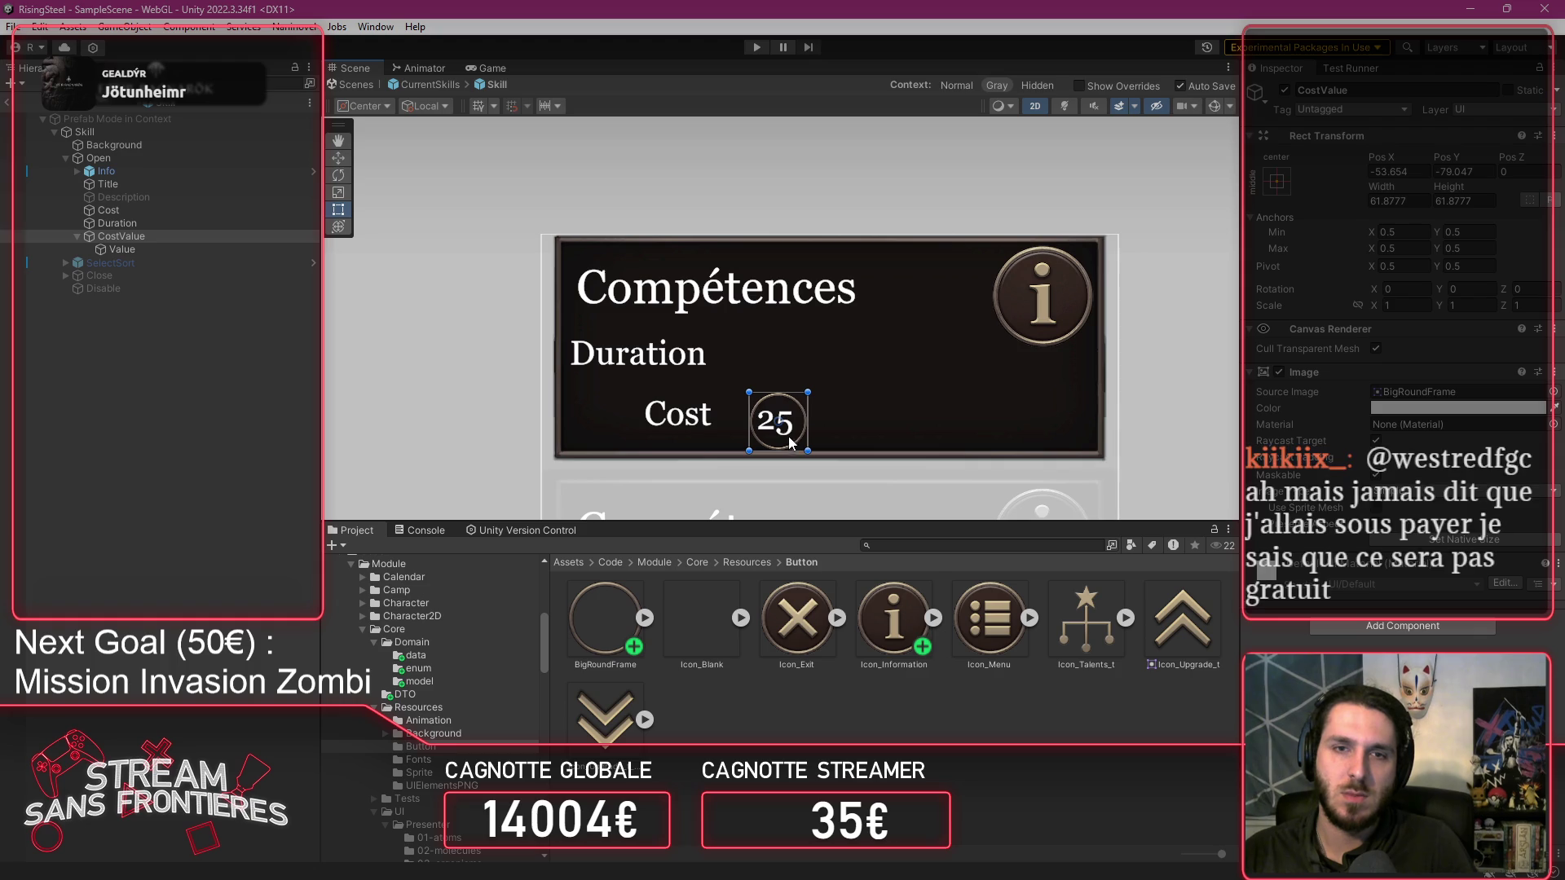
{"action": "left_click_drag", "start_coordinate": [785, 429], "coordinate": [1055, 408]}
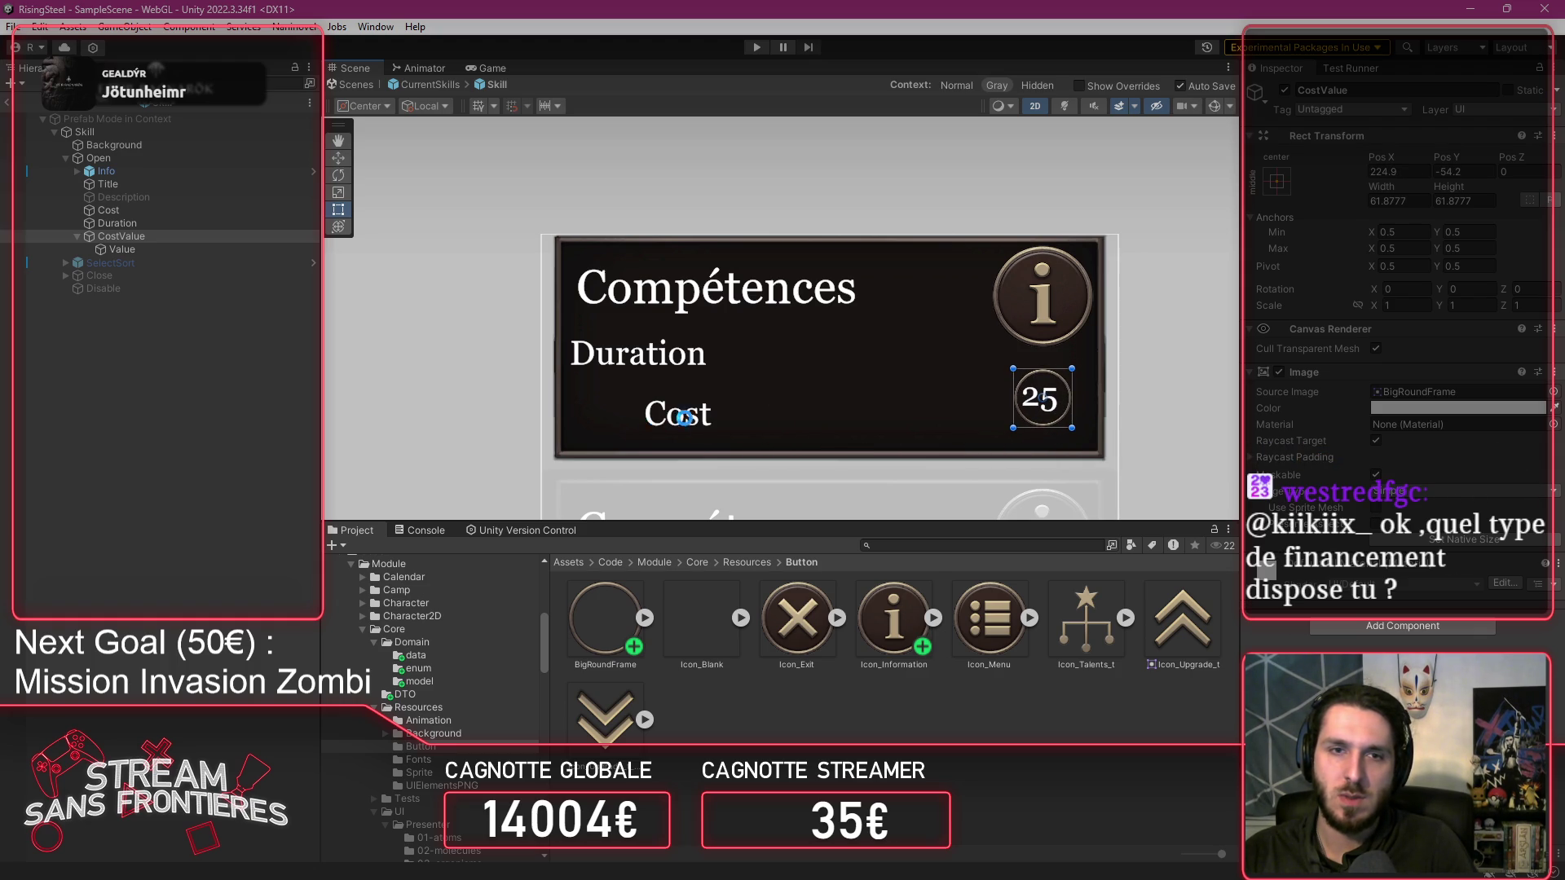
{"action": "left_click", "coordinate": [183, 210]}
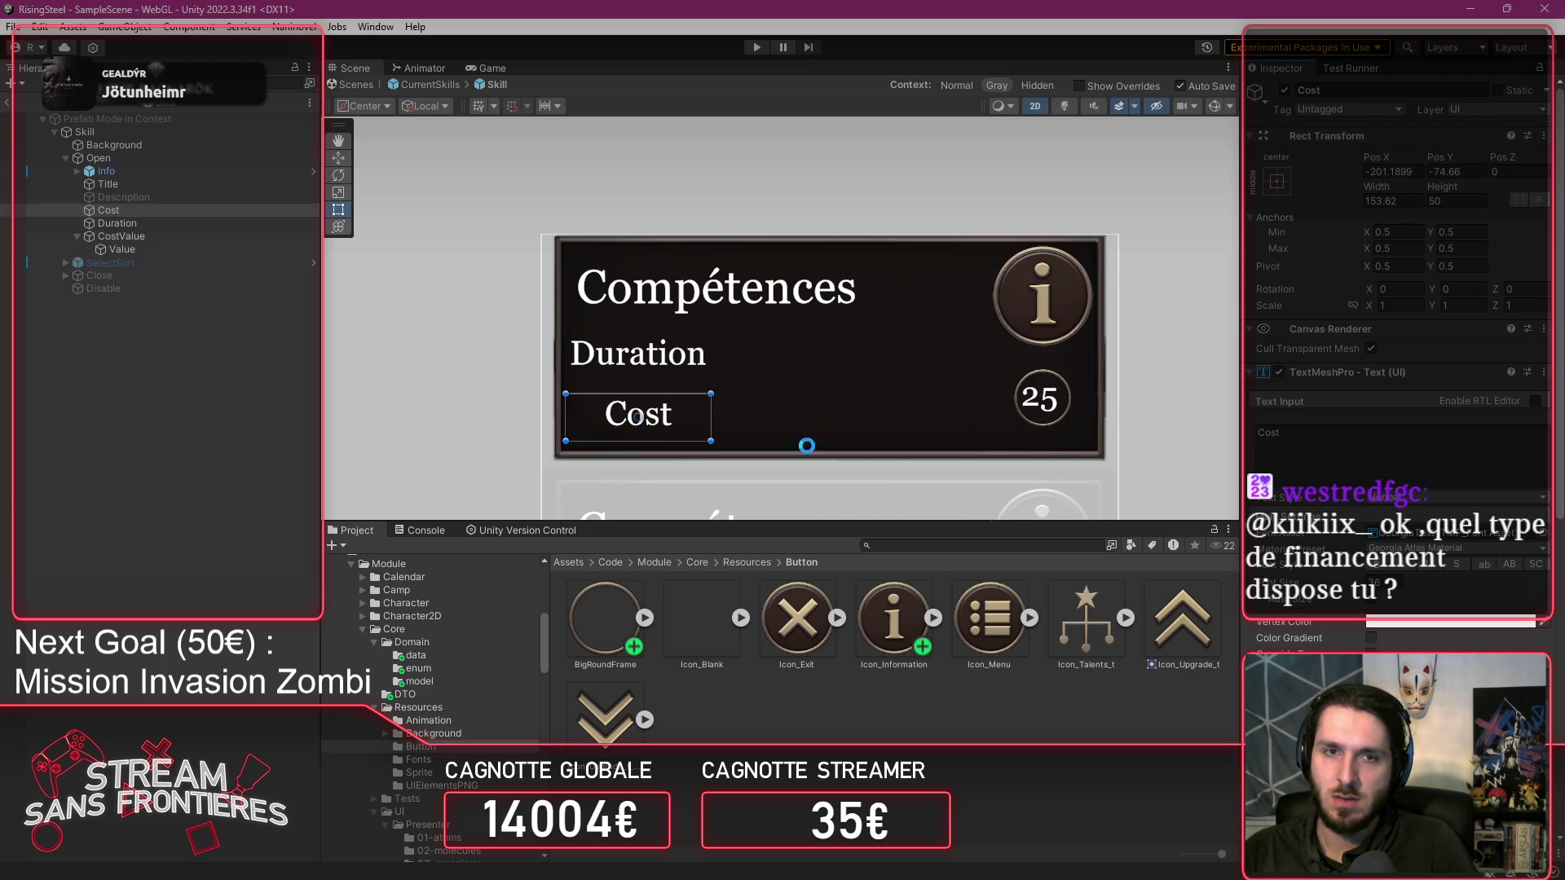
{"action": "mouse_move", "coordinate": [661, 422]}
{"action": "left_mouse_down"}
{"action": "mouse_move", "coordinate": [857, 397]}
{"action": "mouse_move", "coordinate": [957, 405]}
{"action": "left_mouse_up"}
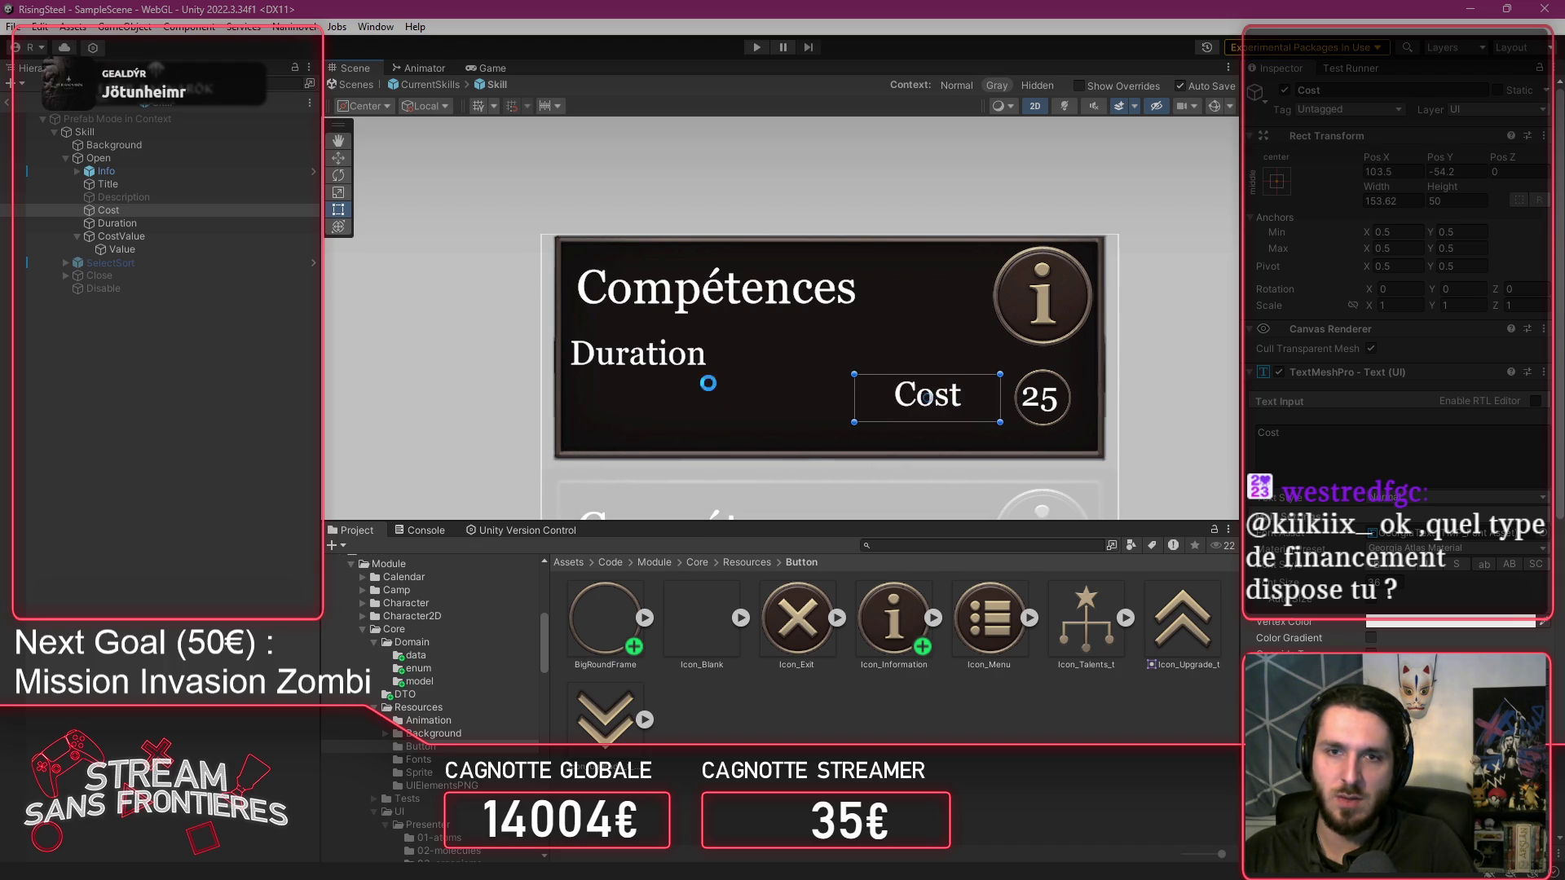
Lower the Duration label and place the copied 25 circle right beside it.
{"action": "left_click", "coordinate": [192, 221]}
{"action": "left_click_drag", "start_coordinate": [687, 359], "coordinate": [698, 395]}
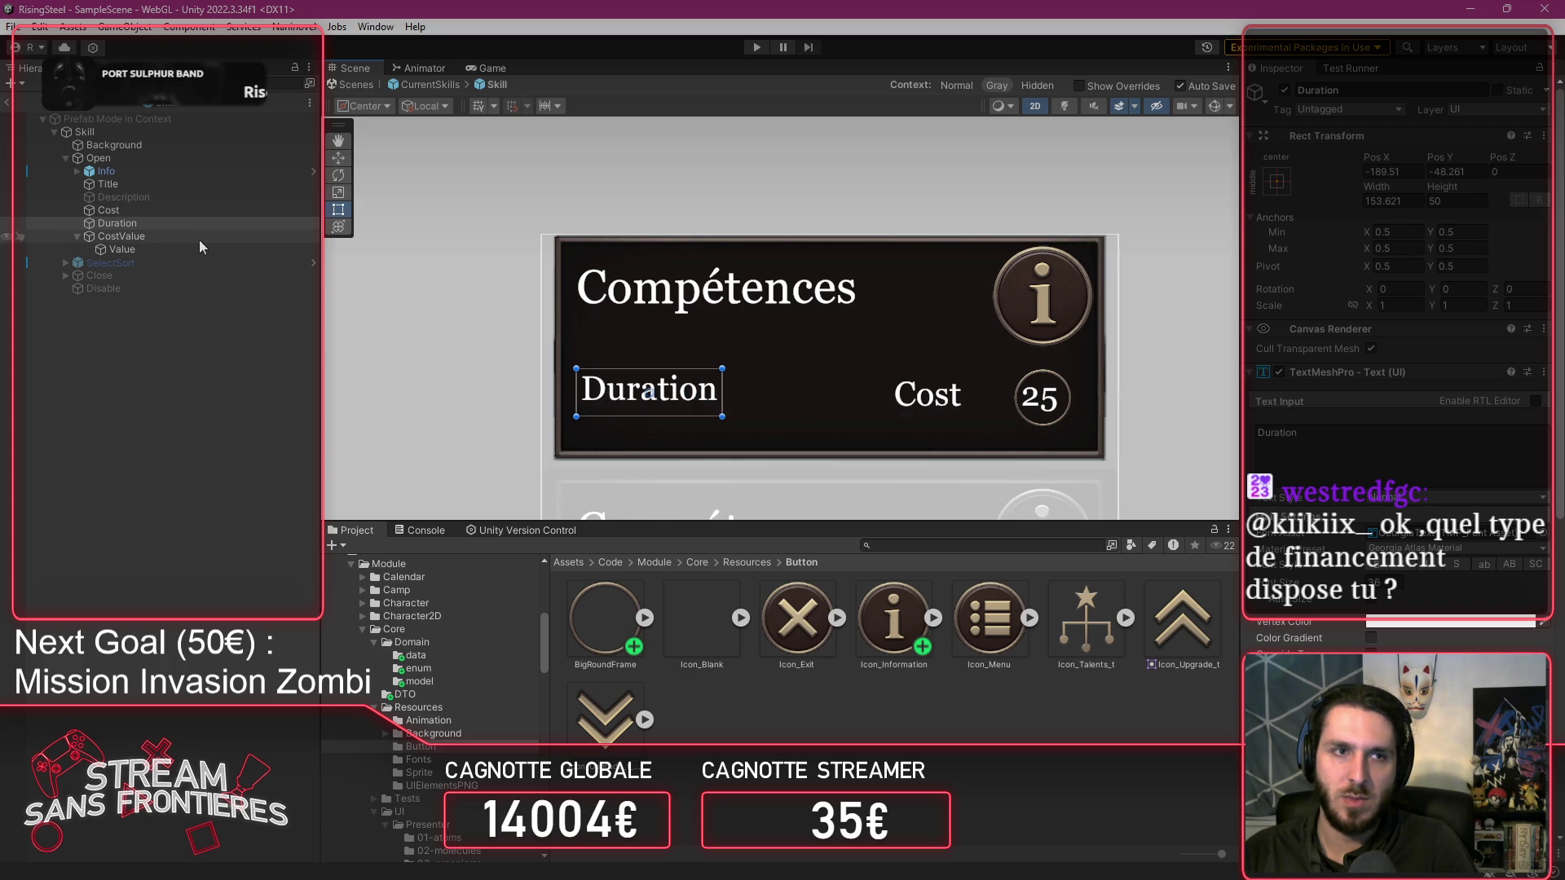
{"action": "left_click", "coordinate": [1048, 399]}
{"action": "left_click_drag", "start_coordinate": [1050, 400], "coordinate": [782, 413]}
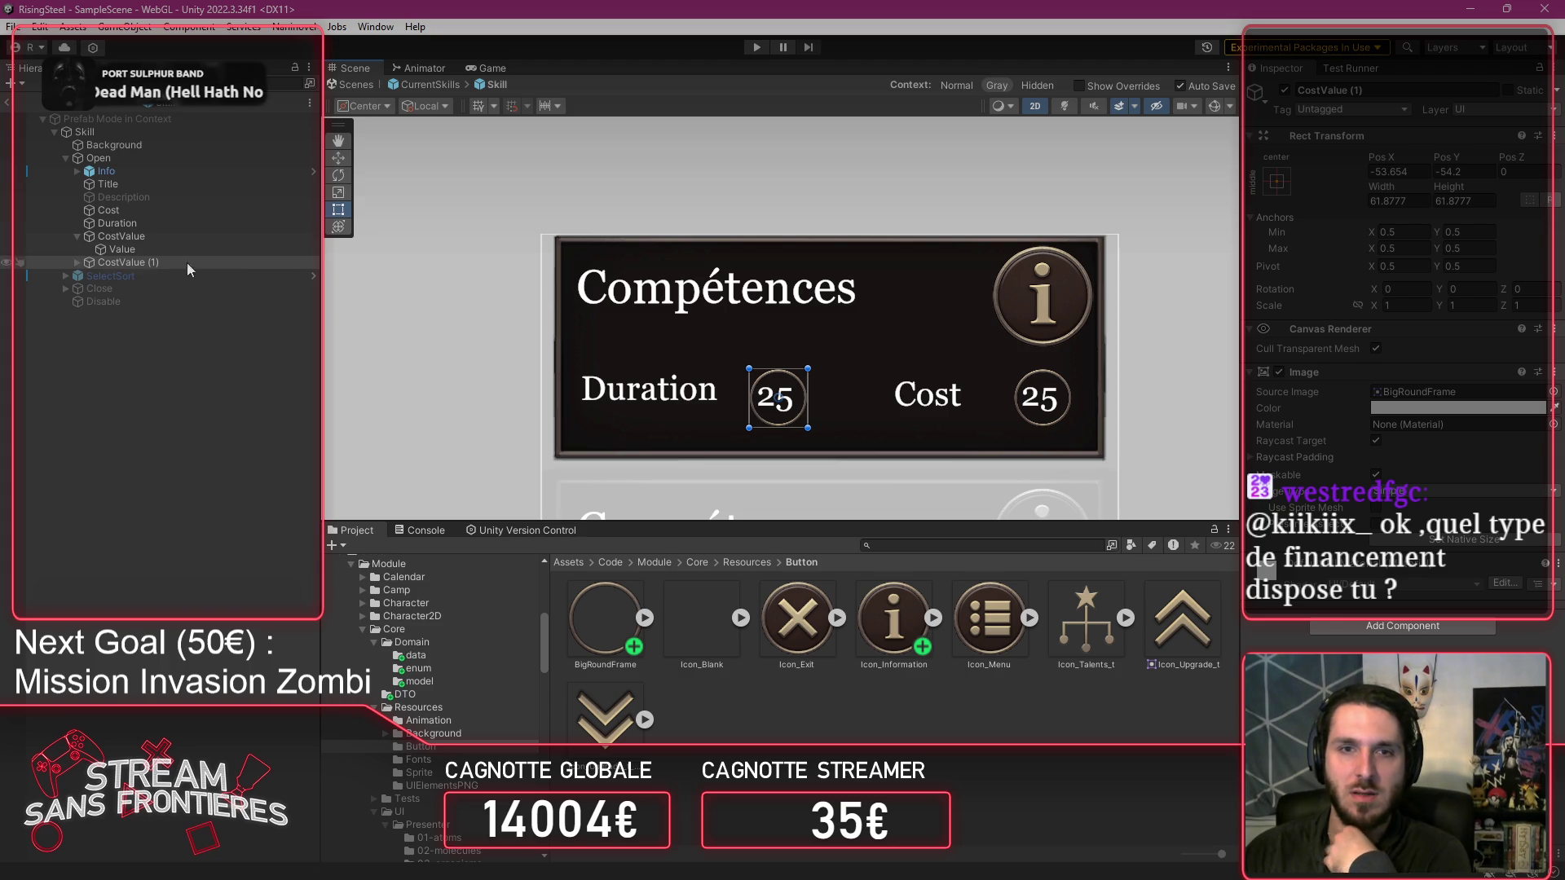
Rename CostValue (1) to DurationValue and check the Value text inside each circle.
{"action": "left_click", "coordinate": [1392, 90]}
{"action": "type", "text": "D"}
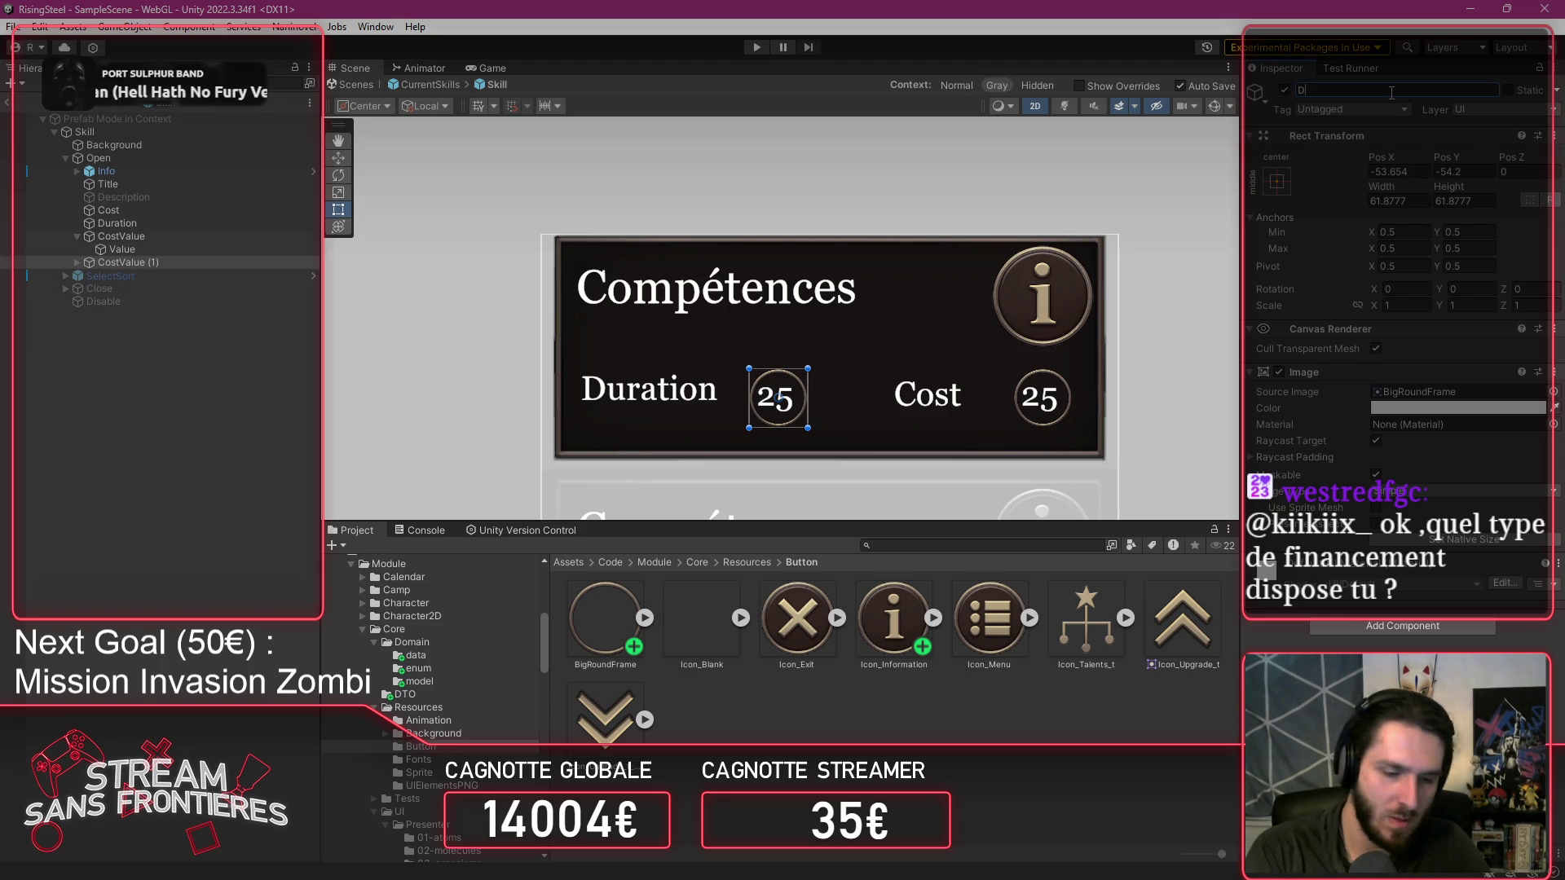
{"action": "type", "text": "urationValue"}
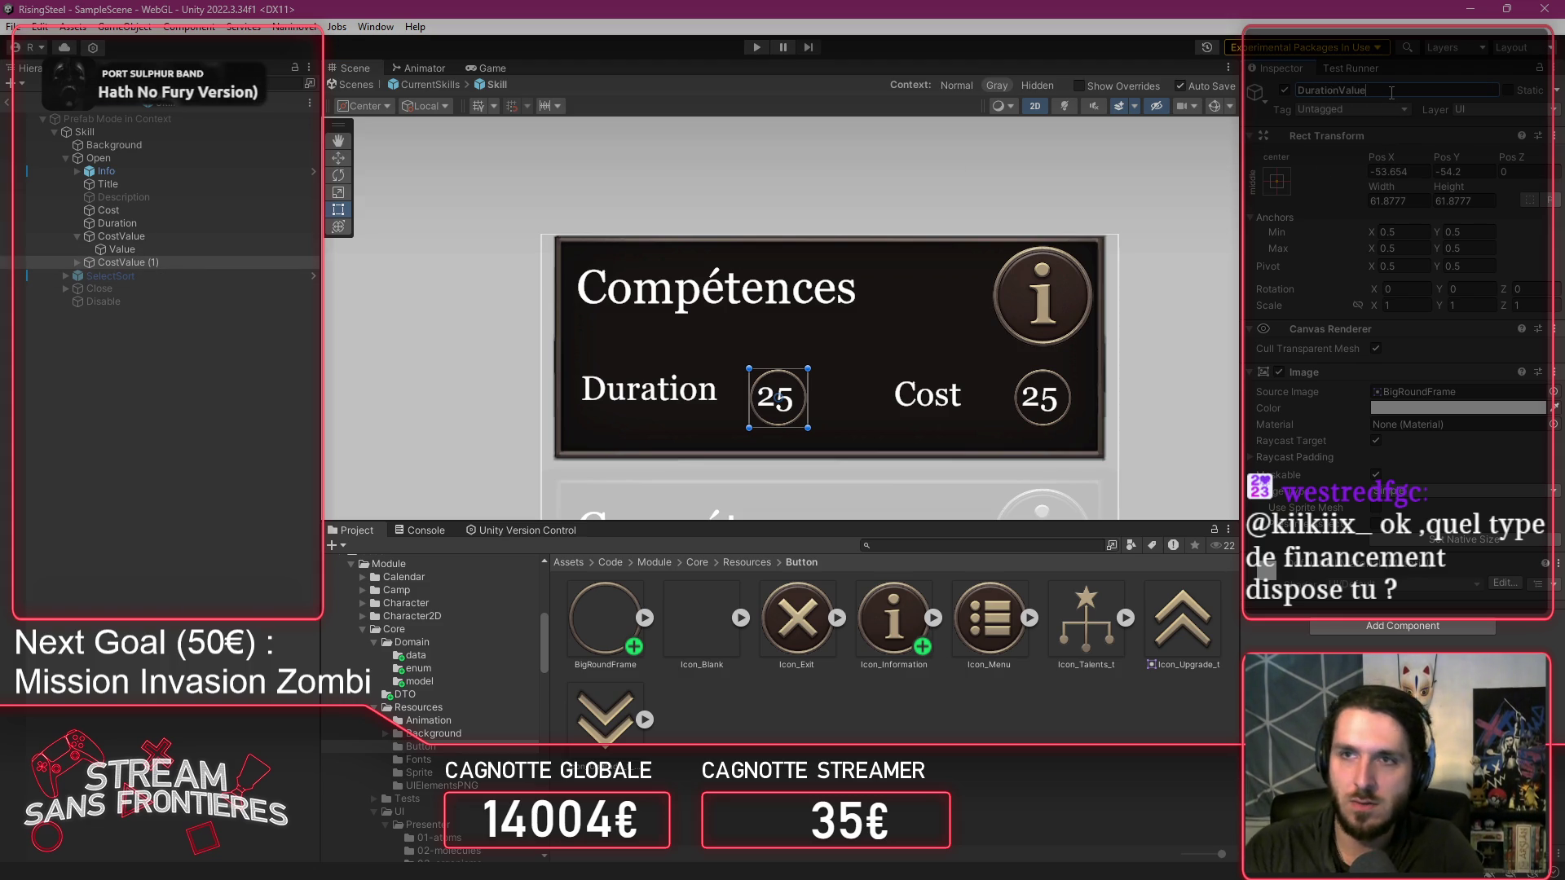
{"action": "key", "text": "Return"}
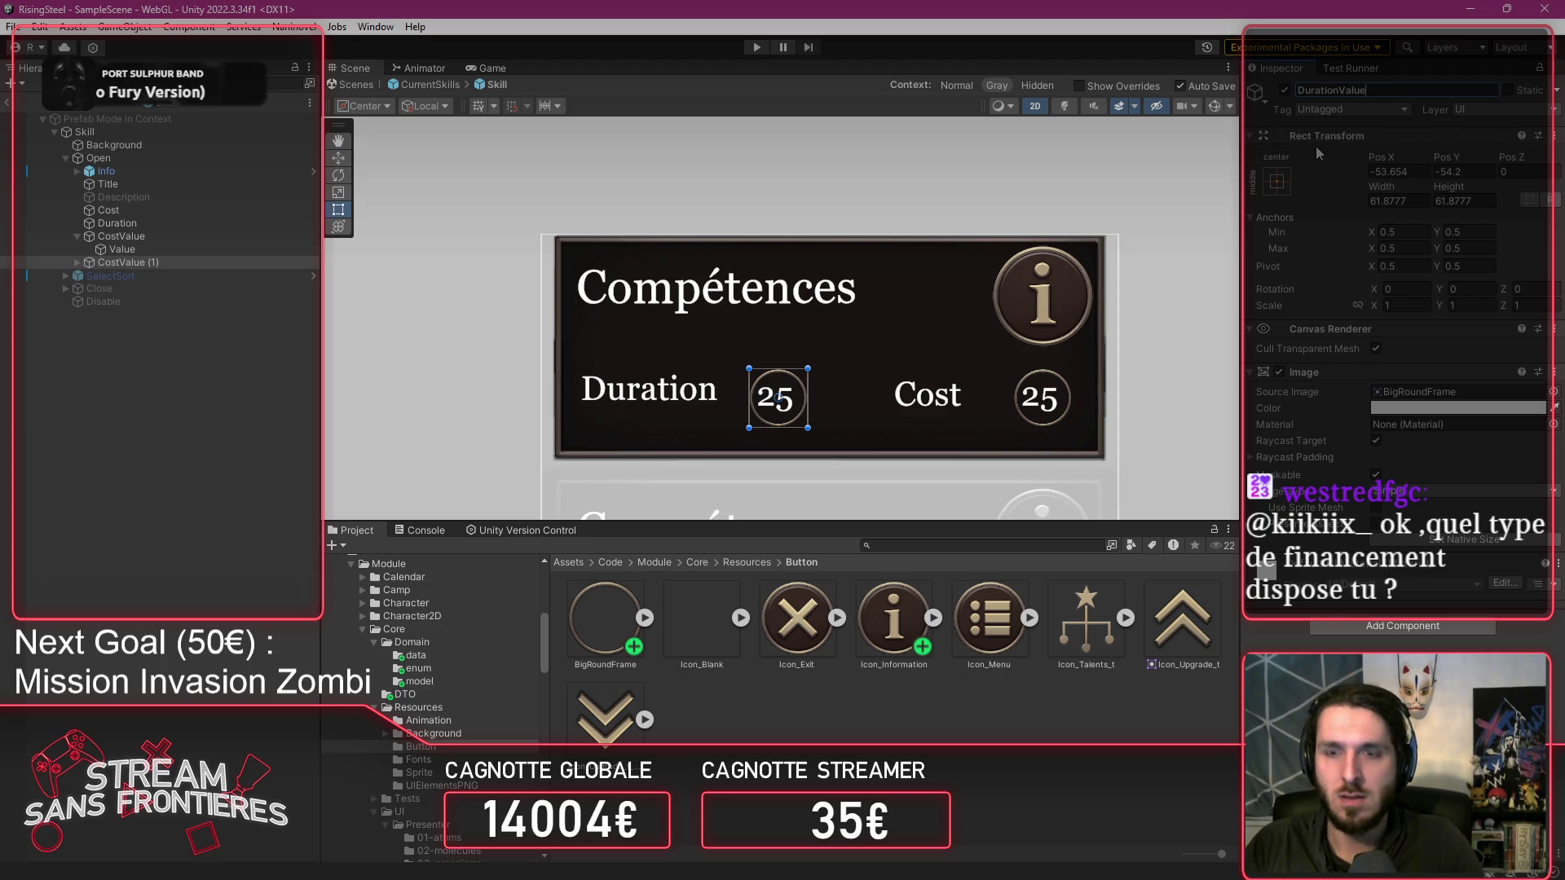
{"action": "left_click", "coordinate": [78, 261]}
{"action": "left_click", "coordinate": [122, 276]}
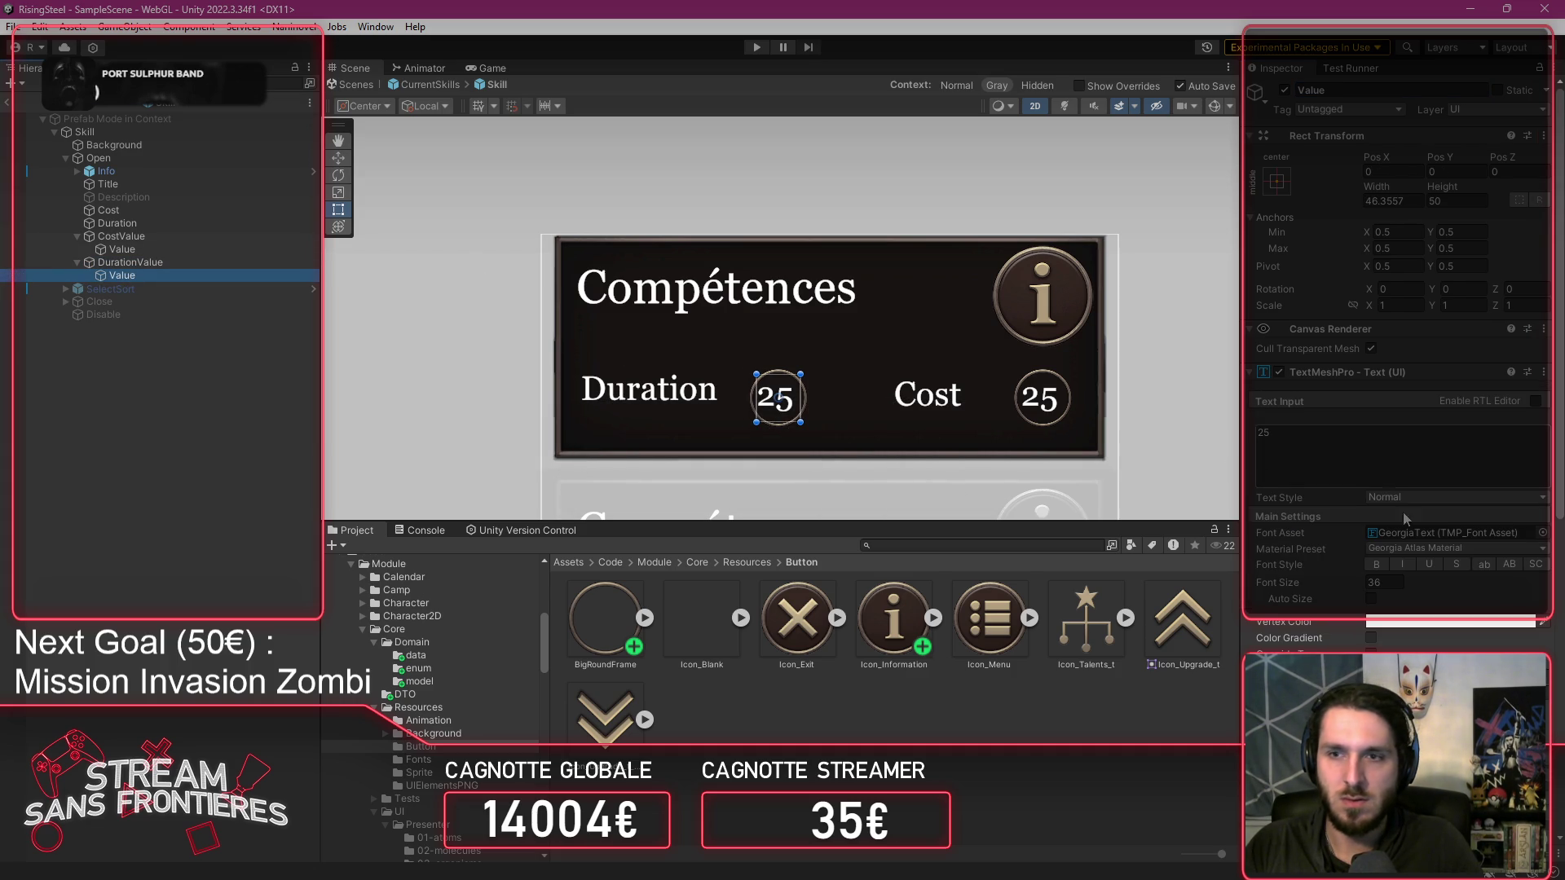
{"action": "left_click", "coordinate": [1492, 726]}
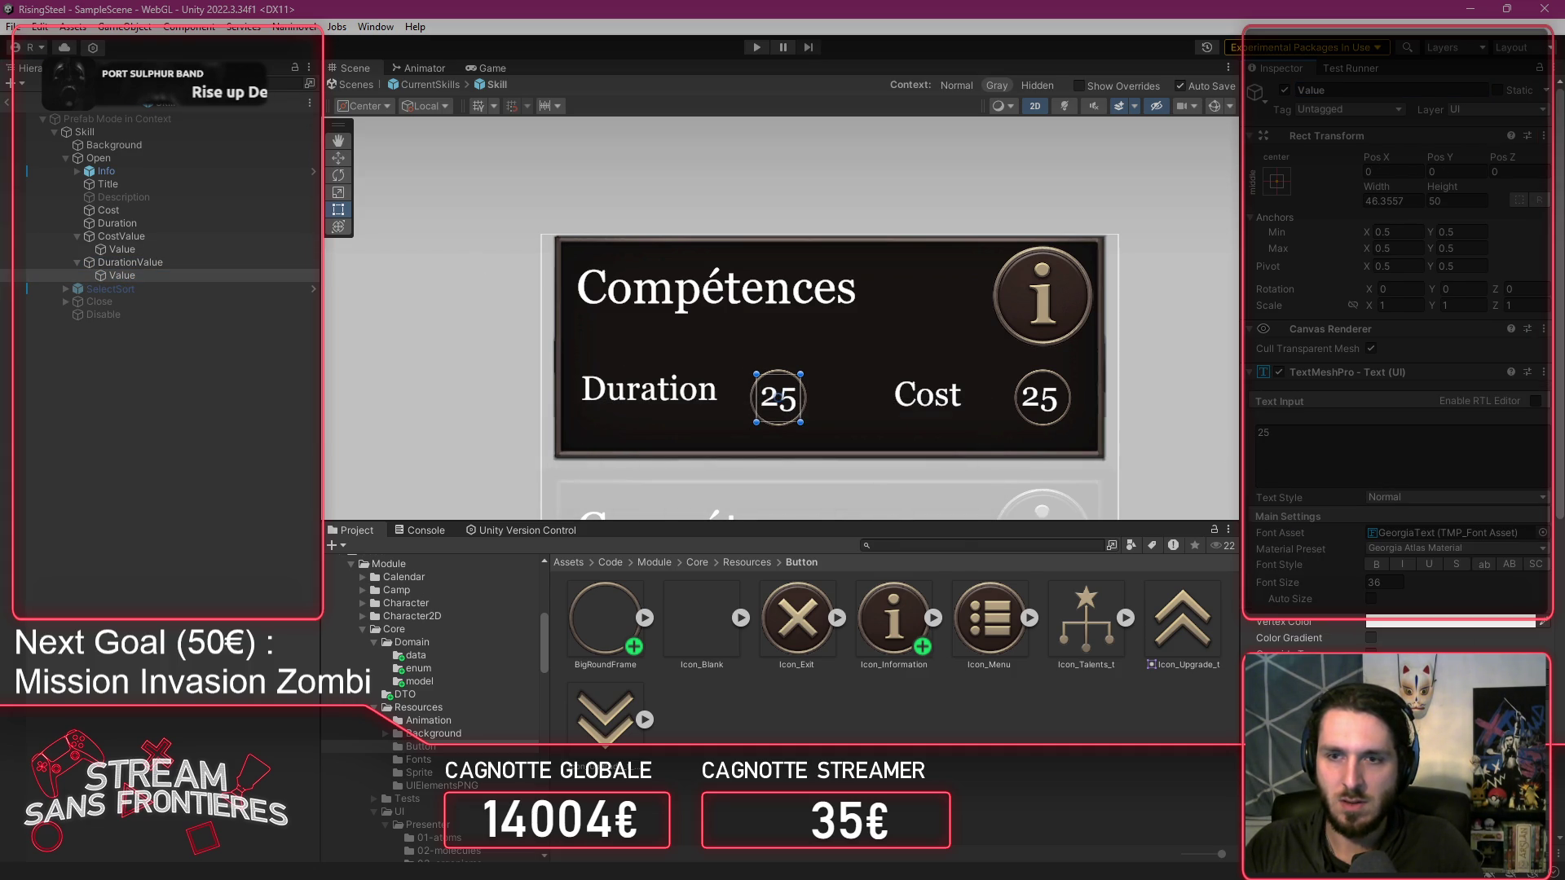
{"action": "left_click", "coordinate": [163, 249]}
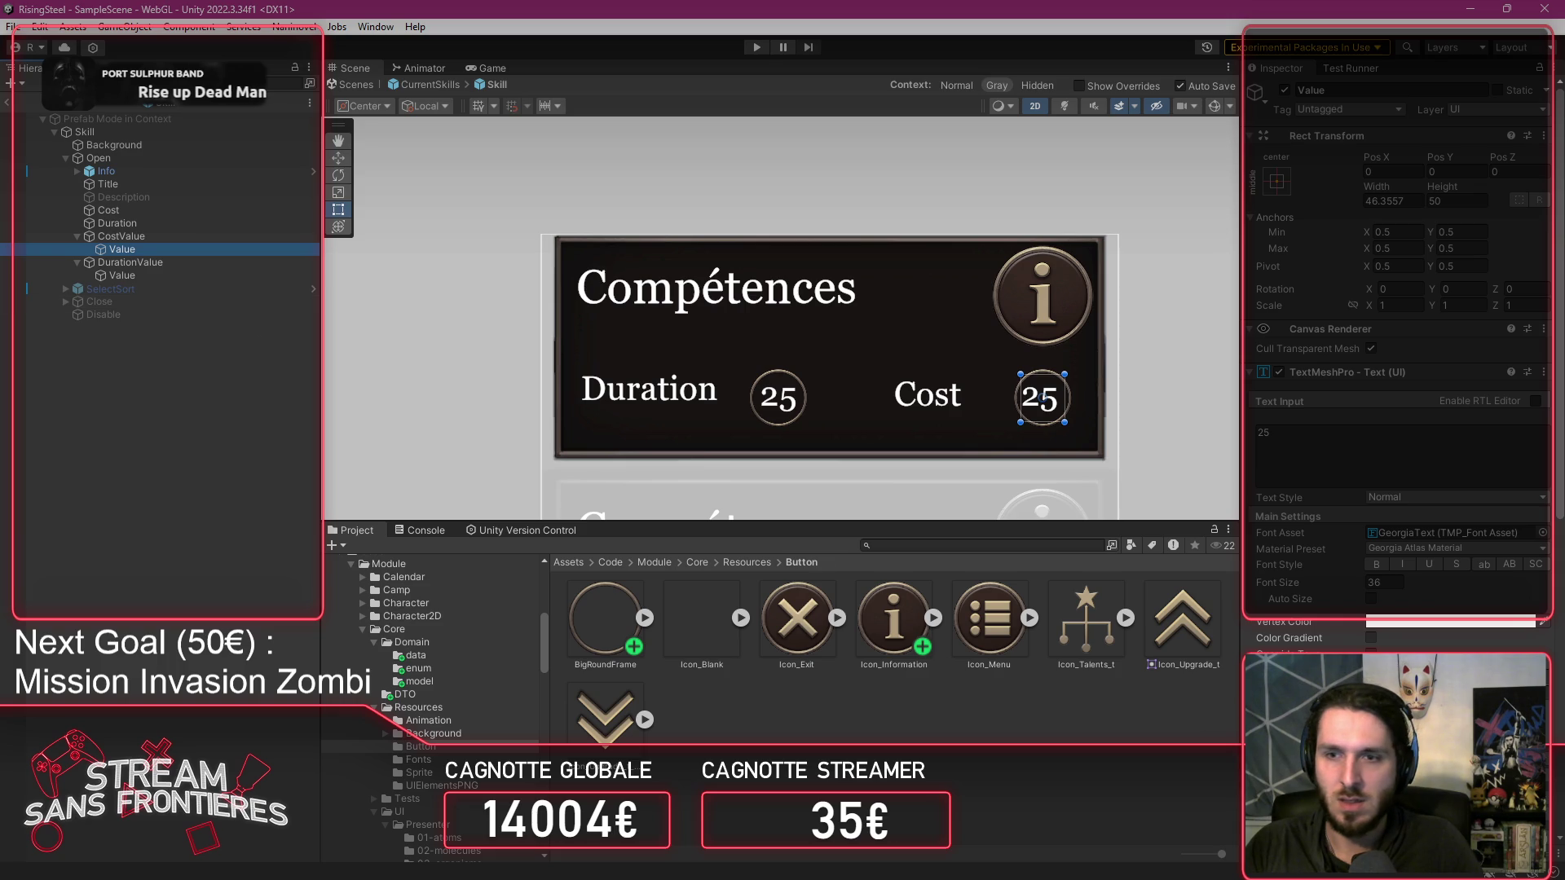
{"action": "left_click", "coordinate": [1041, 396]}
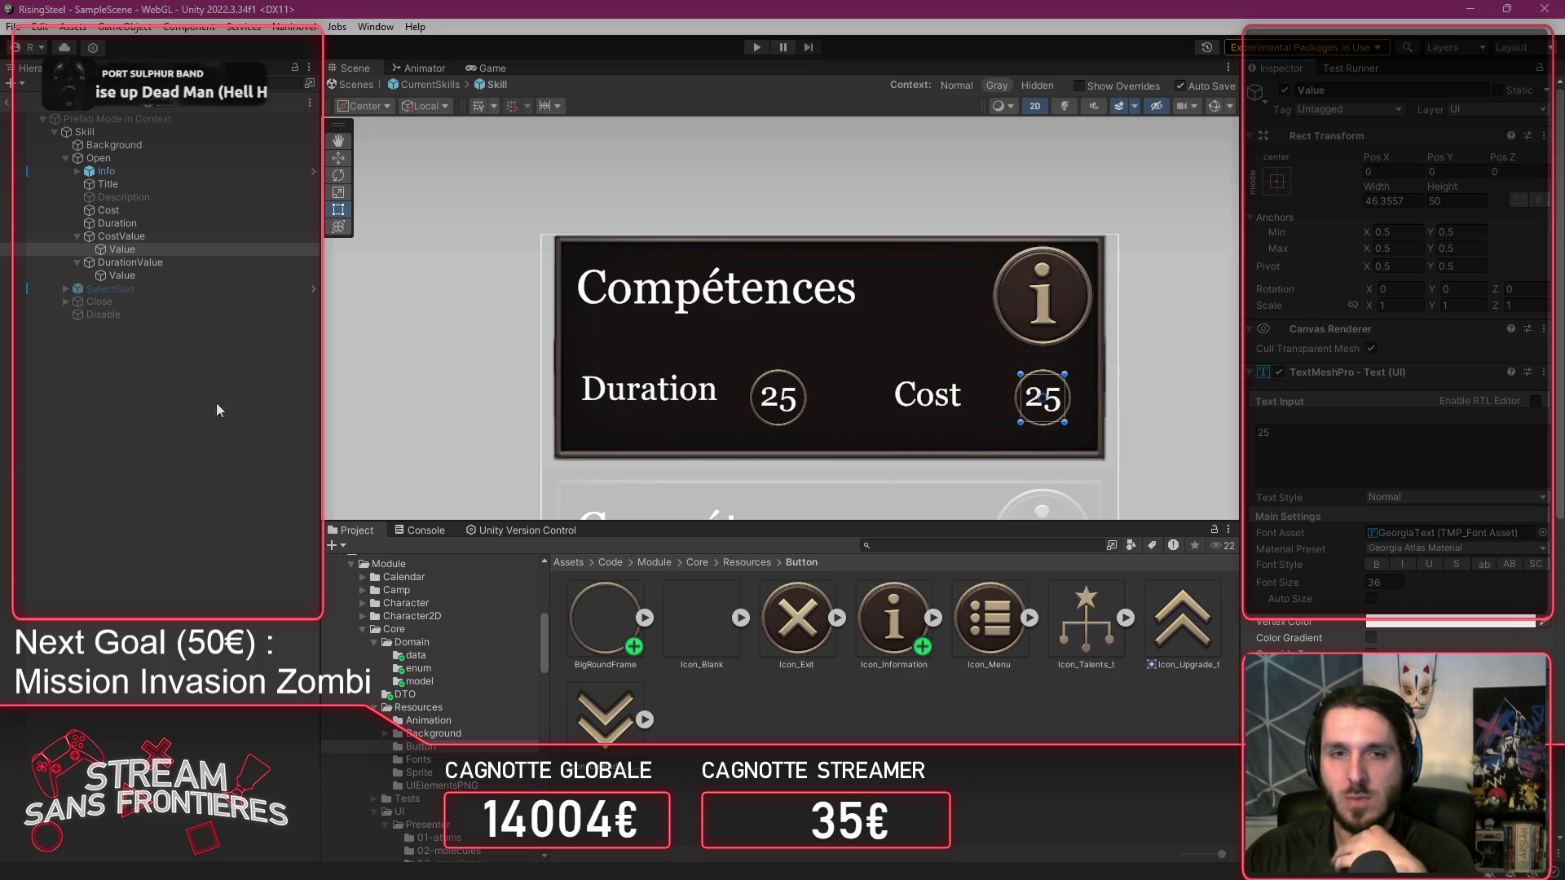
{"action": "left_click", "coordinate": [169, 276]}
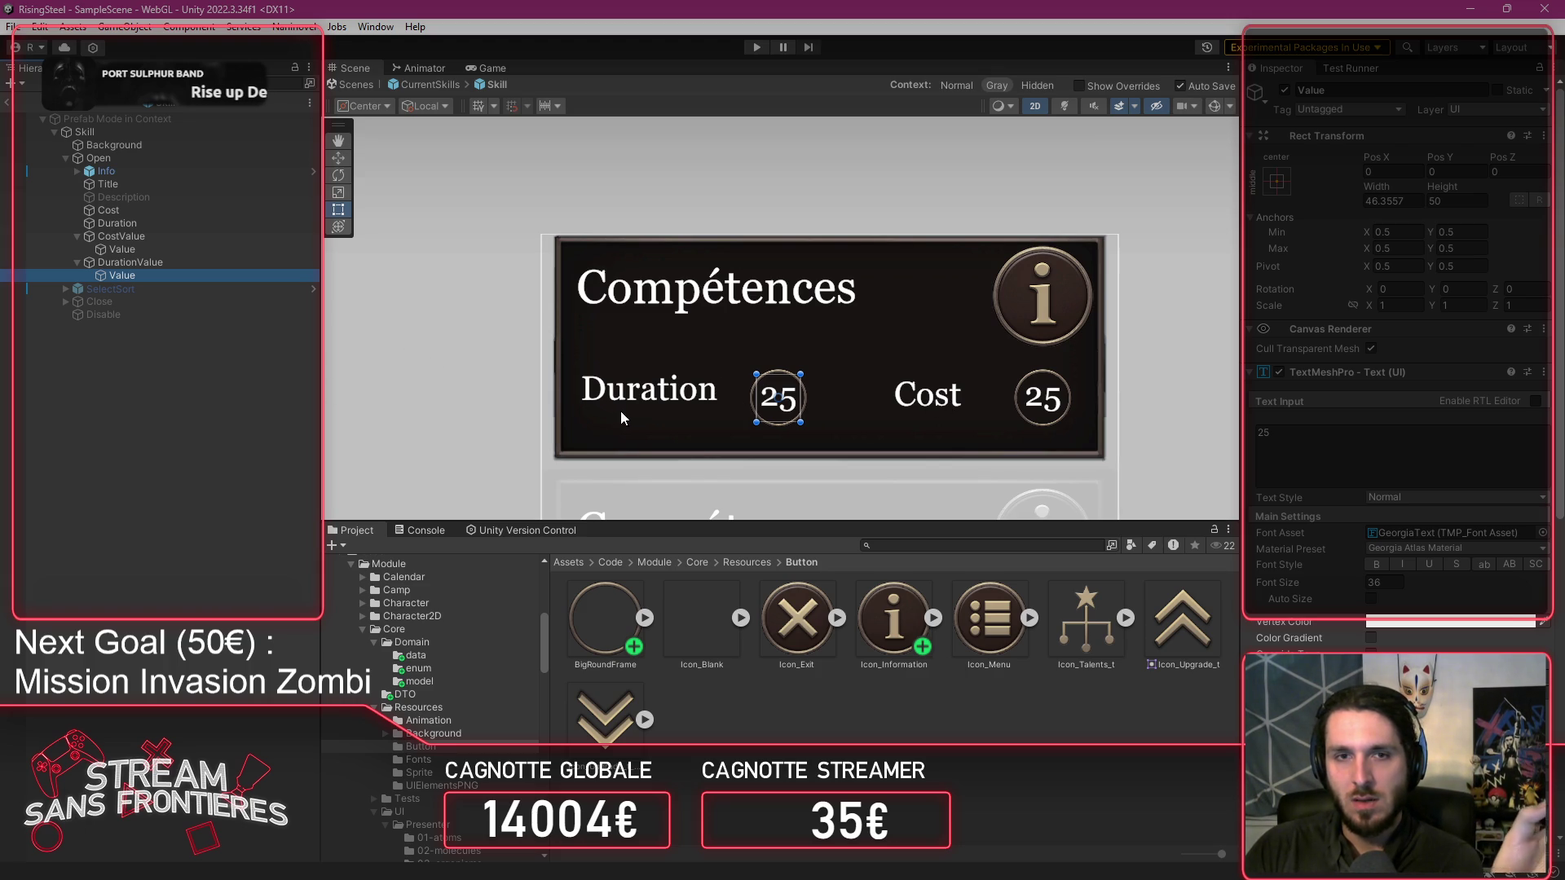
Line up the labels: make Duration's box taller, raise Cost, and nudge Duration right.
{"action": "left_click", "coordinate": [178, 237]}
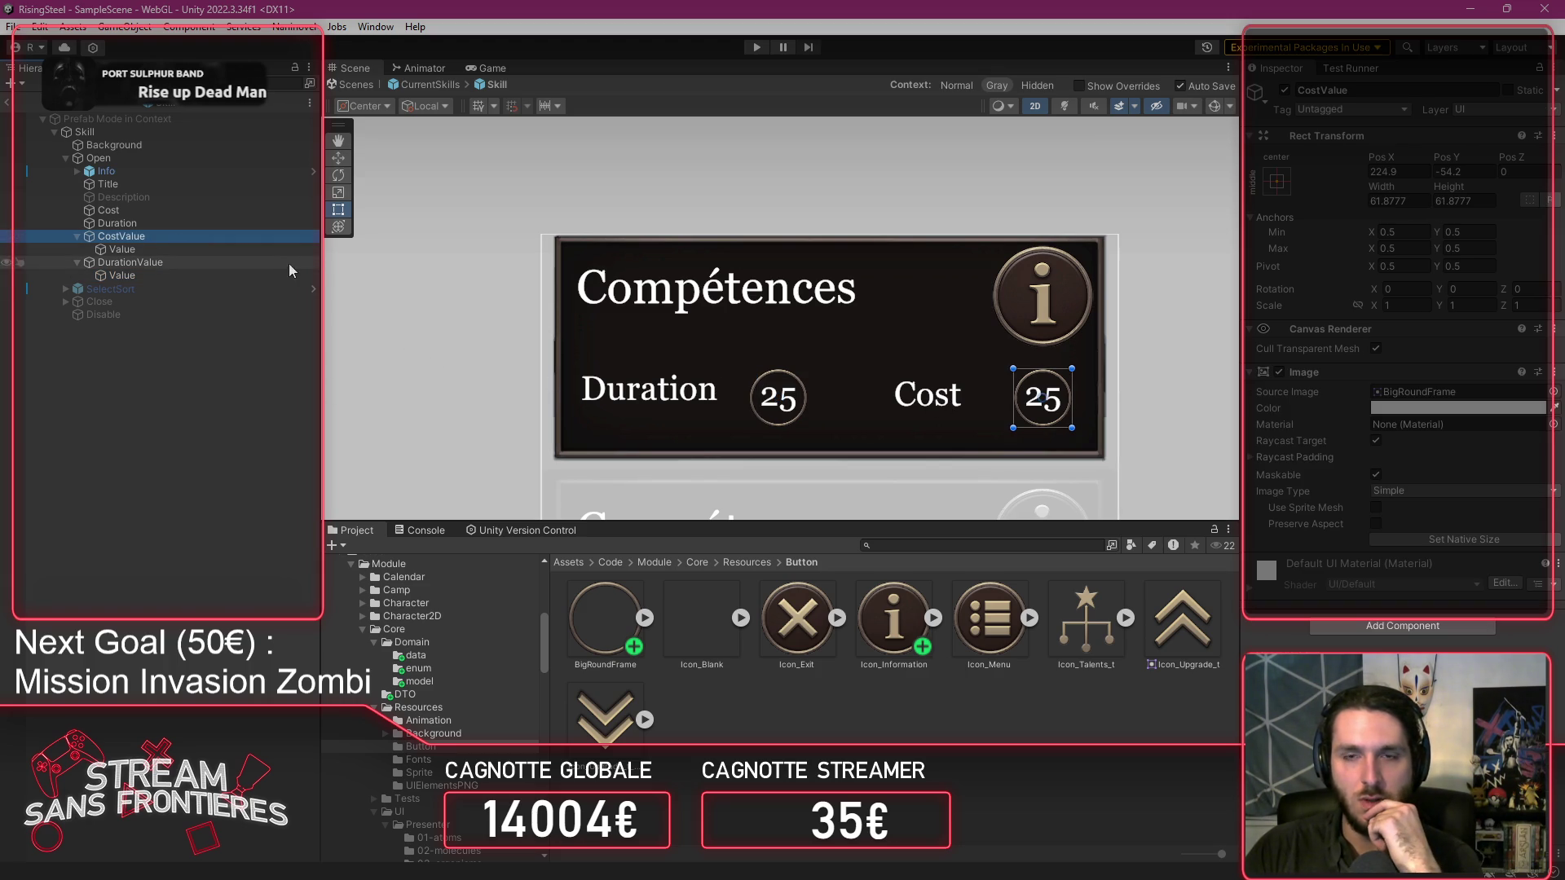
{"action": "left_click", "coordinate": [148, 222]}
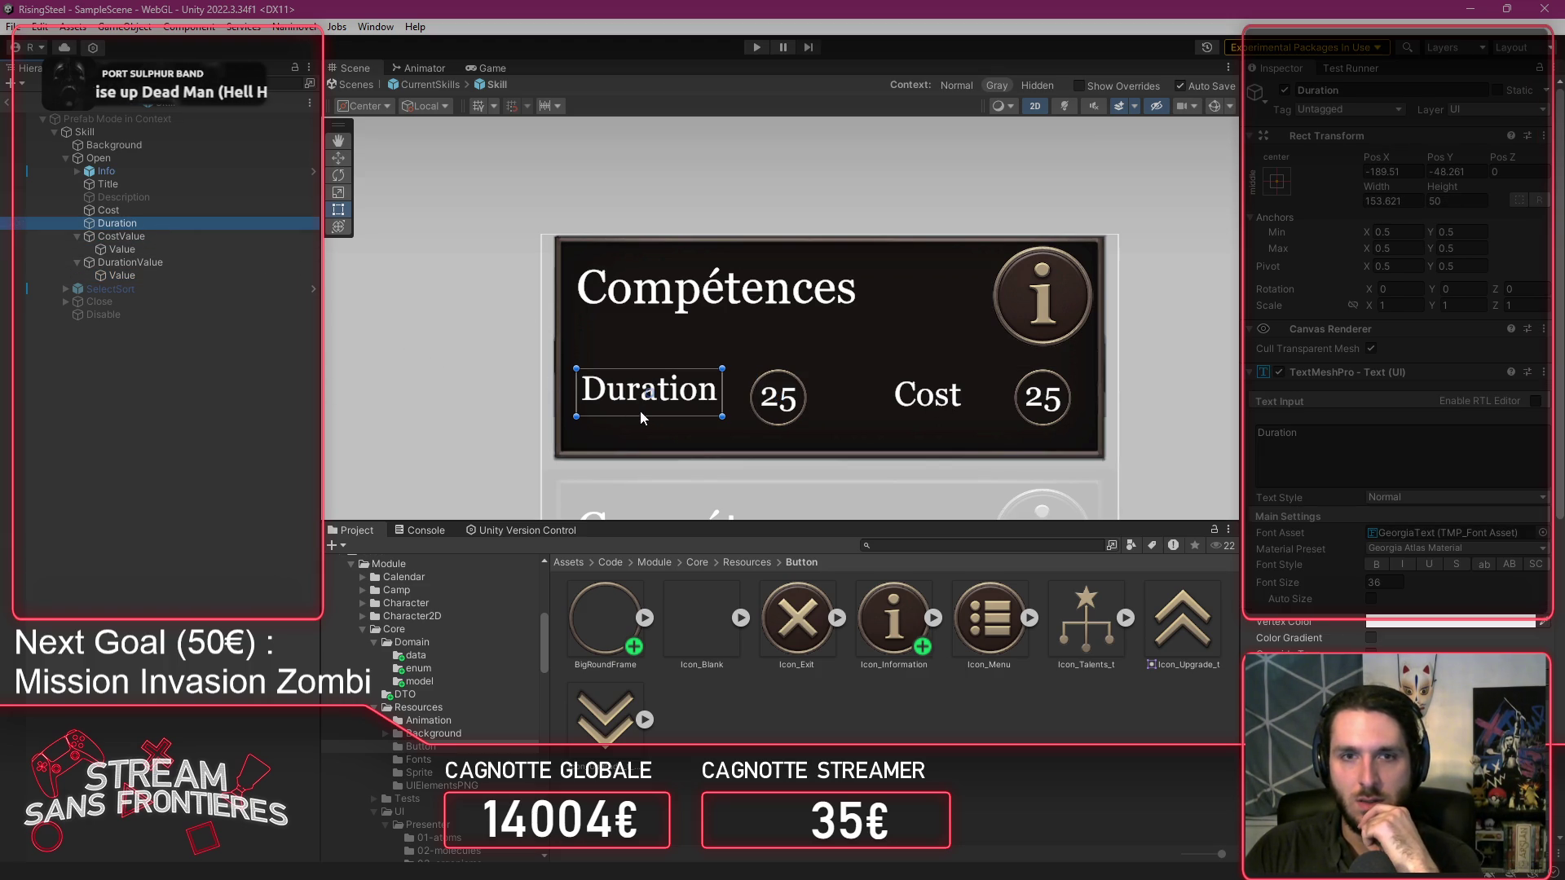
{"action": "left_click_drag", "start_coordinate": [647, 416], "coordinate": [647, 425]}
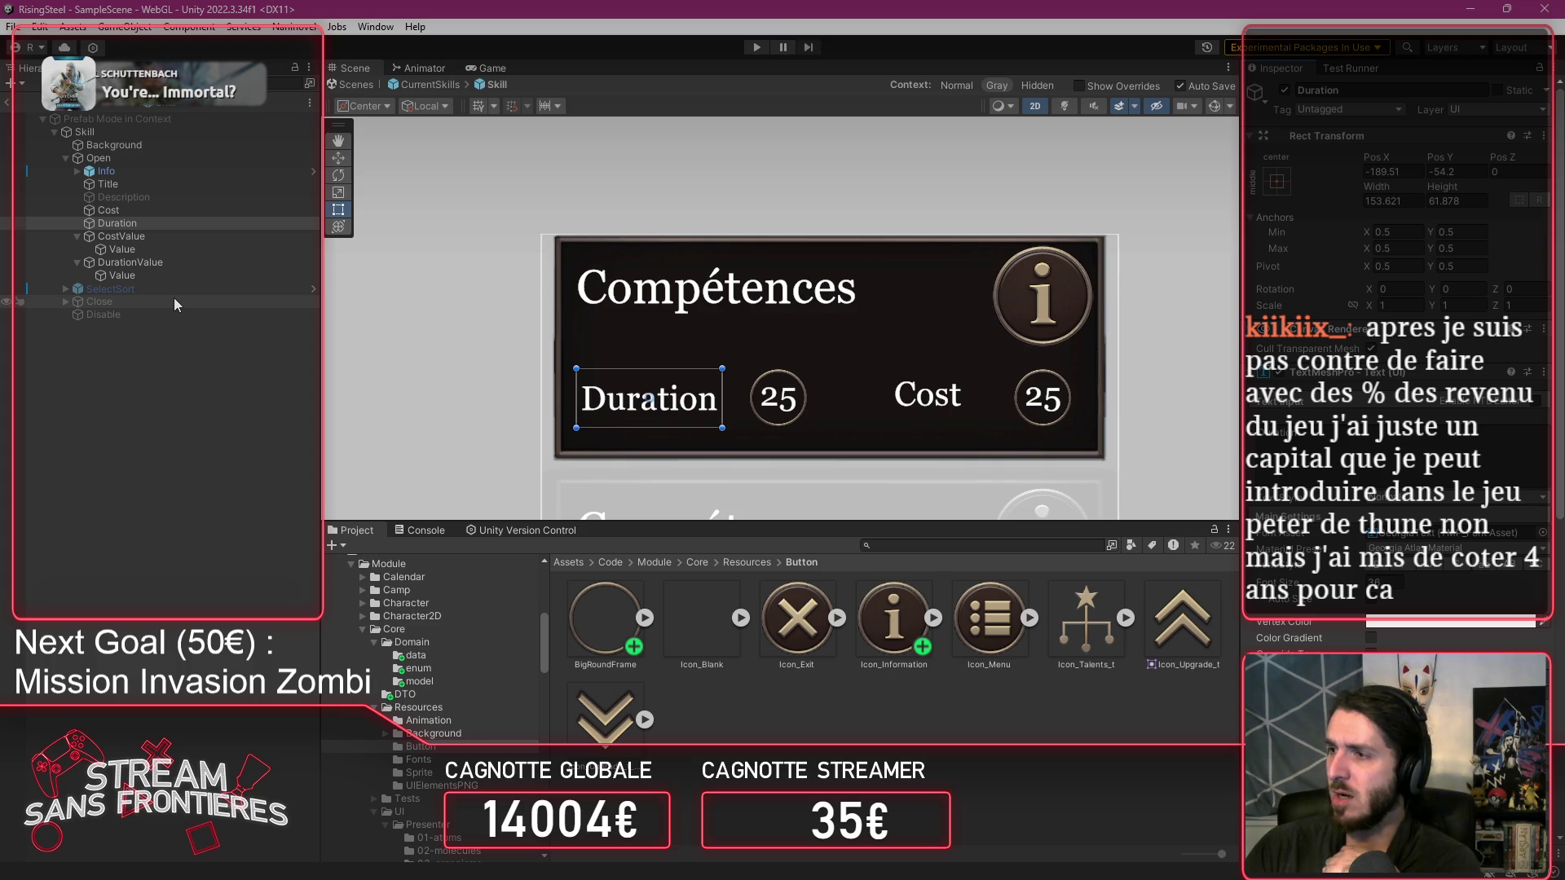
{"action": "left_click", "coordinate": [132, 211]}
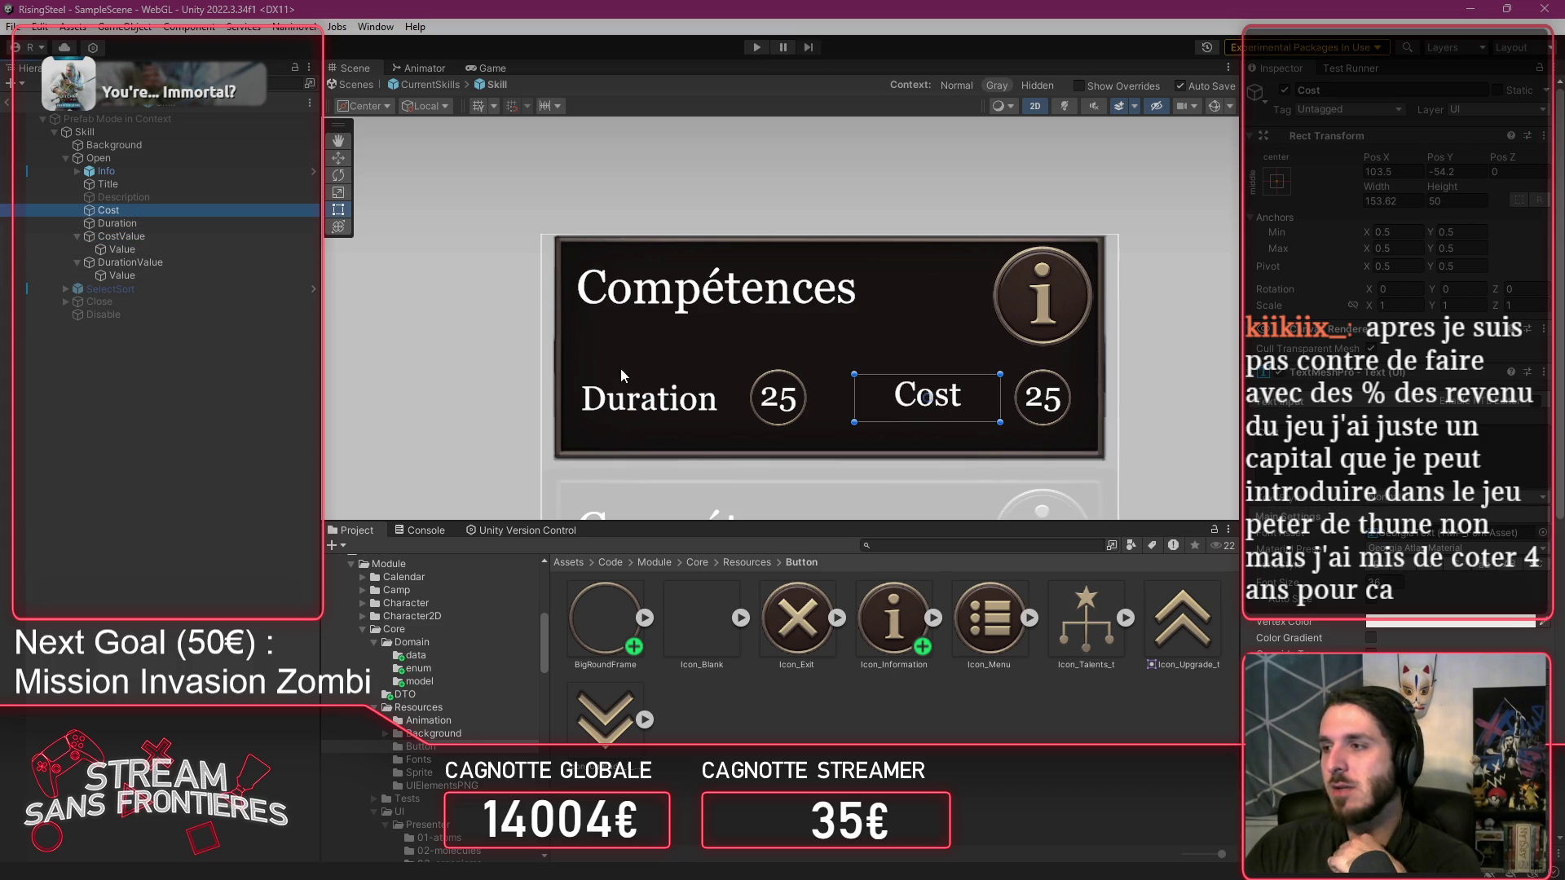
{"action": "left_click_drag", "start_coordinate": [938, 395], "coordinate": [962, 429]}
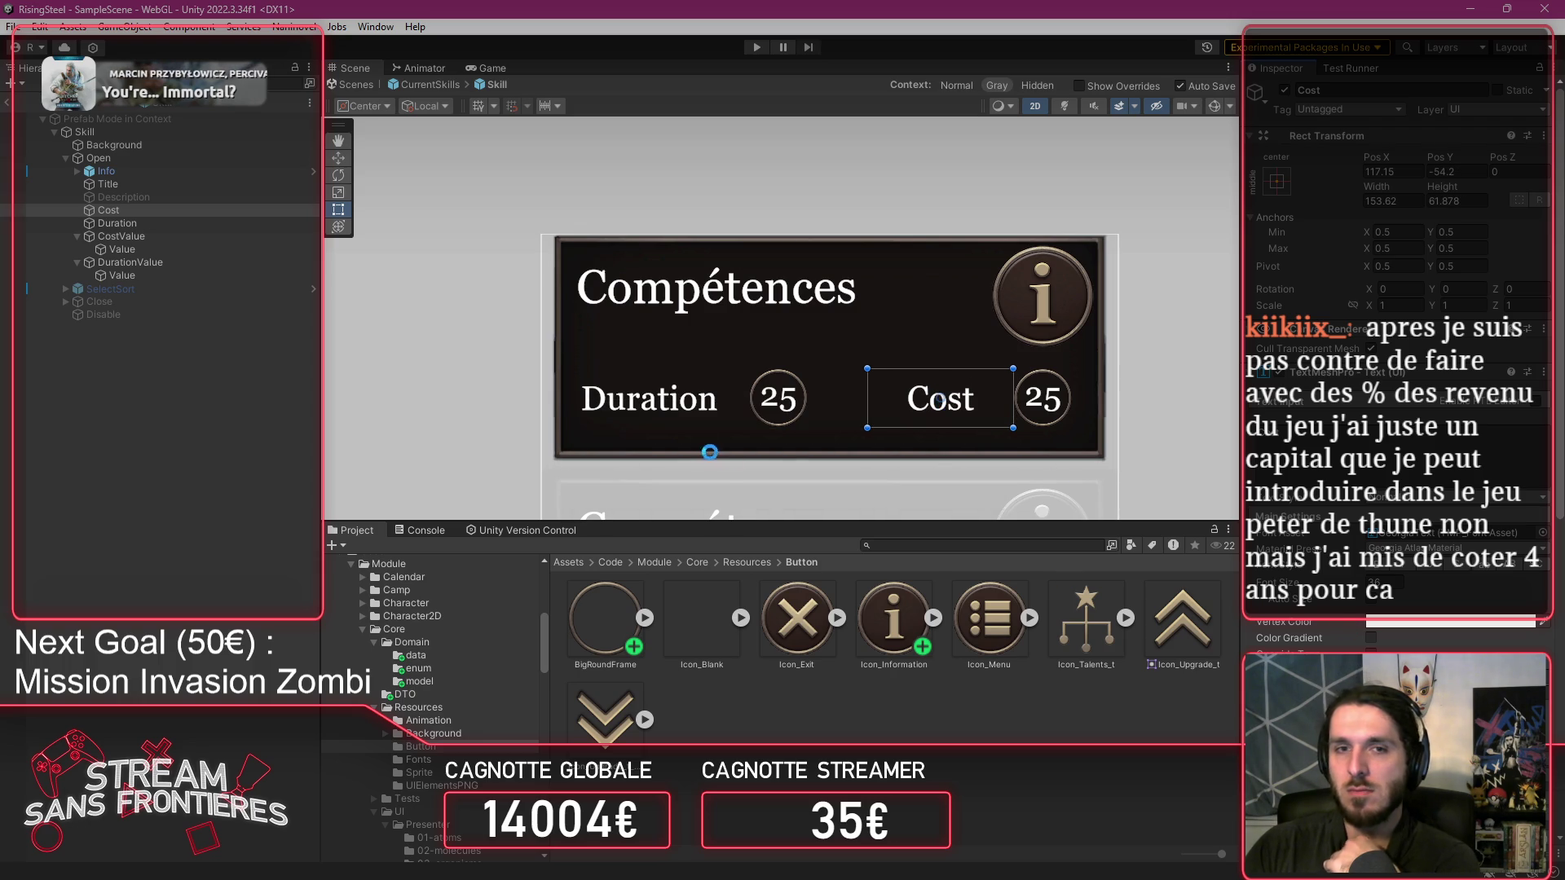
{"action": "left_click", "coordinate": [456, 326]}
{"action": "left_click", "coordinate": [143, 236]}
{"action": "left_click", "coordinate": [152, 262]}
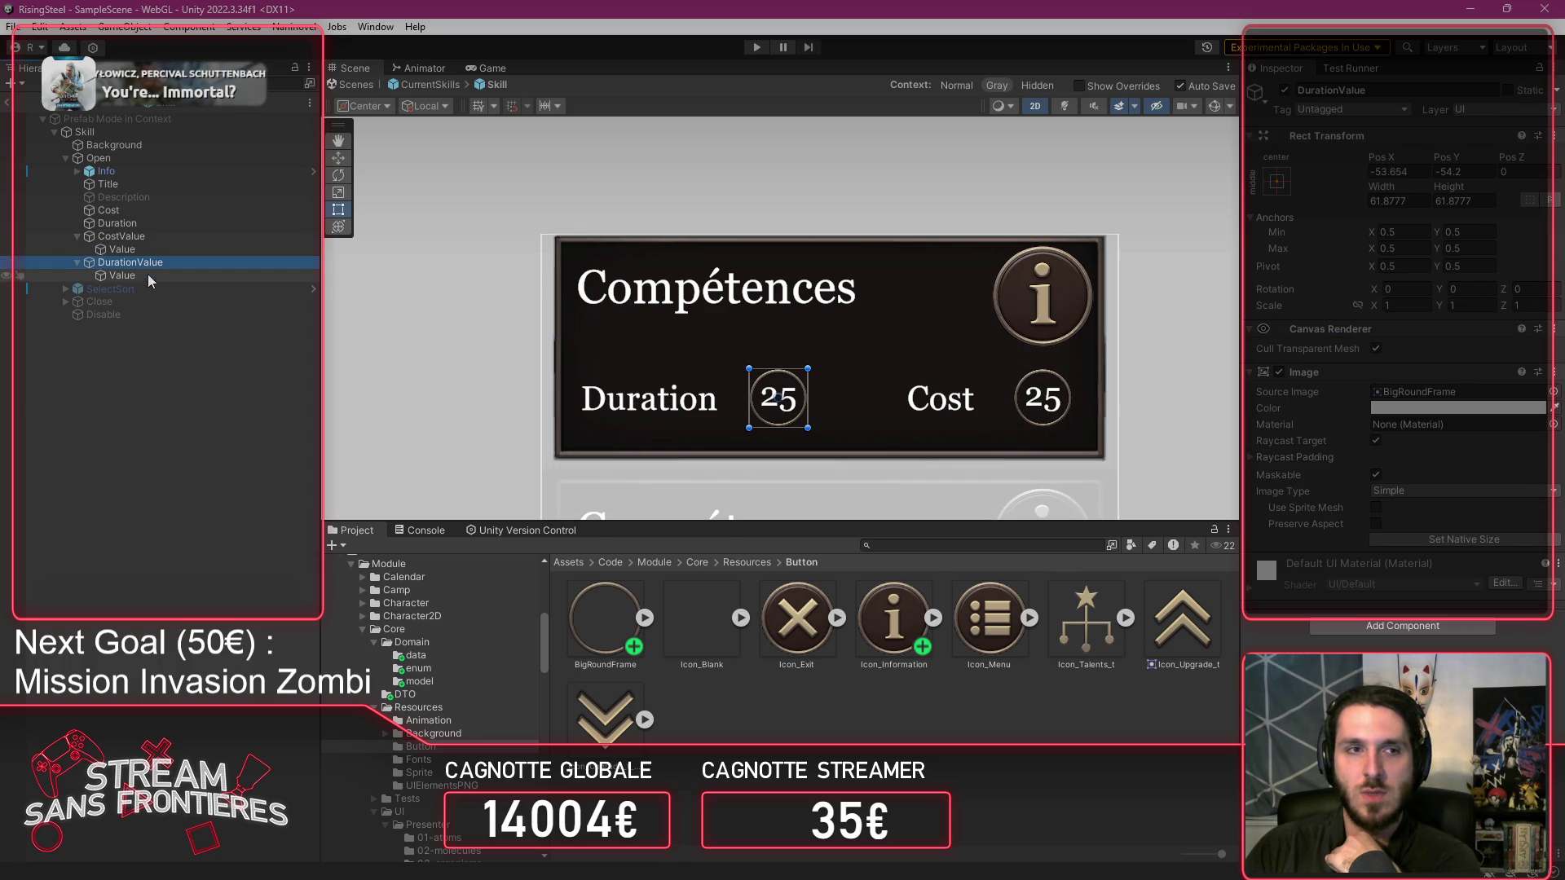
{"action": "left_click", "coordinate": [154, 221]}
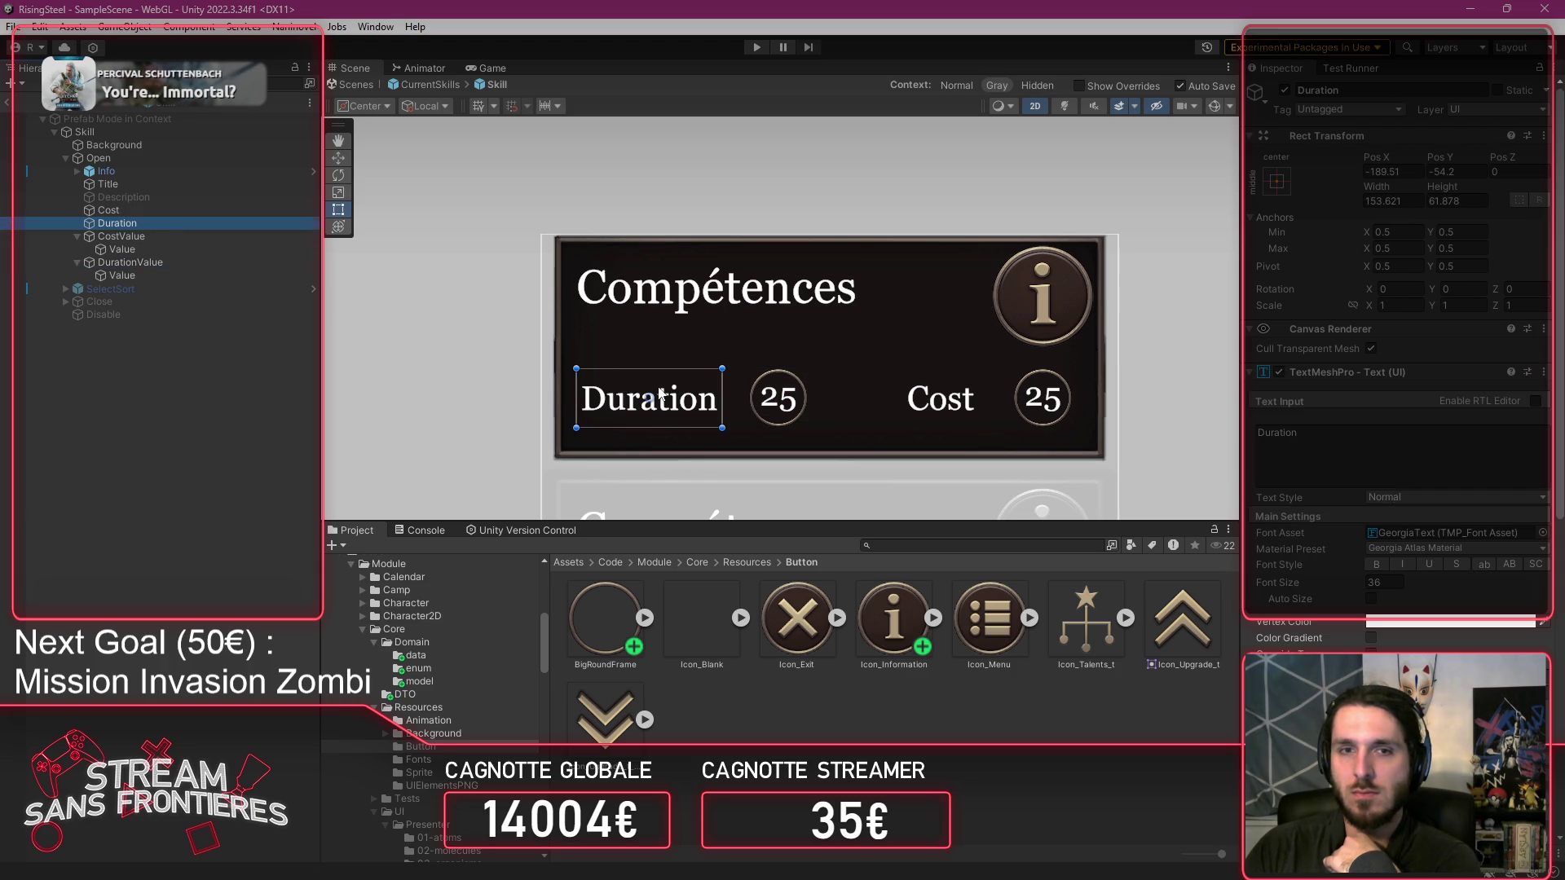
{"action": "left_click_drag", "start_coordinate": [665, 395], "coordinate": [669, 395]}
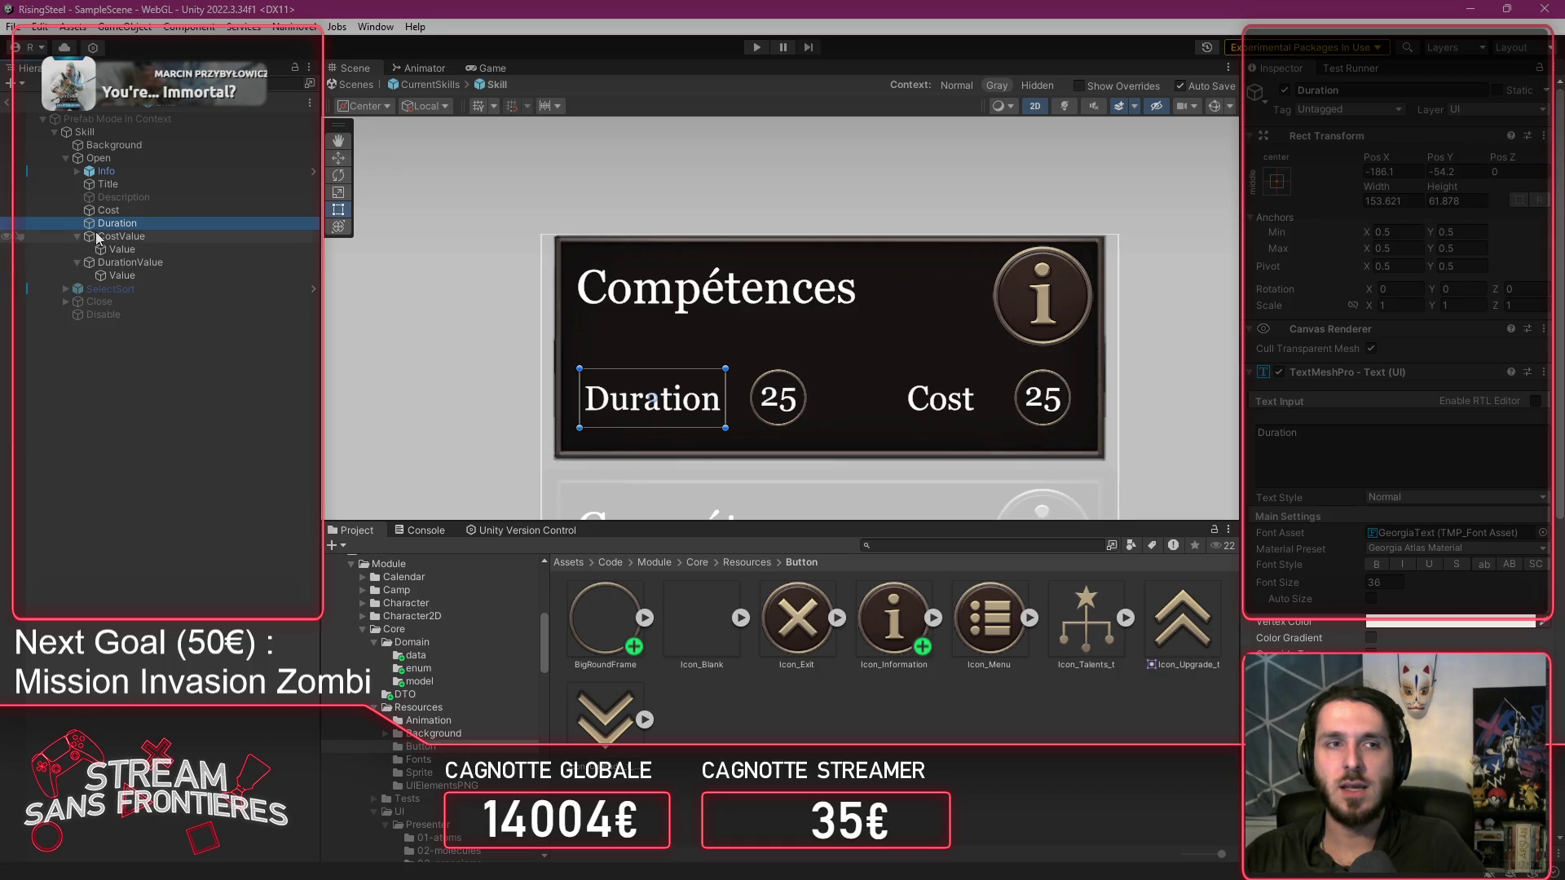
Move Duration below CostValue in the Hierarchy, then select Cost together with CostValue.
{"action": "left_click", "coordinate": [78, 236]}
{"action": "left_click", "coordinate": [78, 250]}
{"action": "left_click_drag", "start_coordinate": [122, 224], "coordinate": [137, 250]}
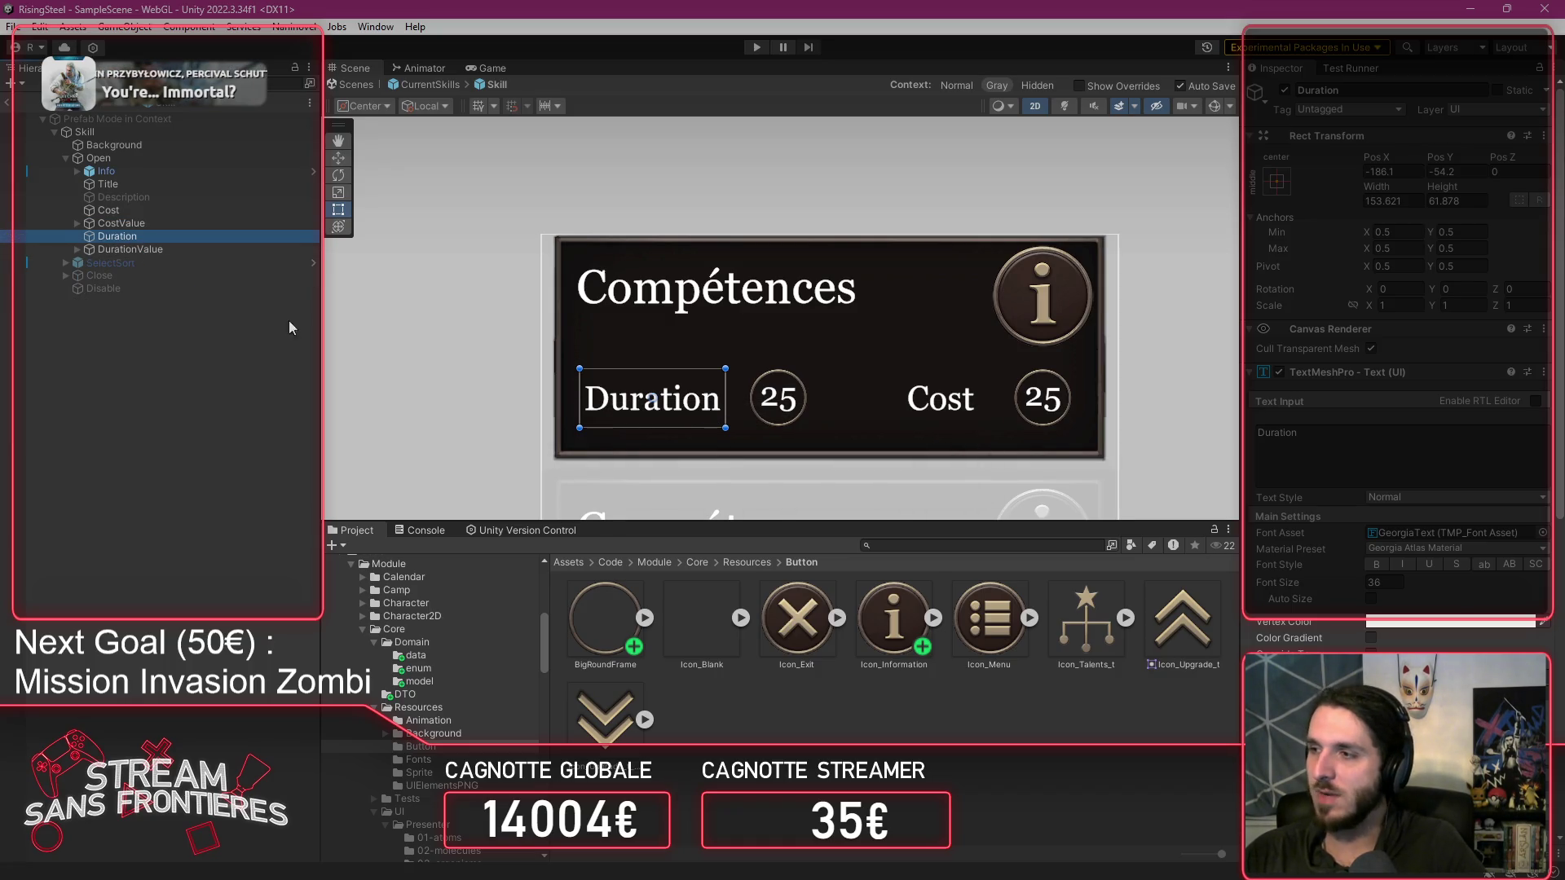
{"action": "left_click", "coordinate": [153, 247]}
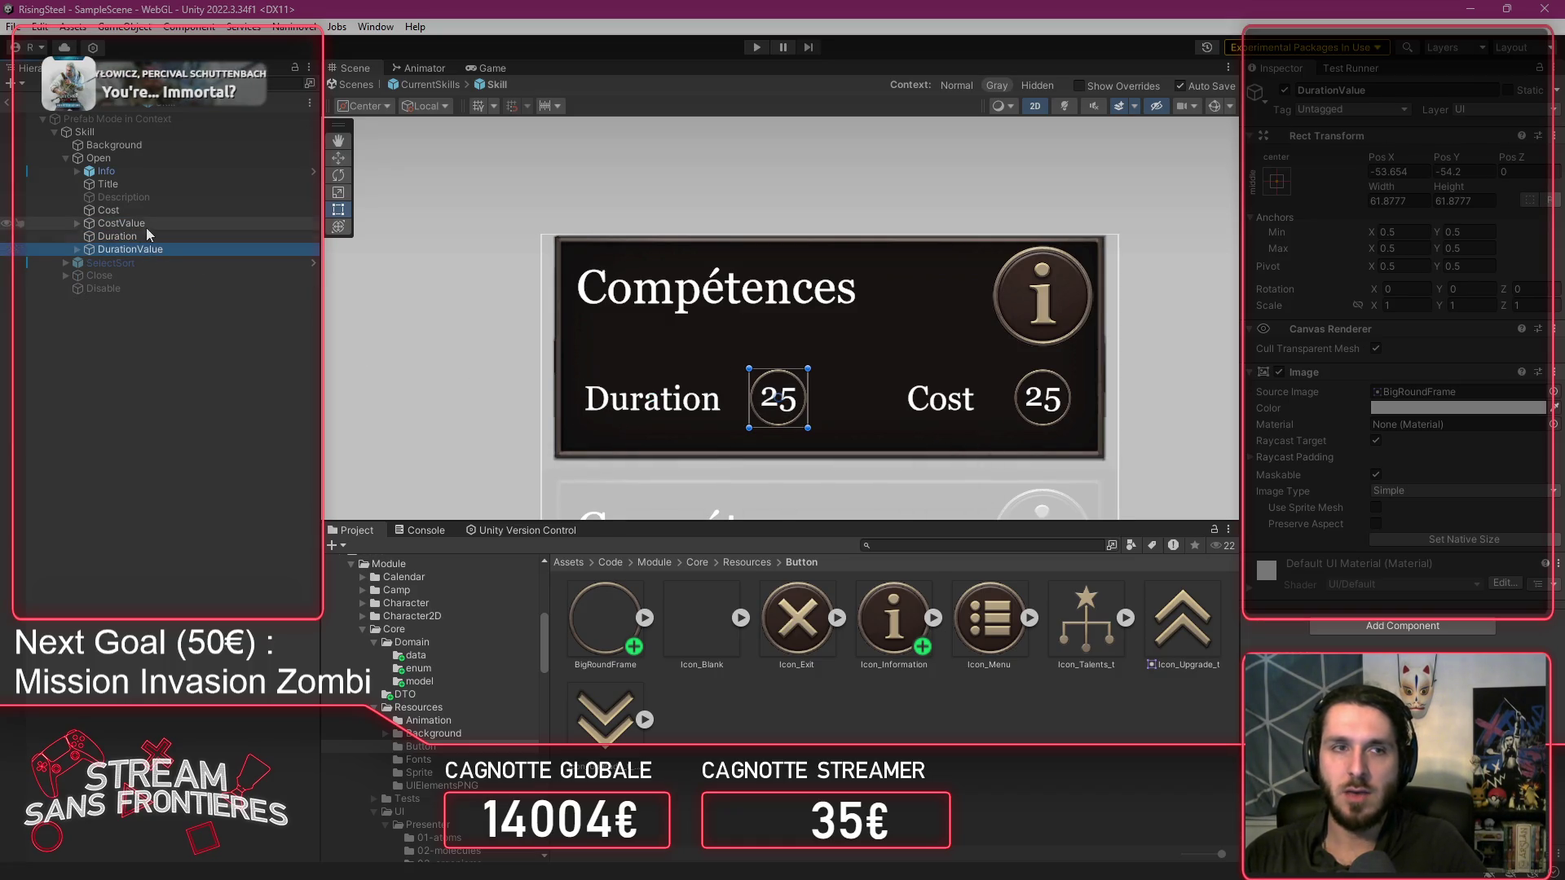
{"action": "left_click", "coordinate": [144, 223]}
{"action": "left_click", "coordinate": [142, 209]}
{"action": "left_click", "coordinate": [144, 219]}
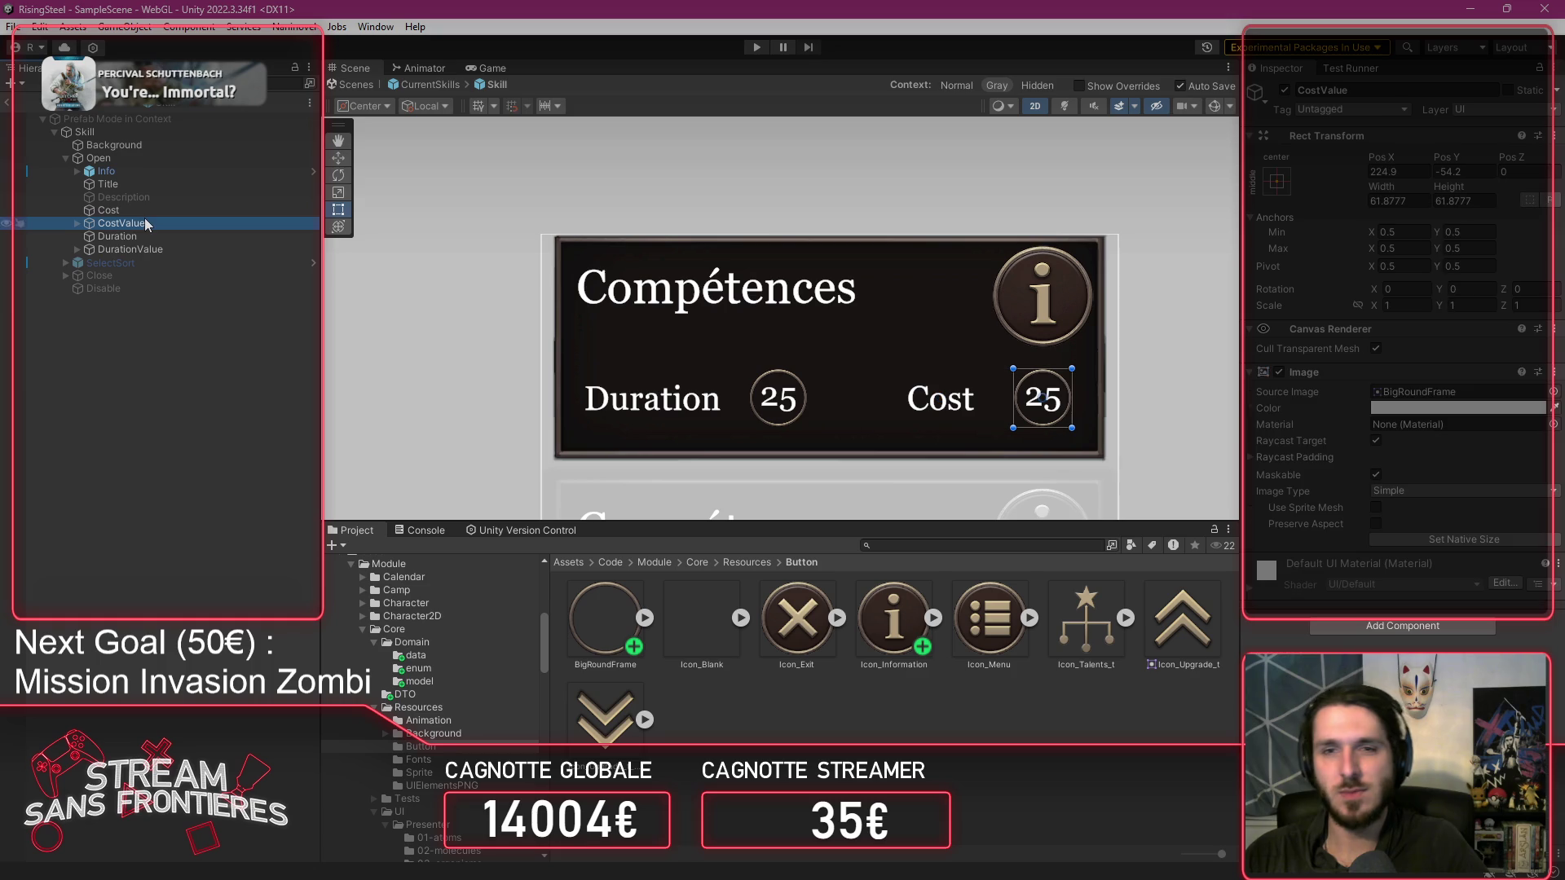
{"action": "left_click", "coordinate": [99, 211], "text": "ctrl"}
Try shifting Cost left and undo it, then widen Cost's box leftward and move Duration onto the Cost area.
{"action": "left_click_drag", "start_coordinate": [938, 400], "coordinate": [673, 398]}
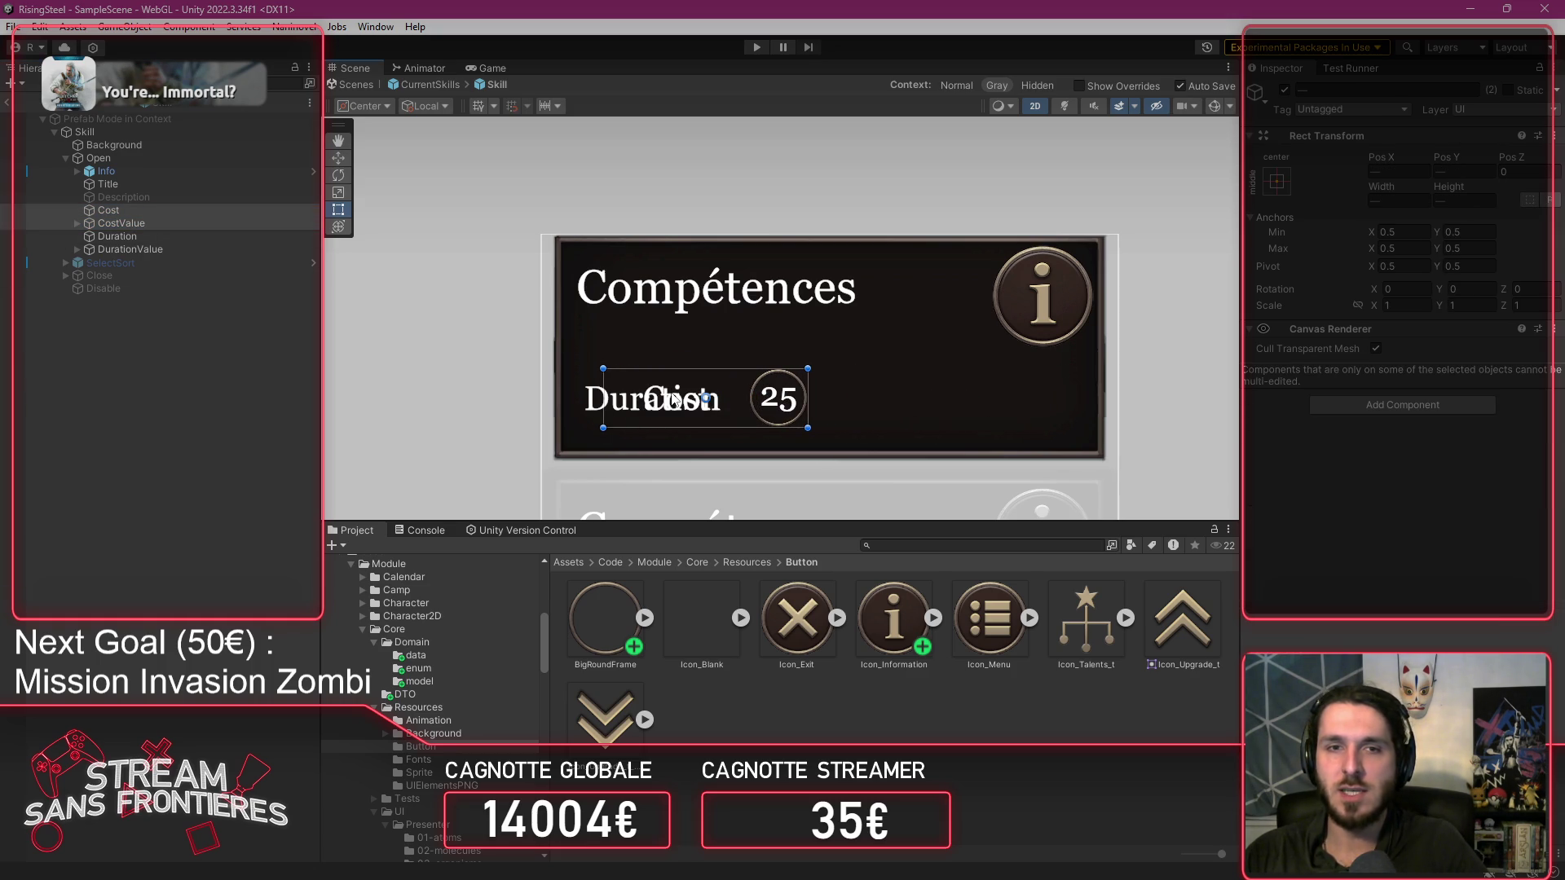
{"action": "key", "text": "ctrl+z"}
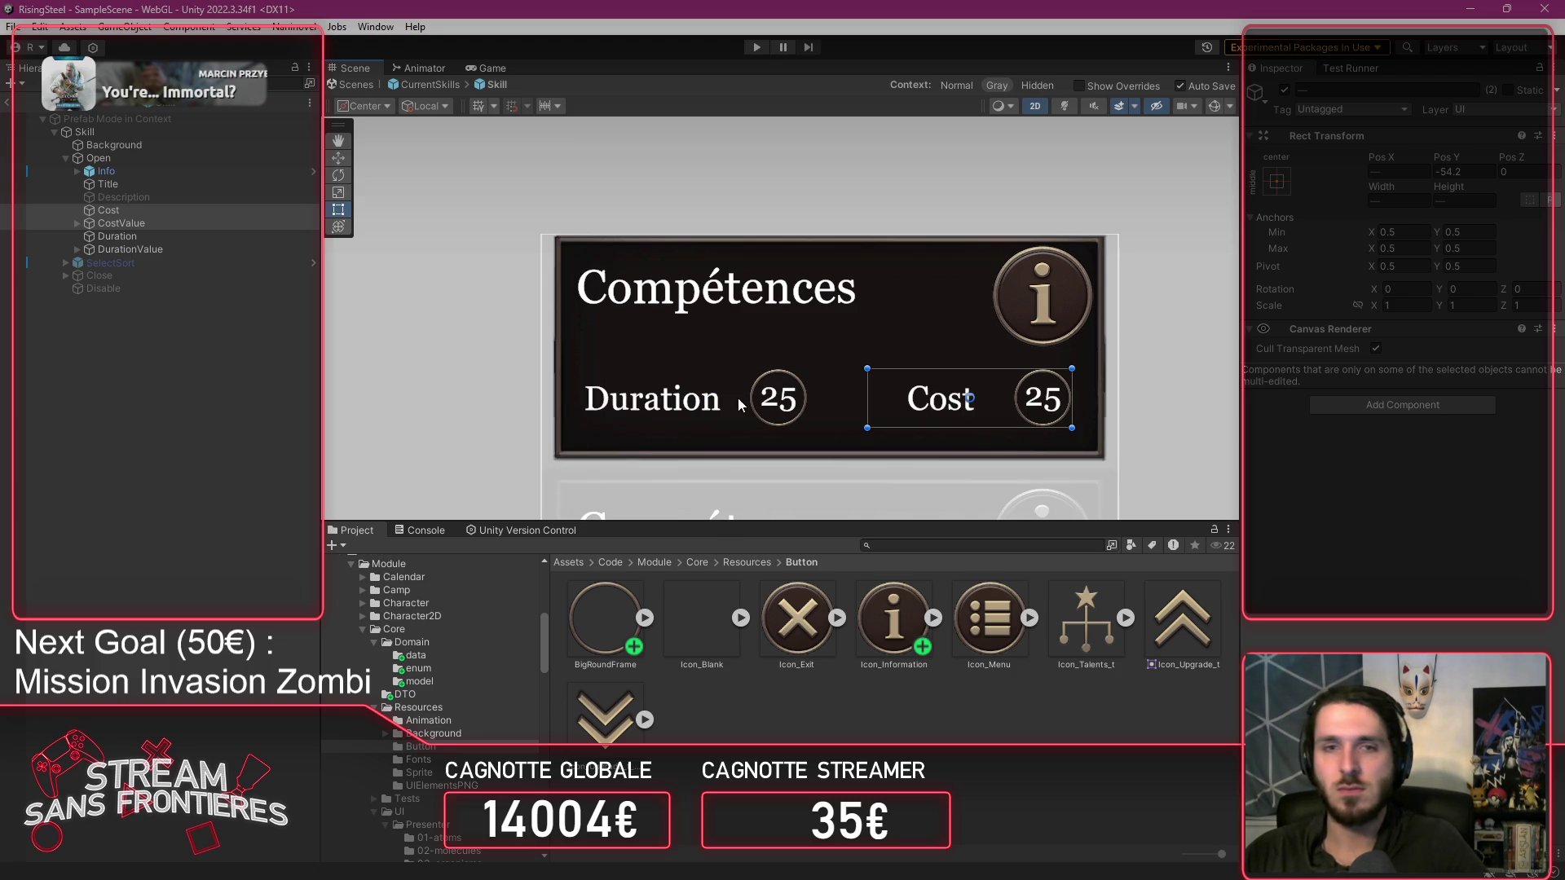
{"action": "left_click", "coordinate": [189, 209]}
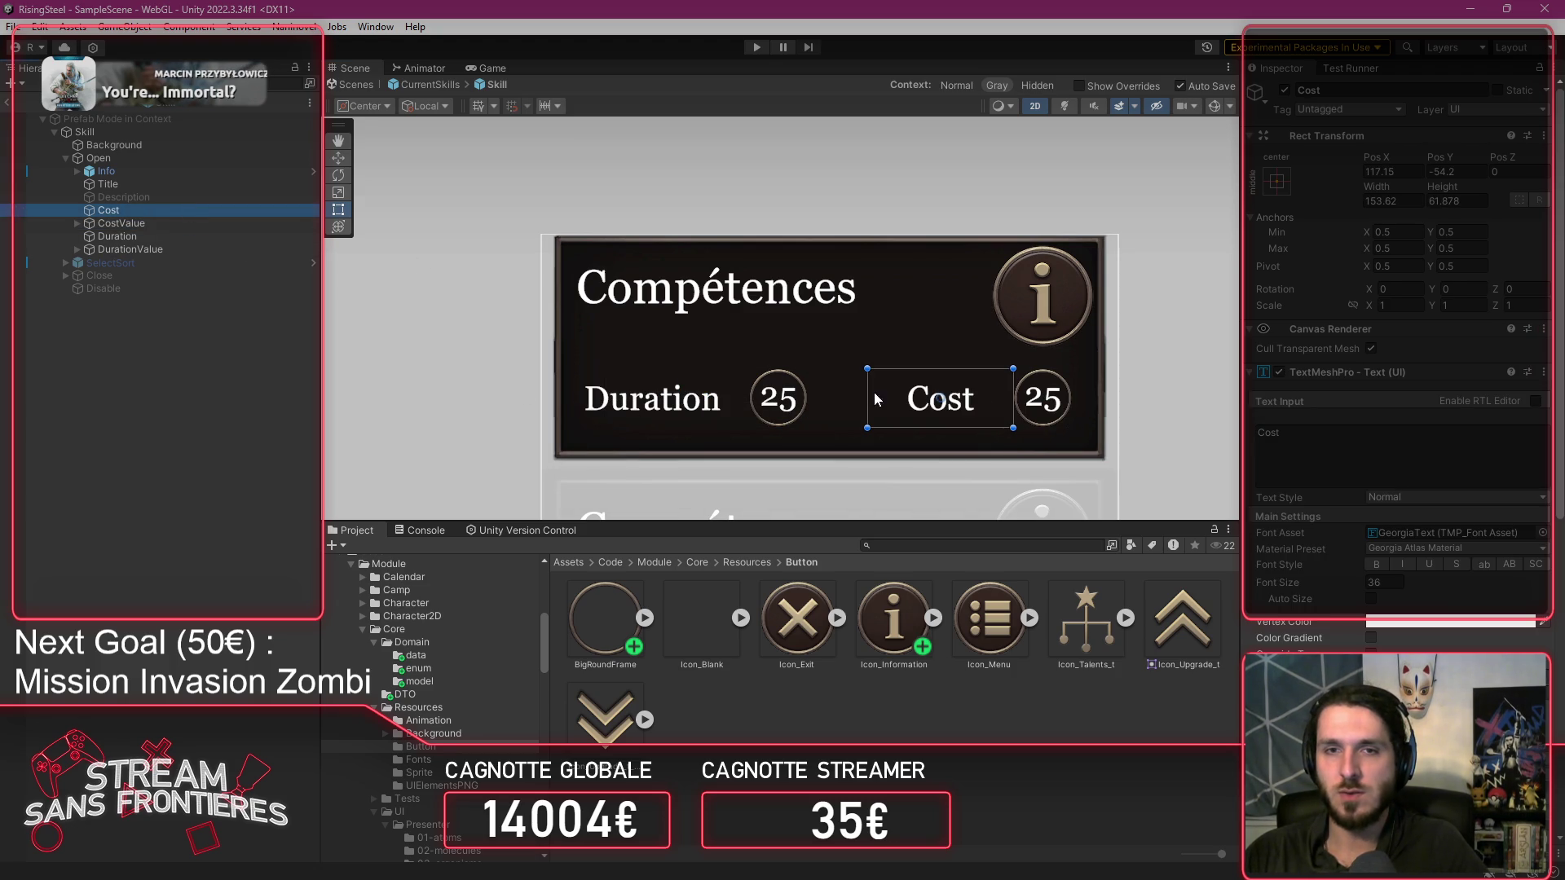
{"action": "left_click_drag", "start_coordinate": [867, 395], "coordinate": [835, 394]}
{"action": "left_click", "coordinate": [179, 237]}
{"action": "mouse_move", "coordinate": [695, 400]}
{"action": "left_mouse_down"}
{"action": "mouse_move", "coordinate": [1051, 416]}
{"action": "mouse_move", "coordinate": [952, 401]}
{"action": "left_mouse_up"}
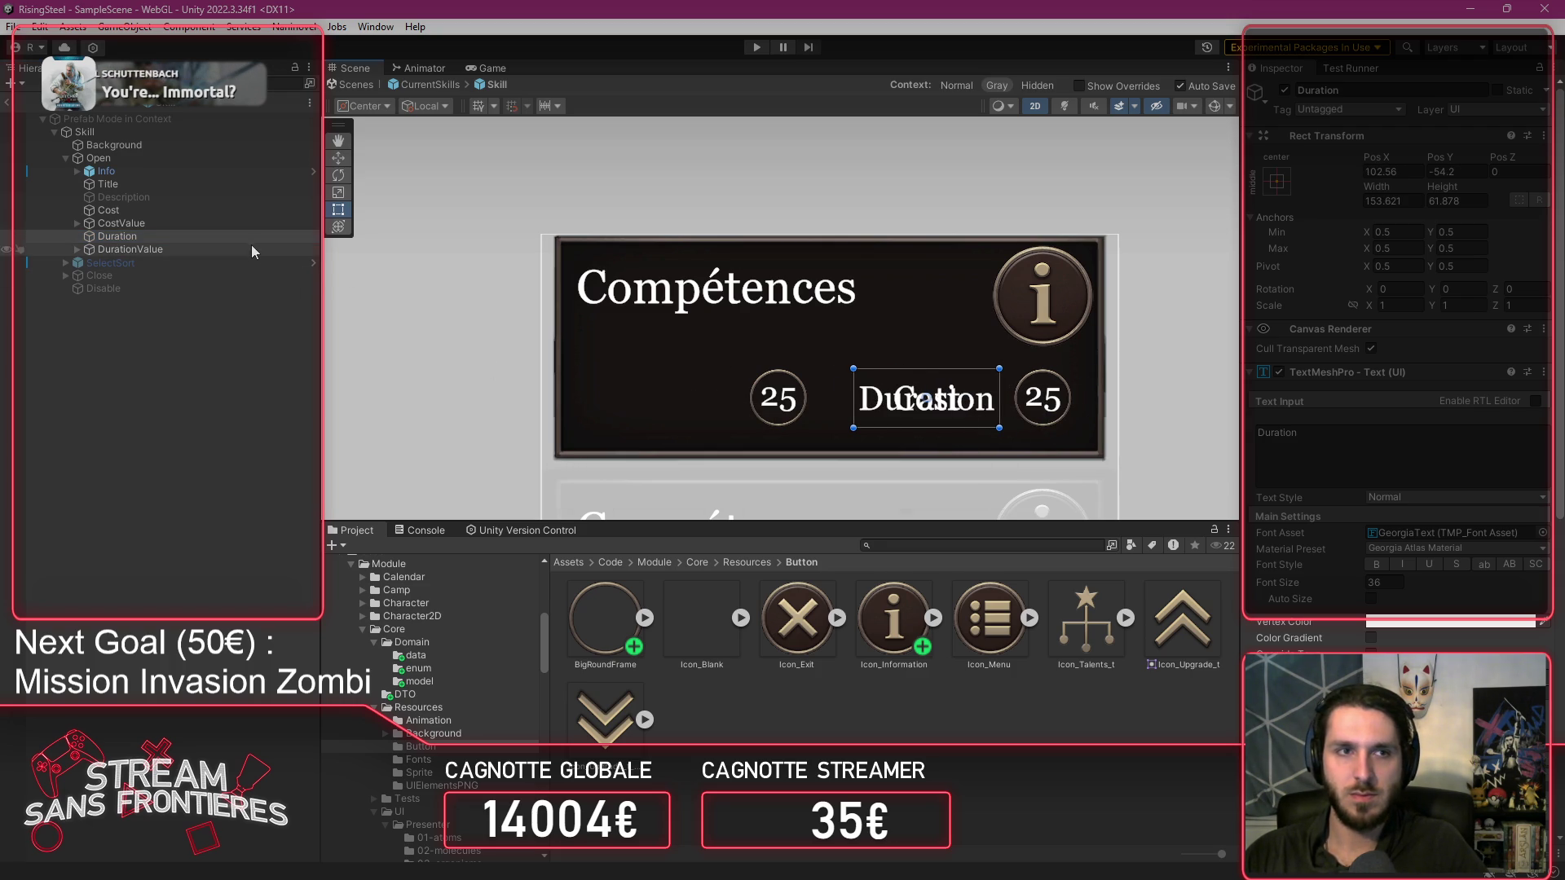
{"action": "left_click_drag", "start_coordinate": [854, 399], "coordinate": [831, 399]}
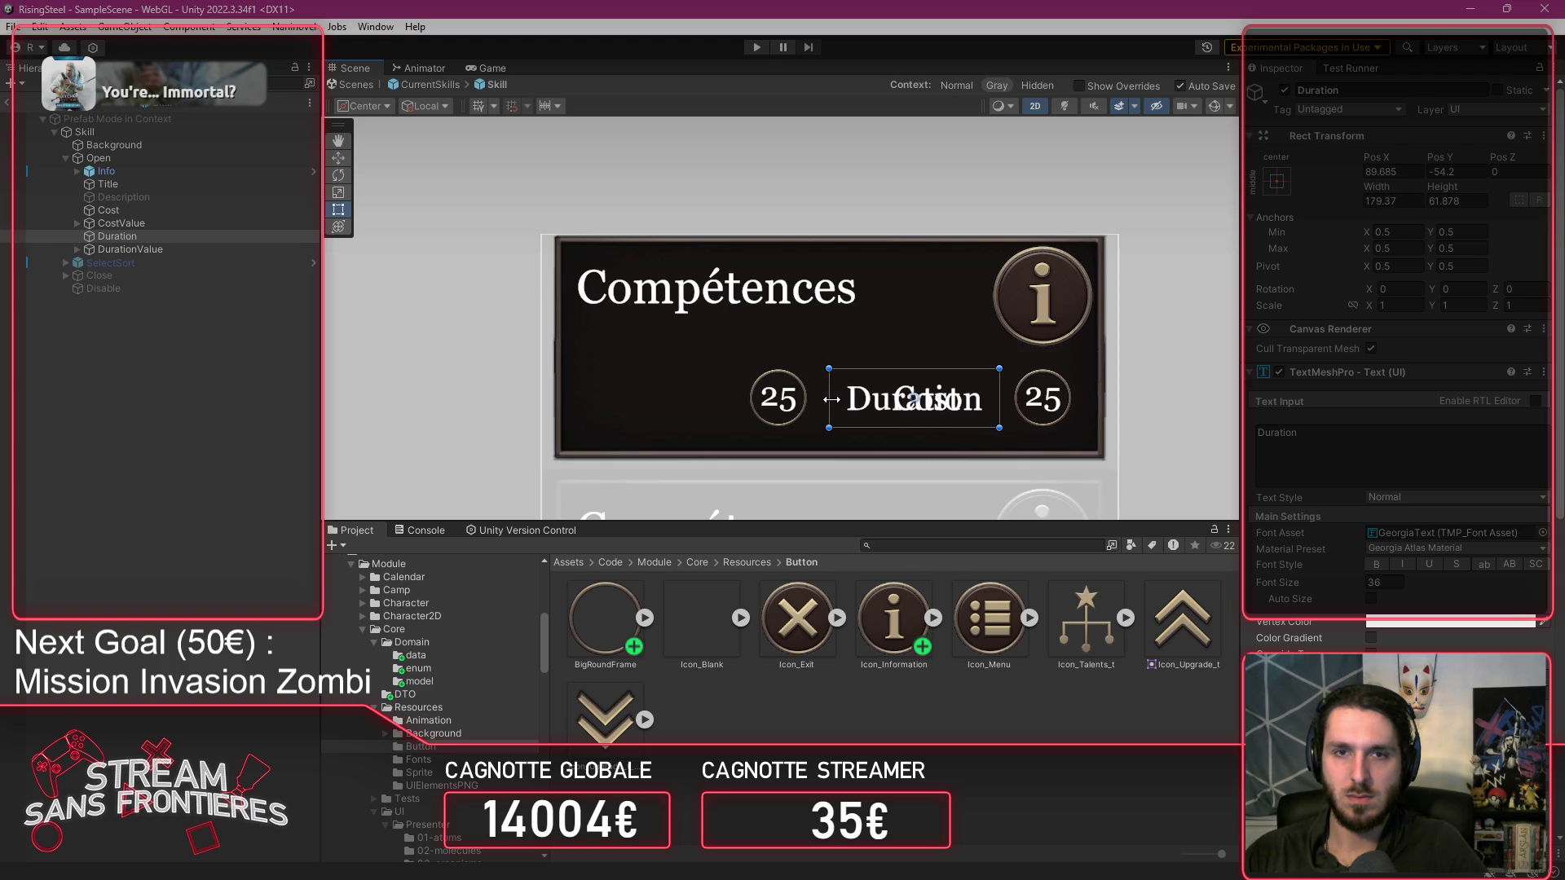
Fine-tune the Duration label's box by nudging it right, widening it slightly, then moving it left.
{"action": "left_click", "coordinate": [129, 208]}
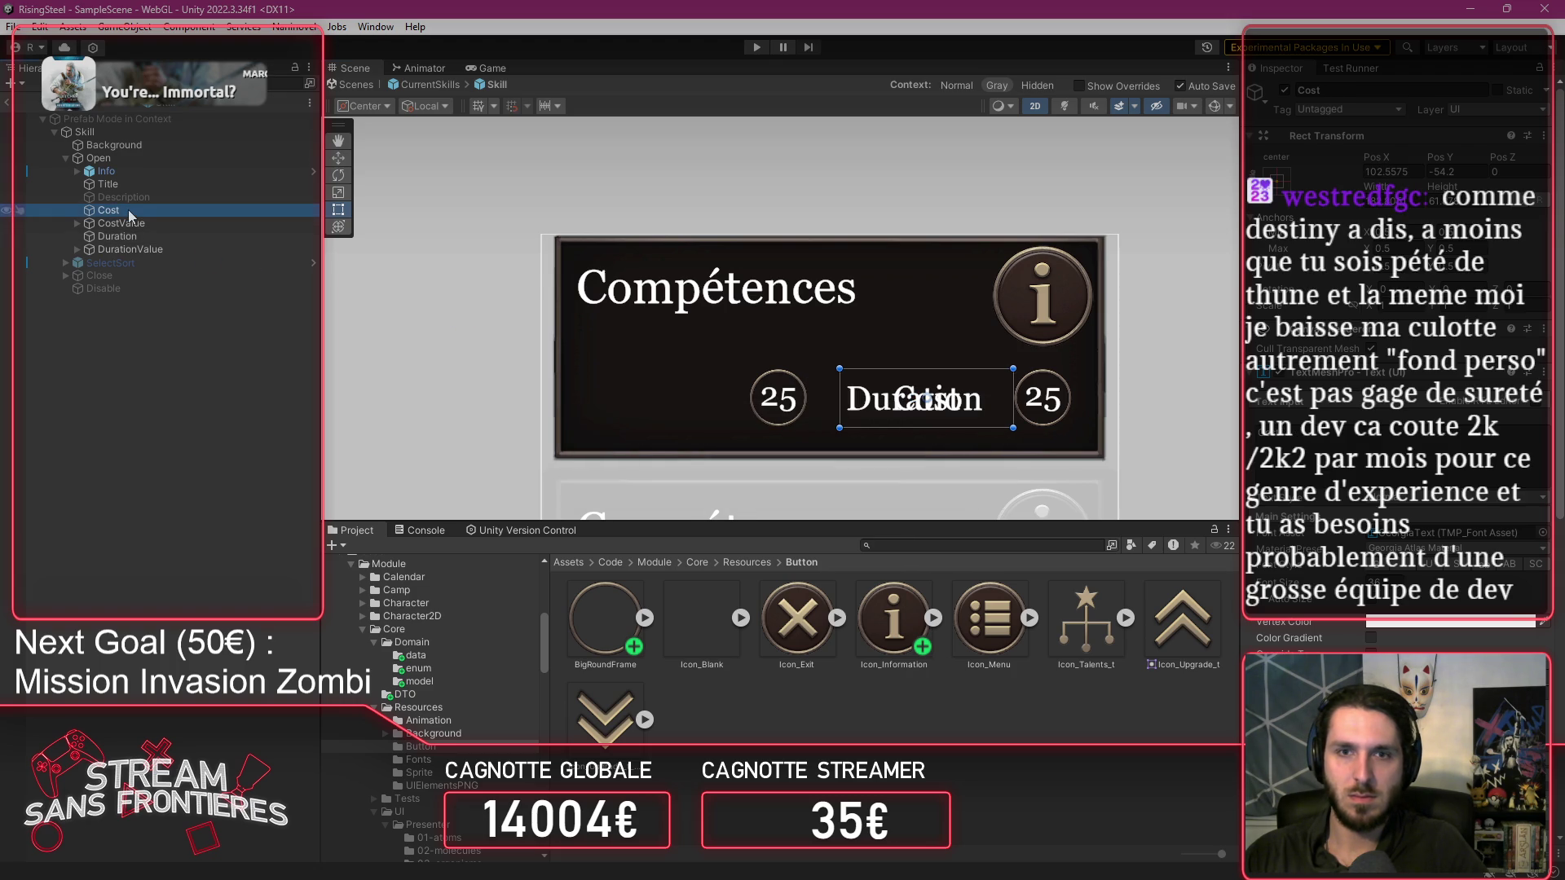
{"action": "left_click", "coordinate": [133, 238]}
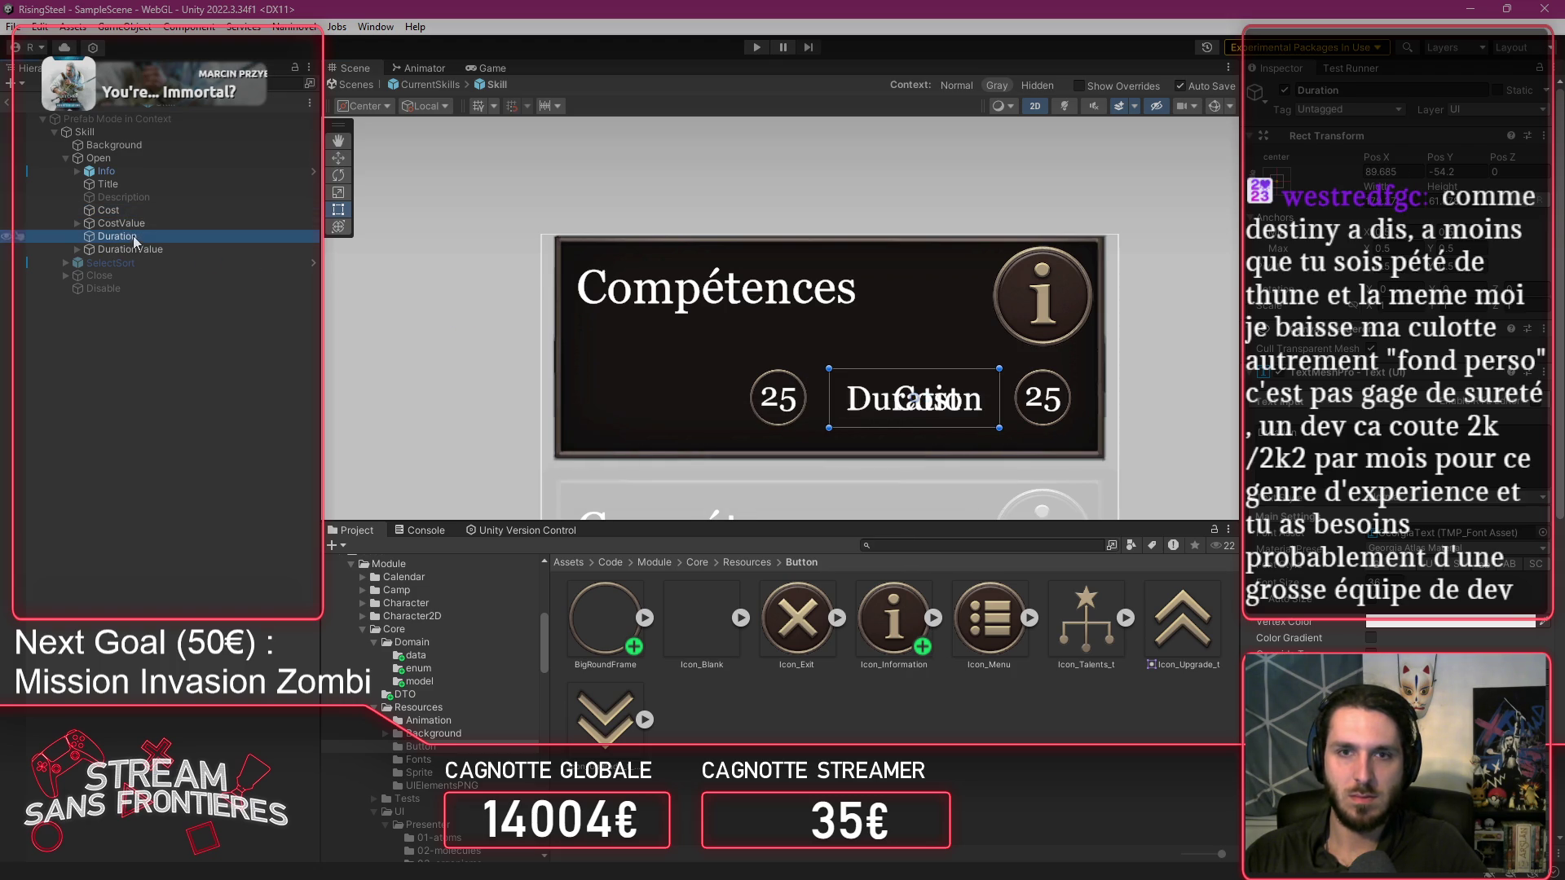
{"action": "left_click_drag", "start_coordinate": [866, 406], "coordinate": [876, 406]}
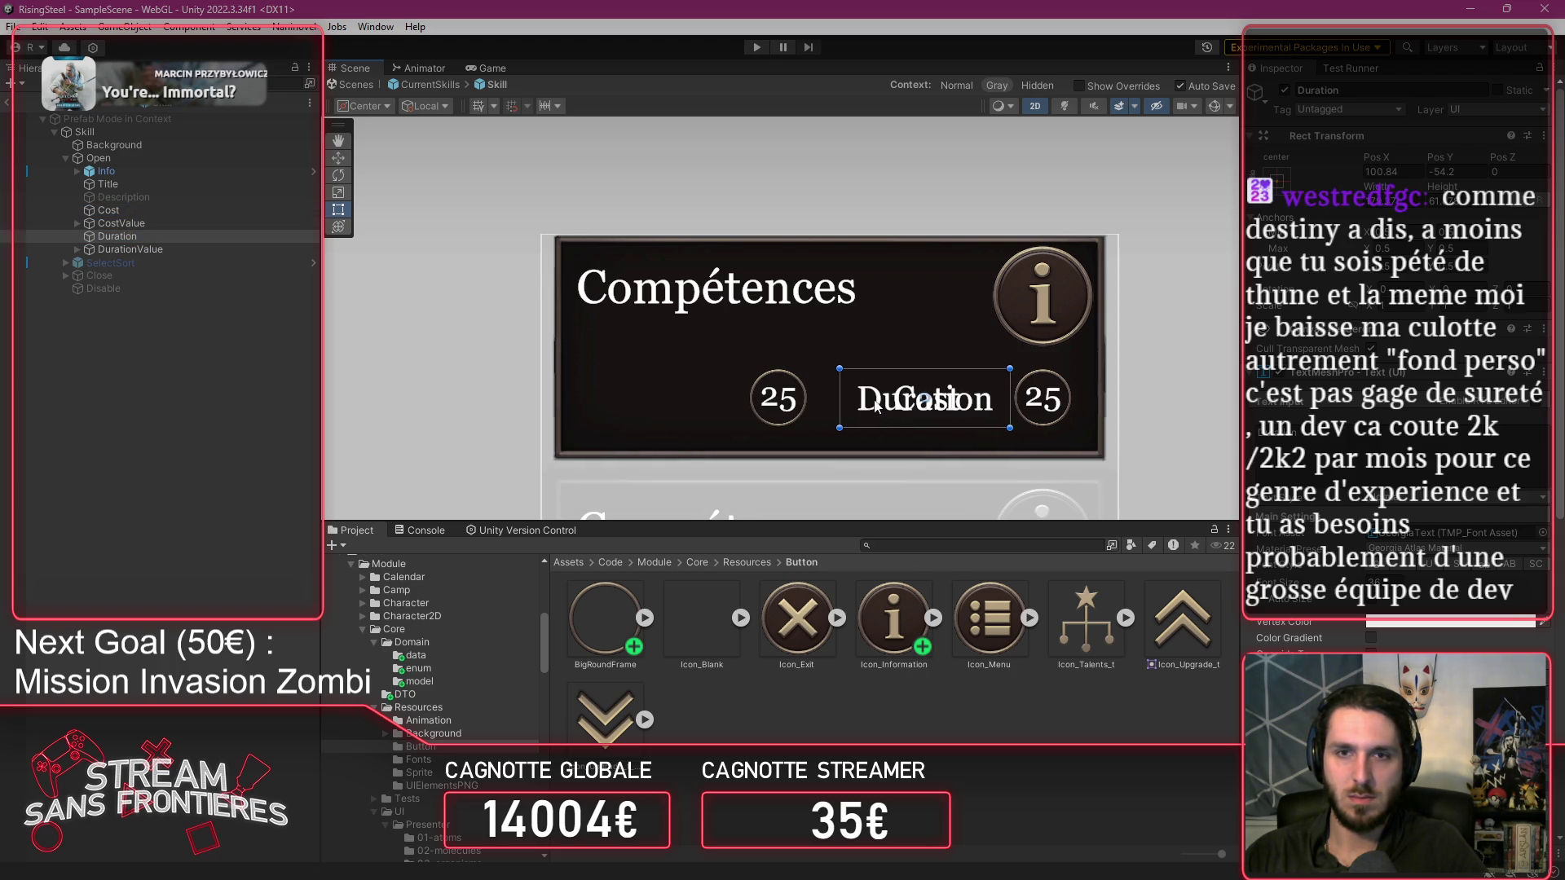
{"action": "left_click", "coordinate": [169, 212]}
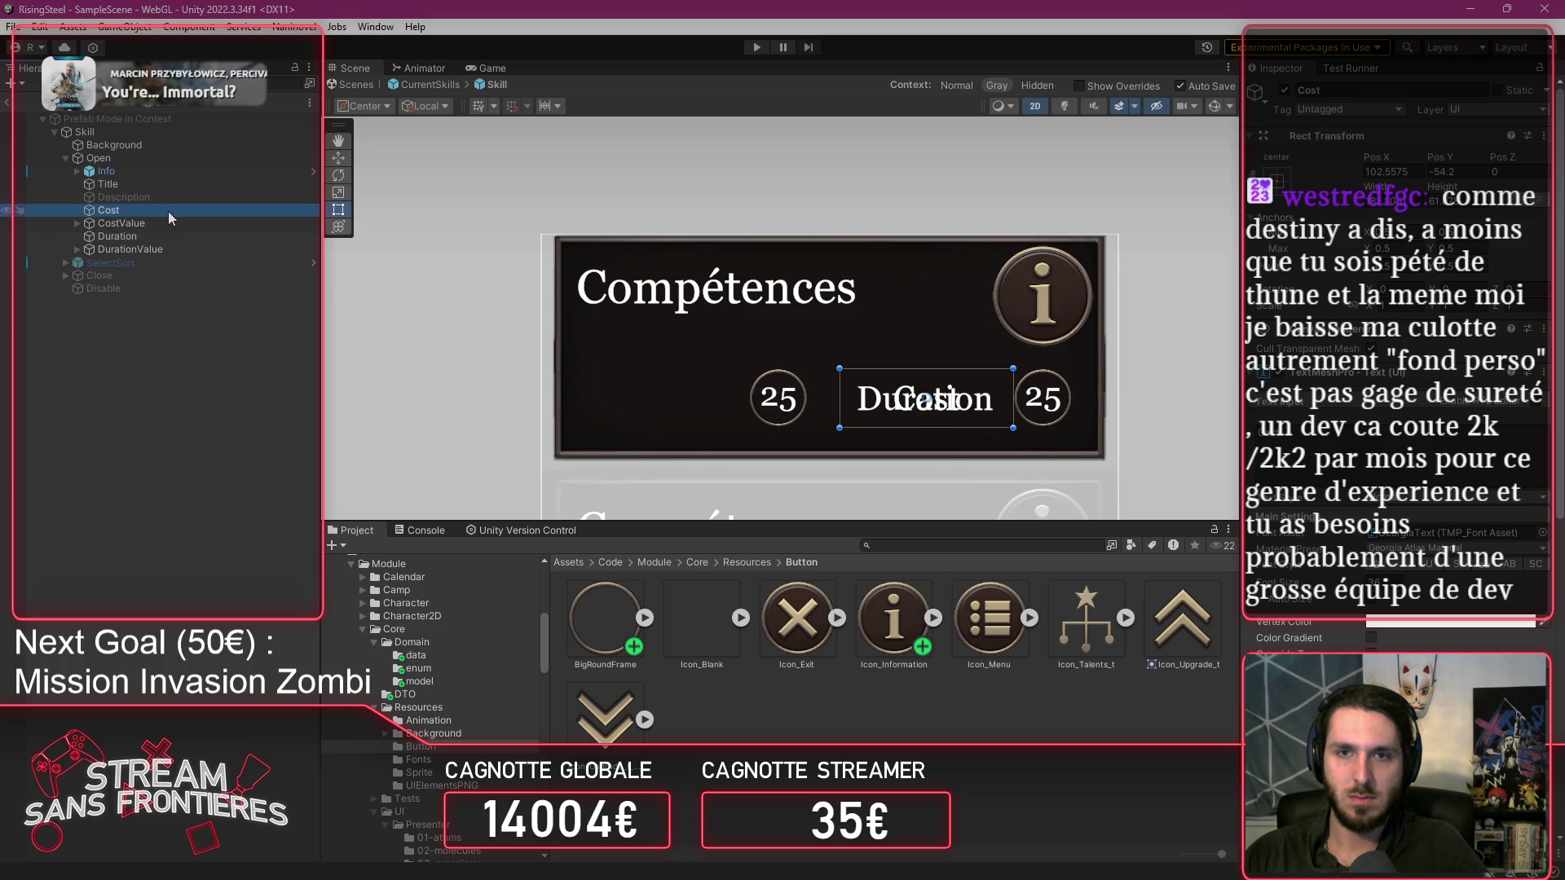
{"action": "left_click", "coordinate": [170, 234]}
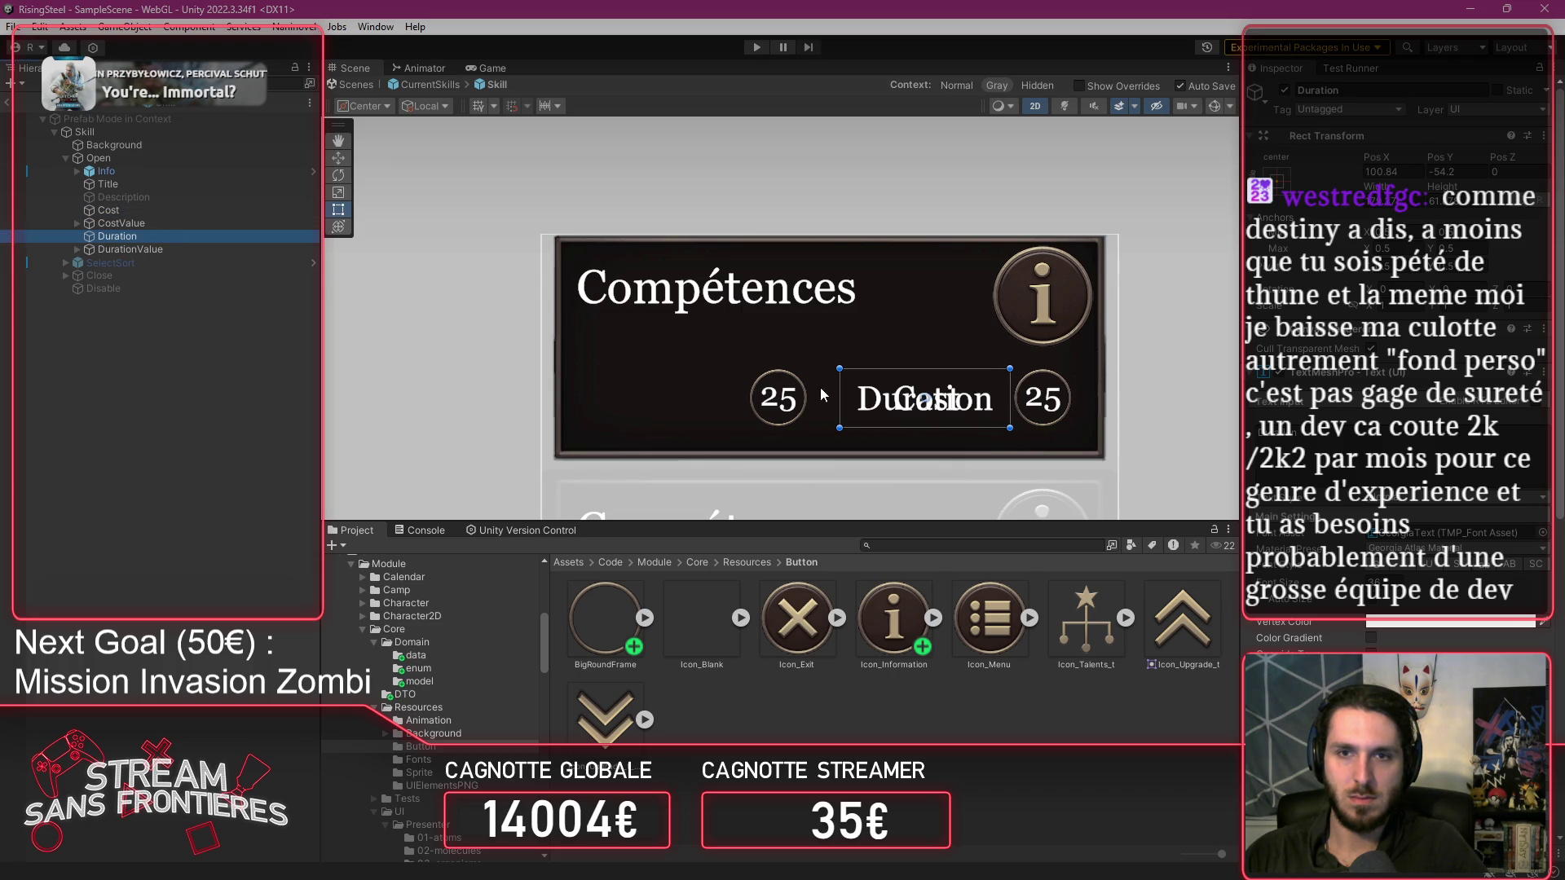
{"action": "left_click_drag", "start_coordinate": [1012, 404], "coordinate": [1016, 404]}
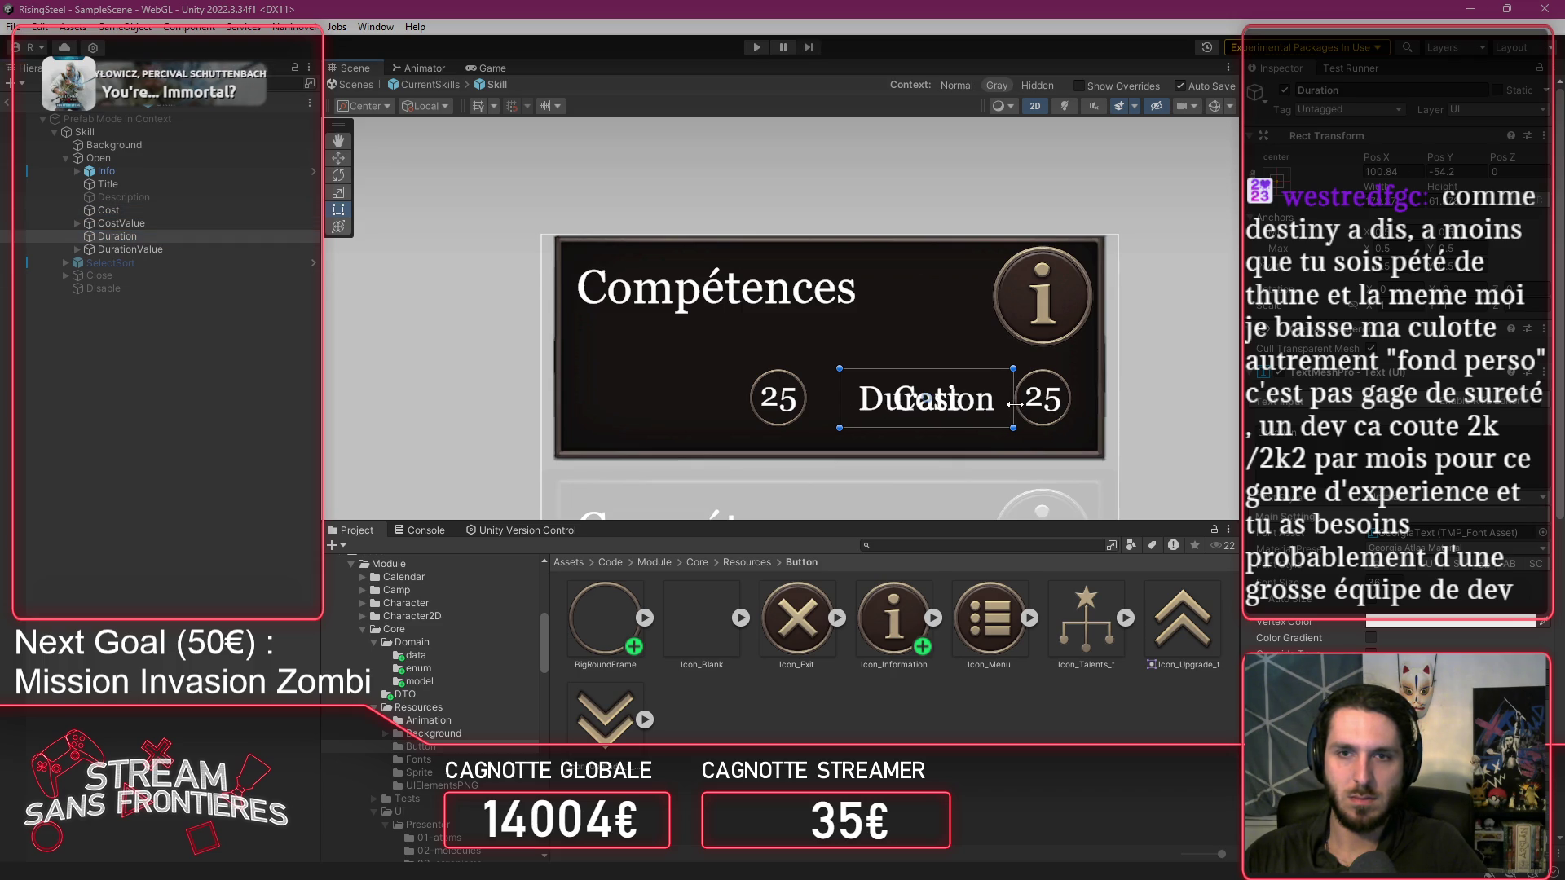
{"action": "left_click", "coordinate": [131, 212]}
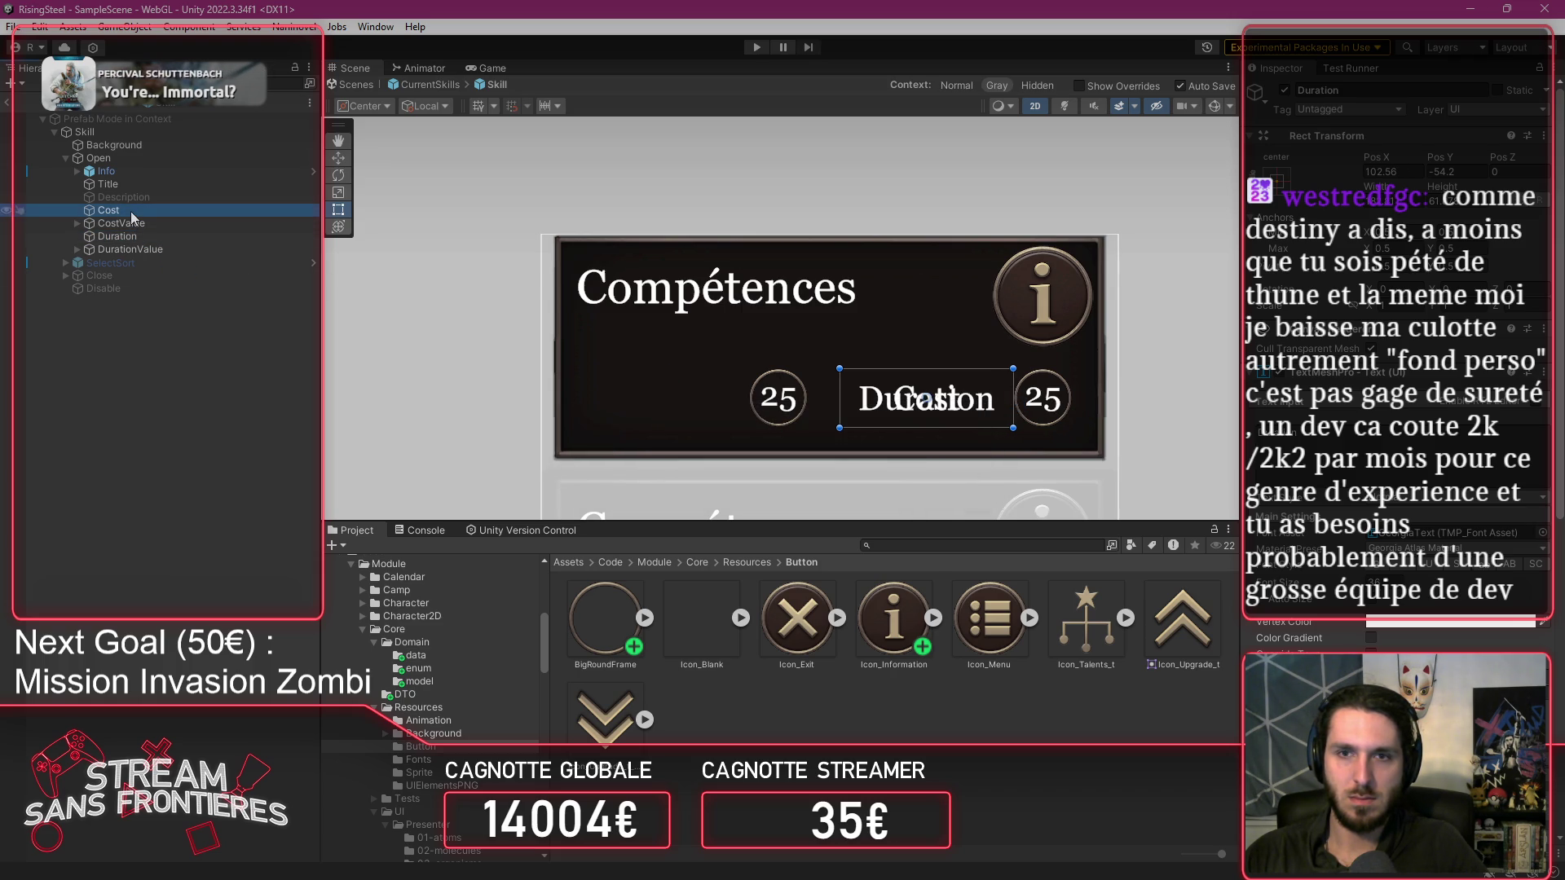
{"action": "left_click", "coordinate": [117, 236]}
{"action": "left_click_drag", "start_coordinate": [924, 400], "coordinate": [659, 418]}
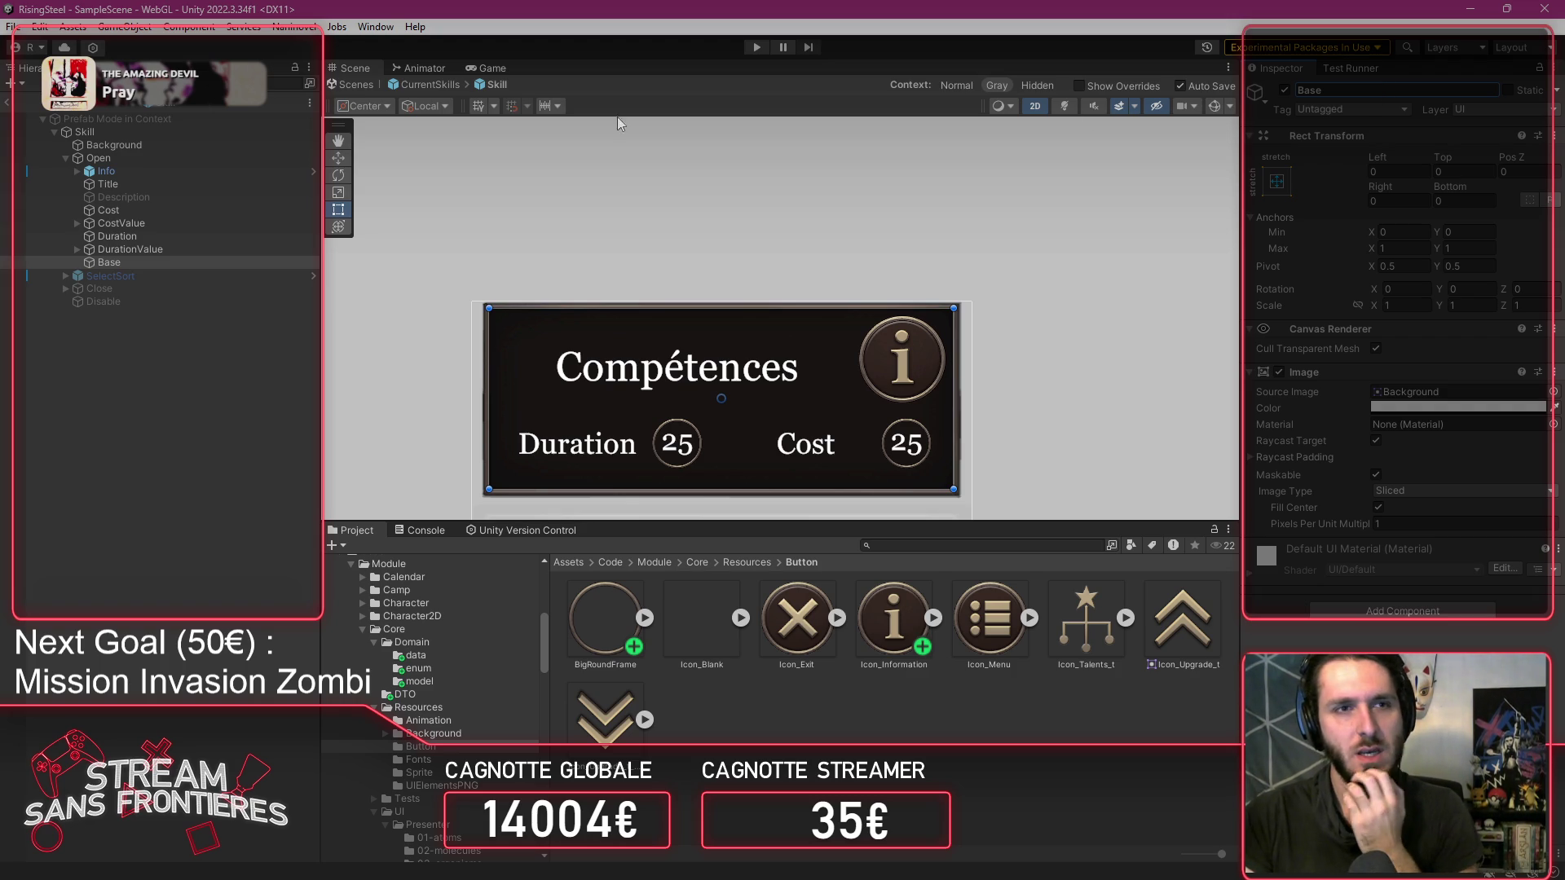
Scroll up three notches in the editor over the skill card layout.
{"action": "scroll", "coordinate": [594, 288], "scroll_direction": "up", "scroll_amount": 5}
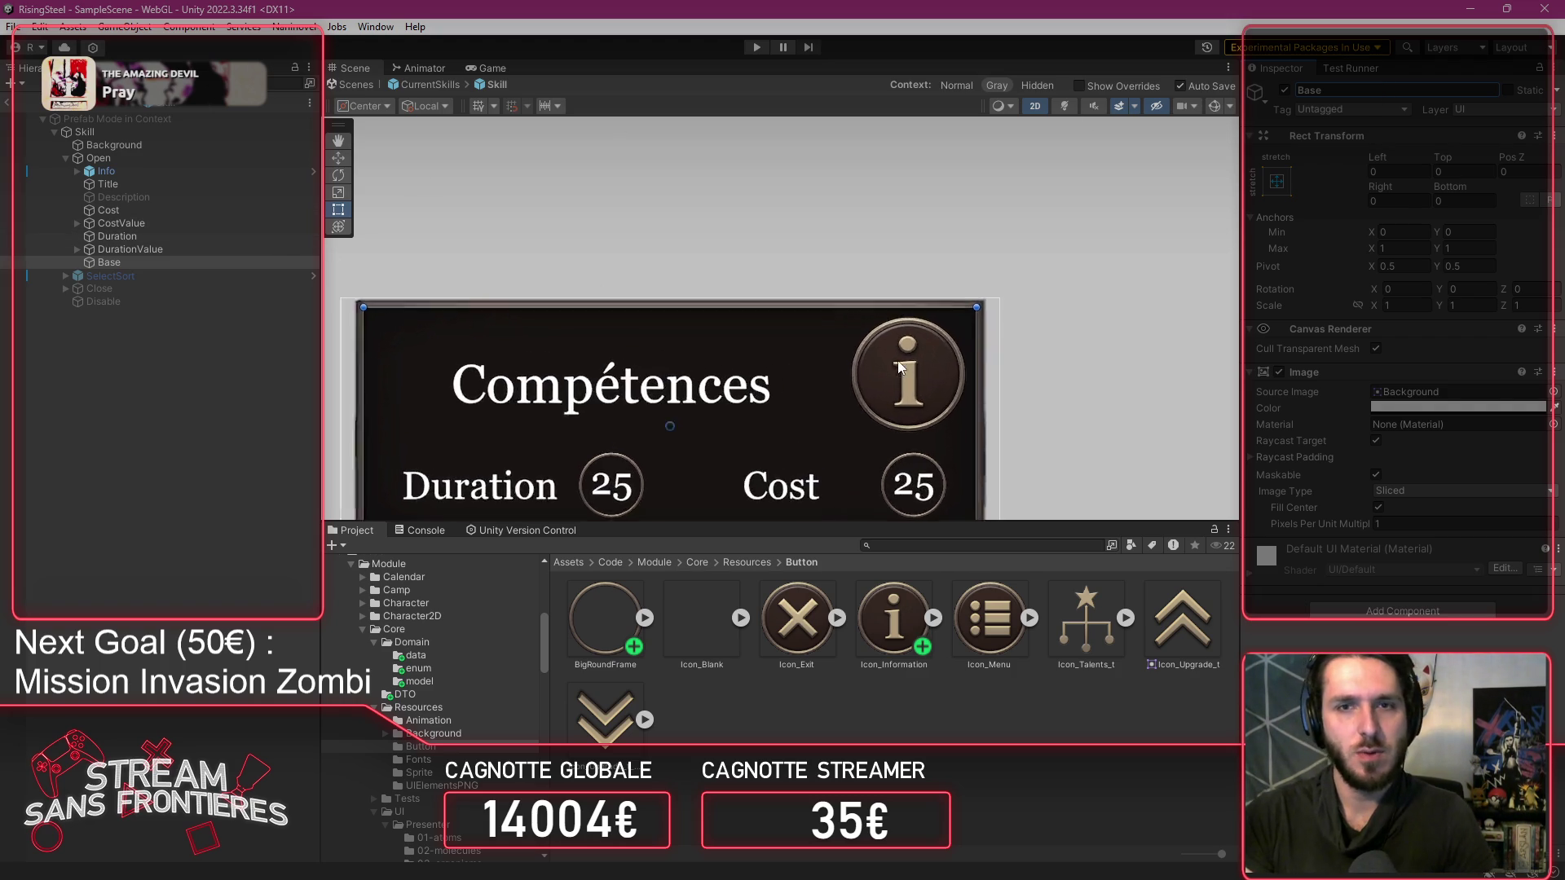
Frame the Open container of the skill card in the Scene view.
{"action": "left_click", "coordinate": [141, 161]}
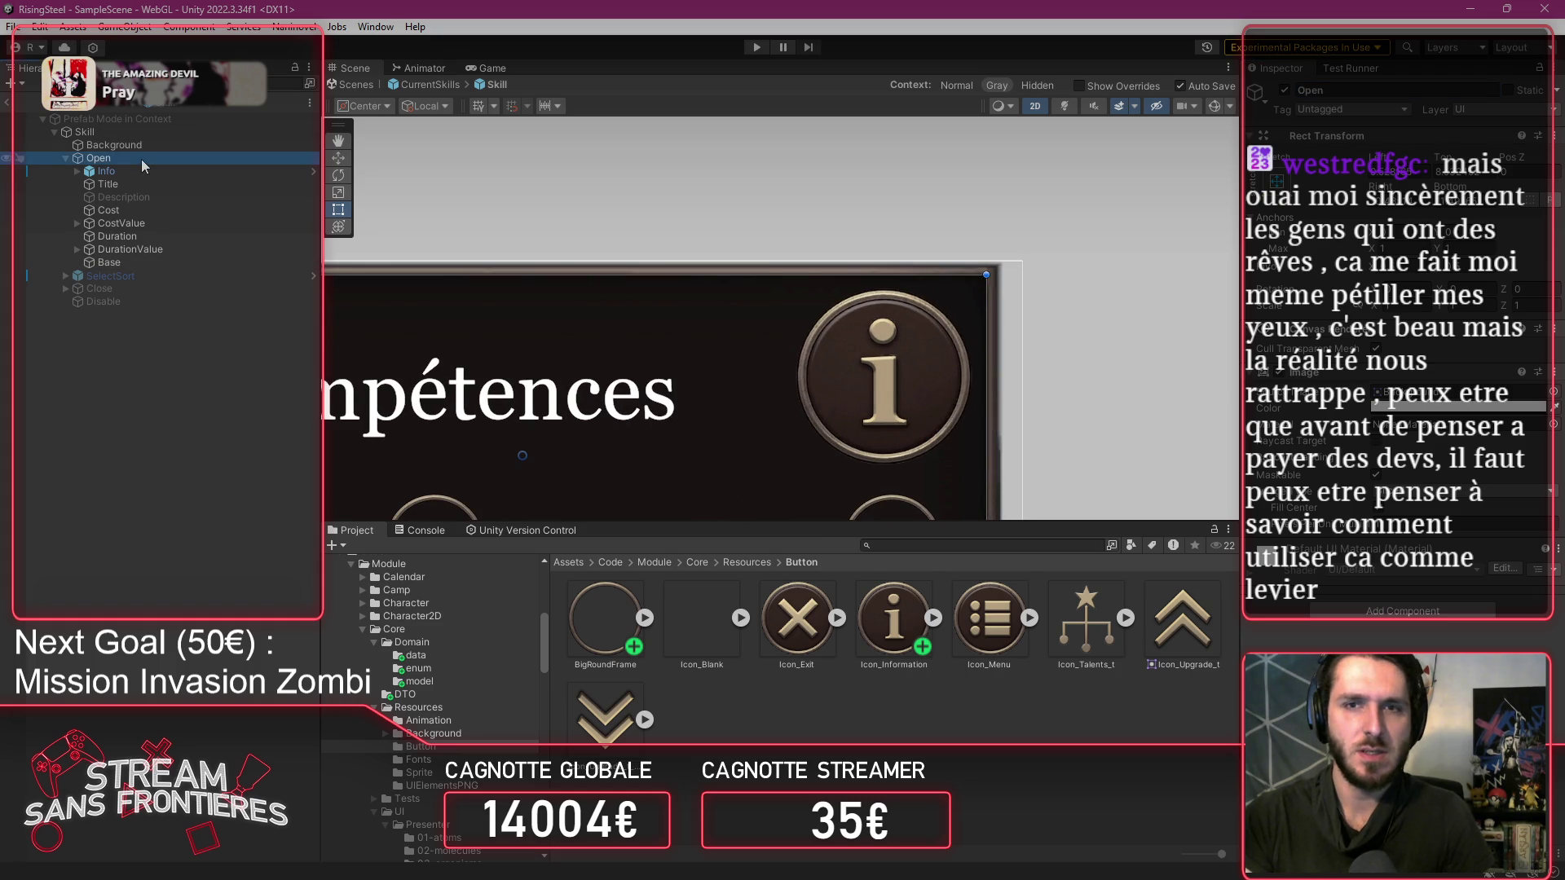
{"action": "key", "text": "f"}
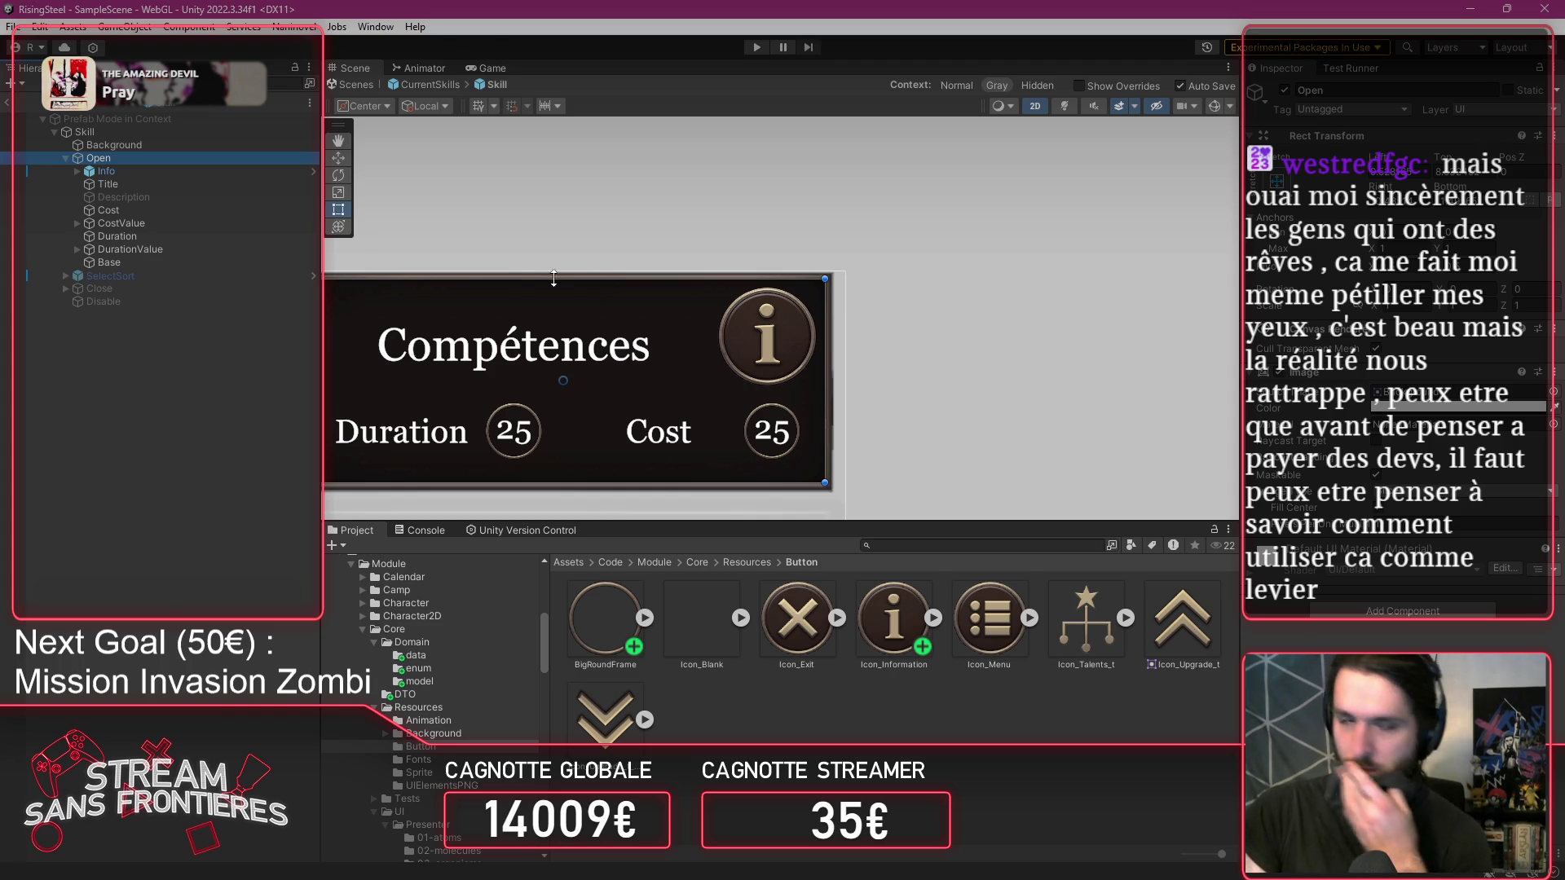
{"action": "key", "text": "f"}
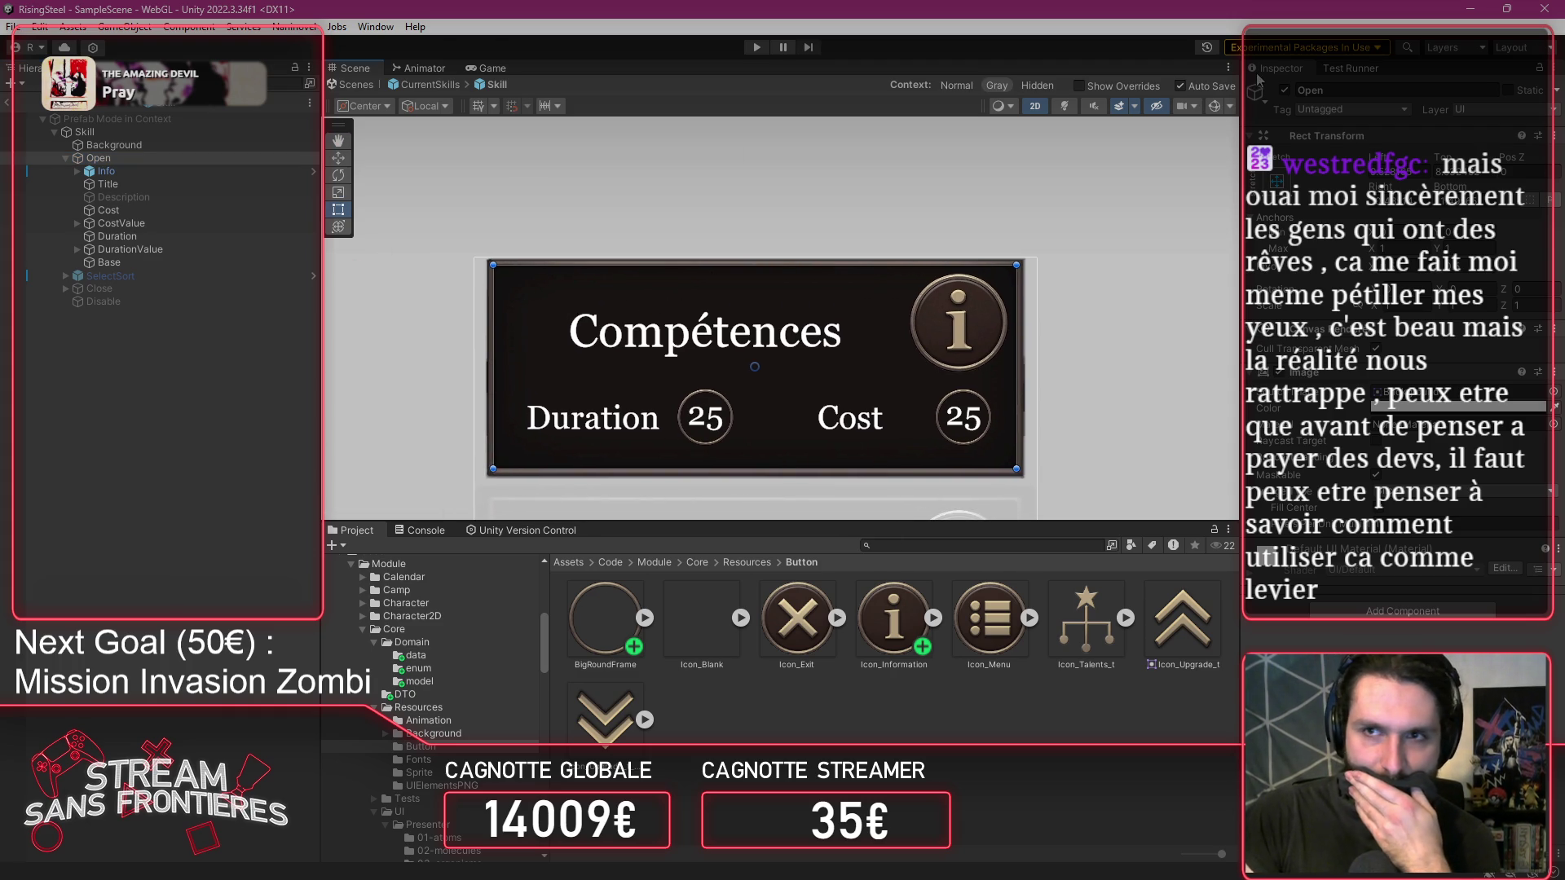
{"action": "left_click", "coordinate": [1285, 90]}
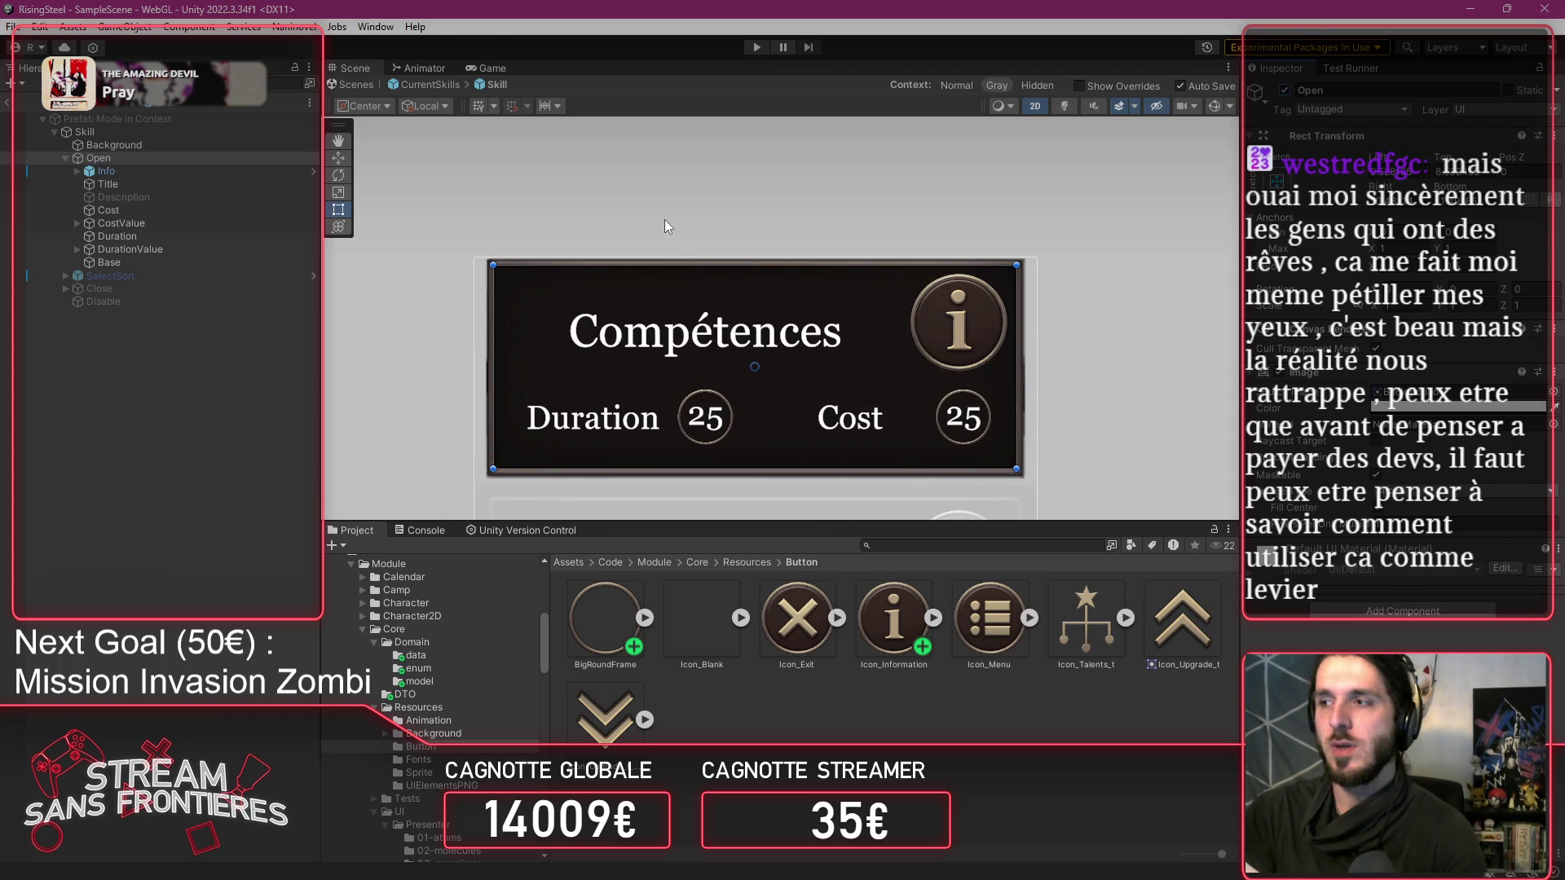
Delete the leftover Base object, then check Duration, CostValue, Cost, Open and Background.
{"action": "left_click", "coordinate": [161, 261]}
{"action": "key", "text": "Delete"}
{"action": "left_click", "coordinate": [160, 236]}
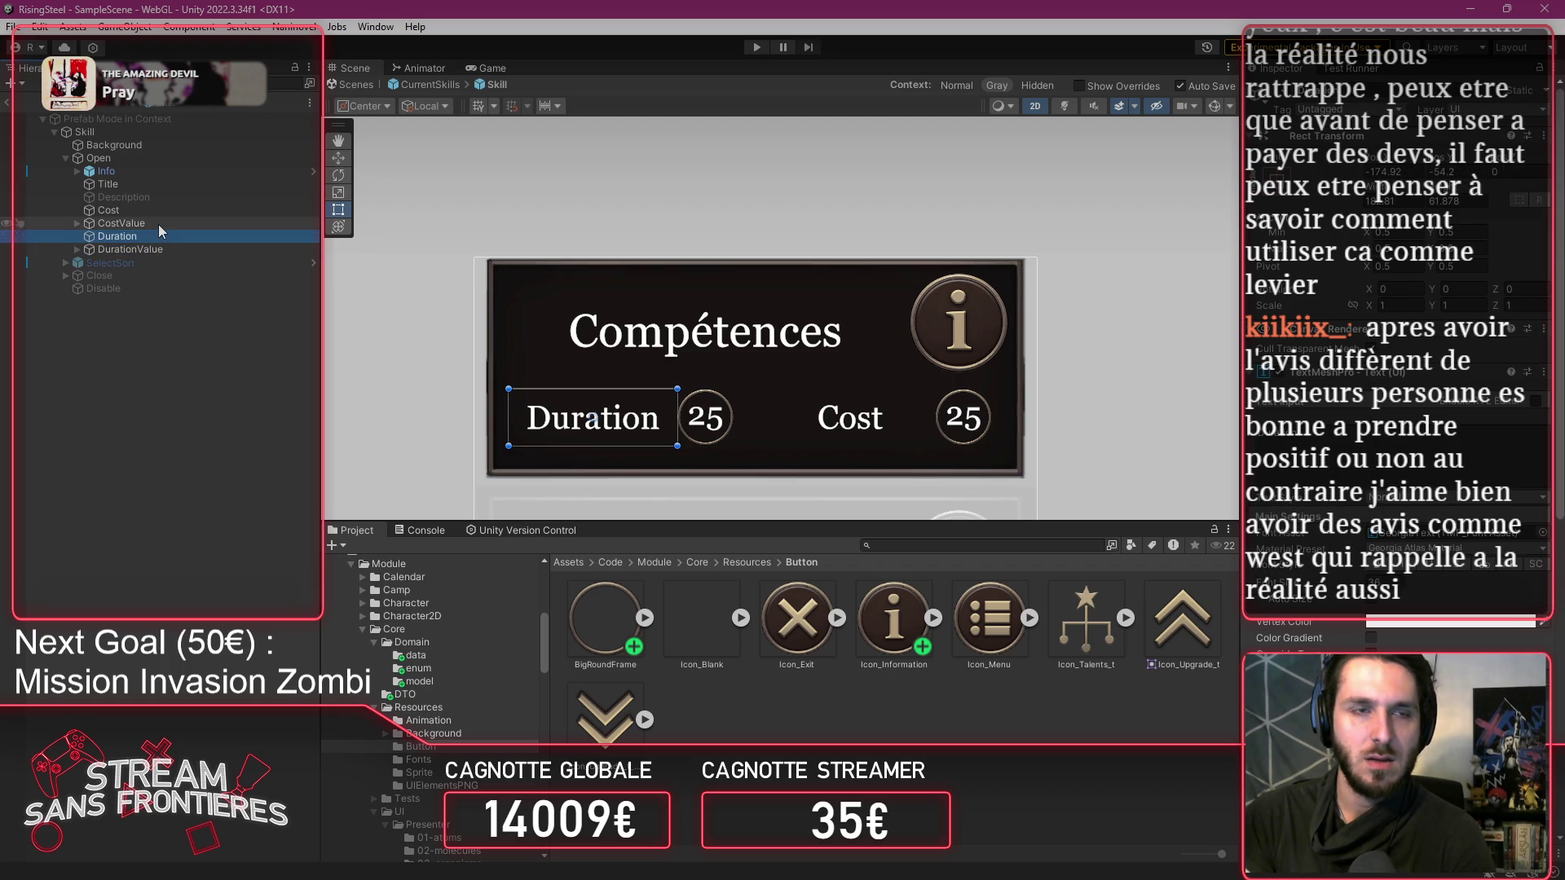
{"action": "left_click", "coordinate": [158, 223]}
{"action": "left_click", "coordinate": [155, 210]}
{"action": "left_click", "coordinate": [148, 158]}
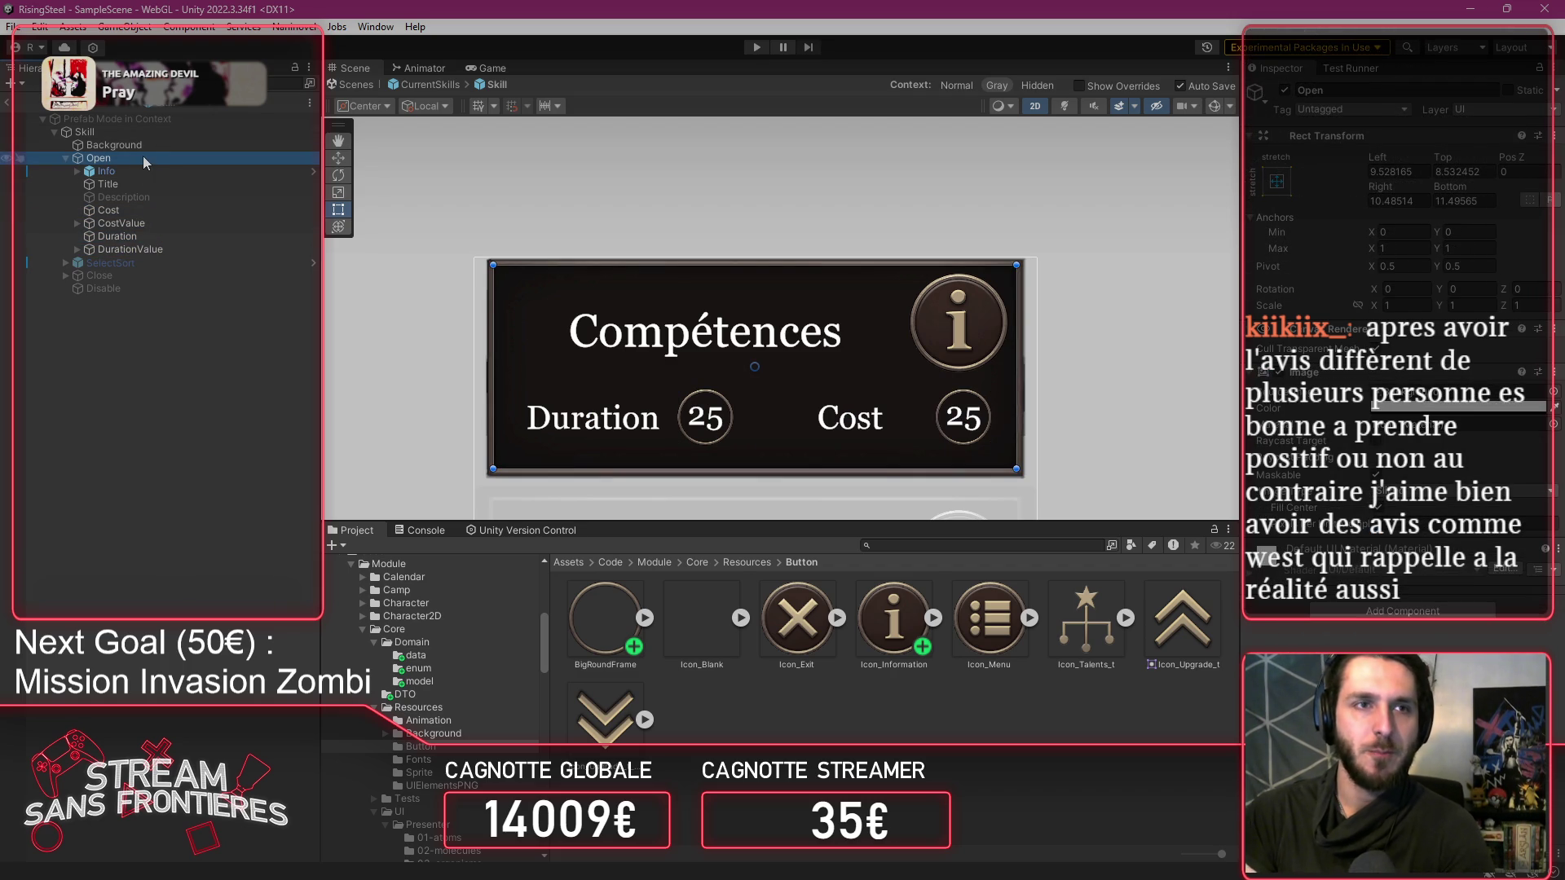
{"action": "left_click", "coordinate": [140, 147]}
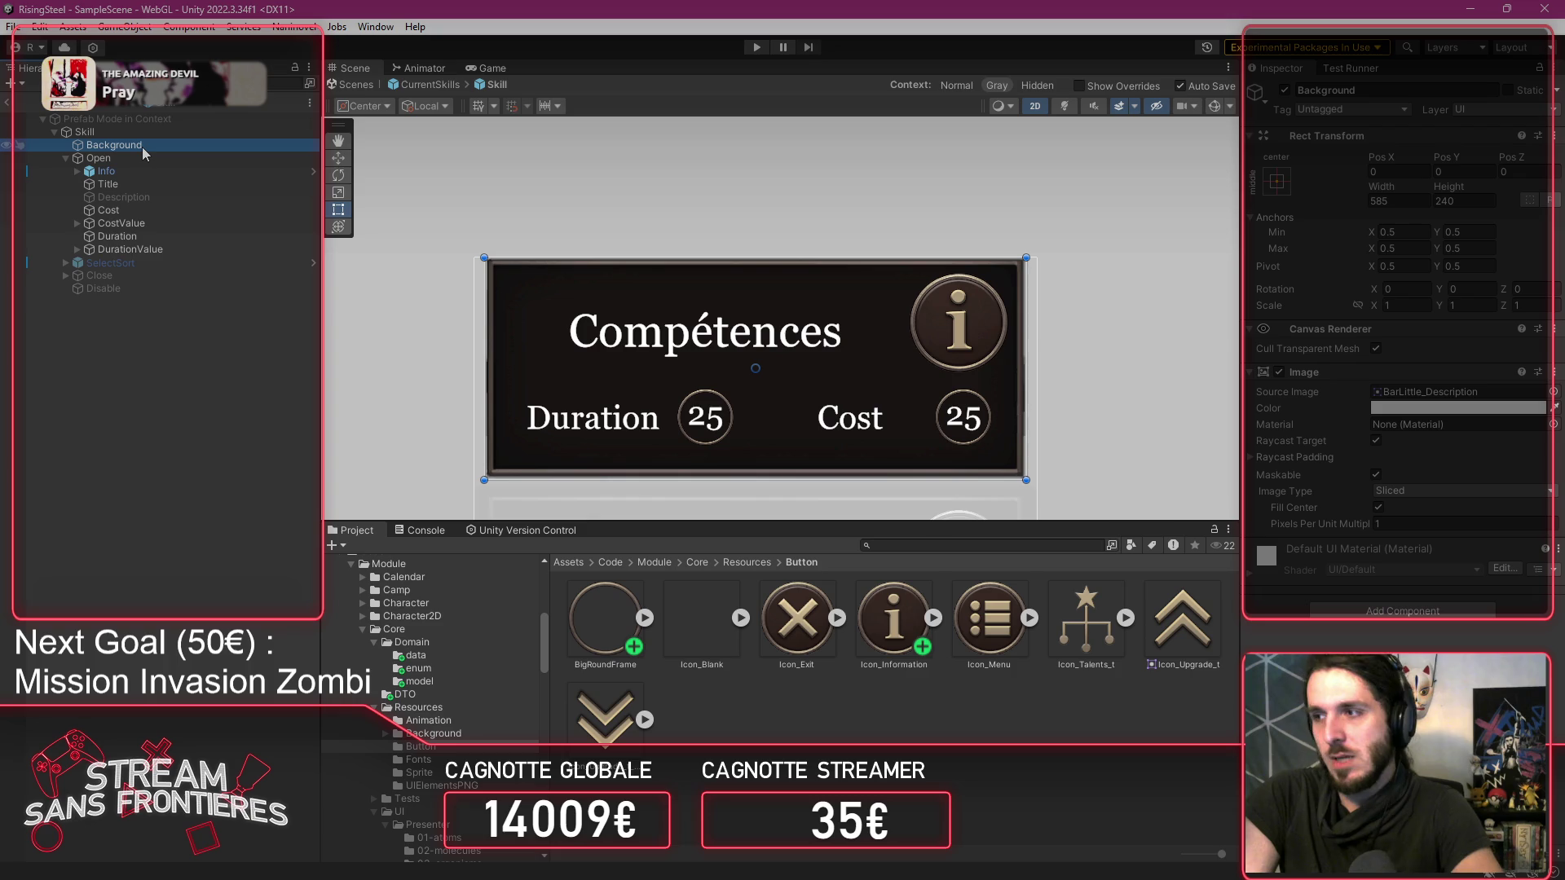
{"action": "left_click", "coordinate": [119, 224]}
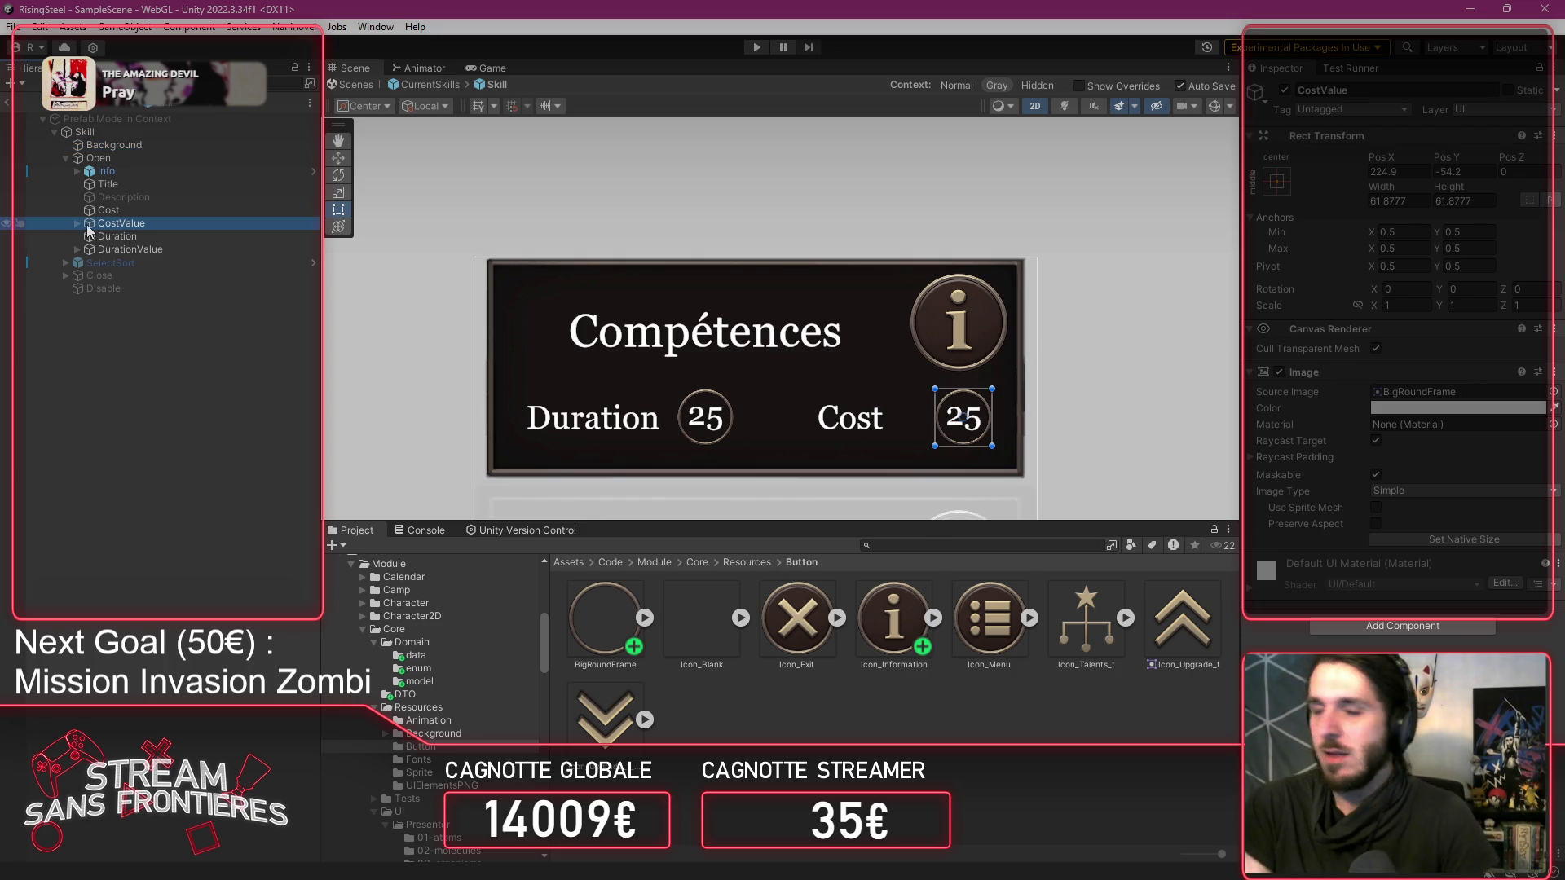
{"action": "scroll", "coordinate": [432, 343], "scroll_direction": "up", "scroll_amount": 2}
{"action": "left_click", "coordinate": [77, 223]}
{"action": "left_click", "coordinate": [98, 236]}
{"action": "left_click", "coordinate": [1291, 466]}
{"action": "type", "text": "0"}
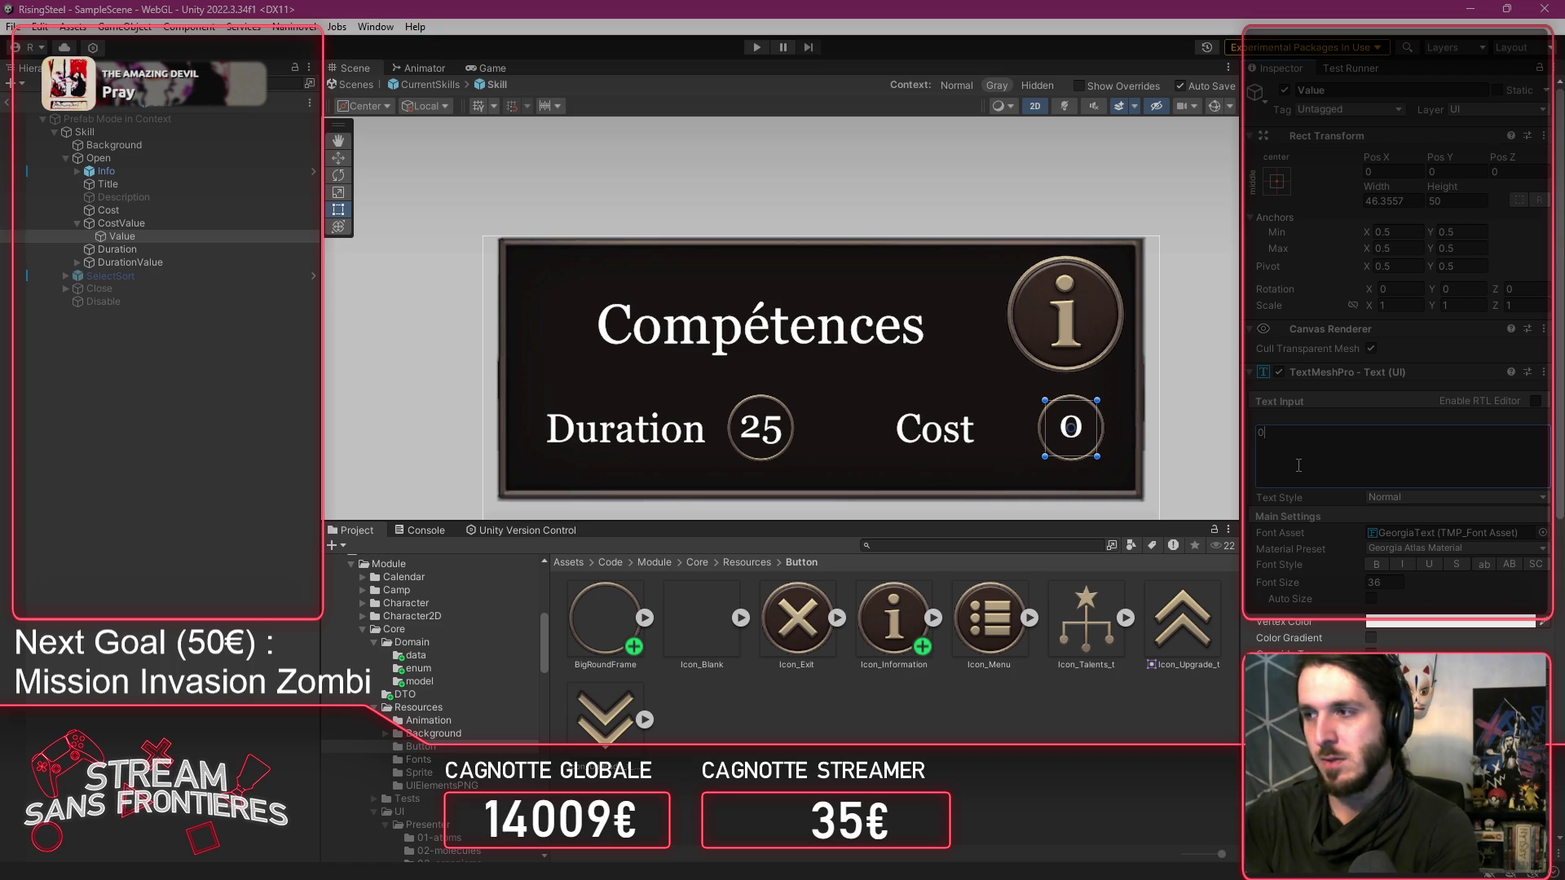
{"action": "type", "text": "25"}
{"action": "key", "text": "ctrl+a"}
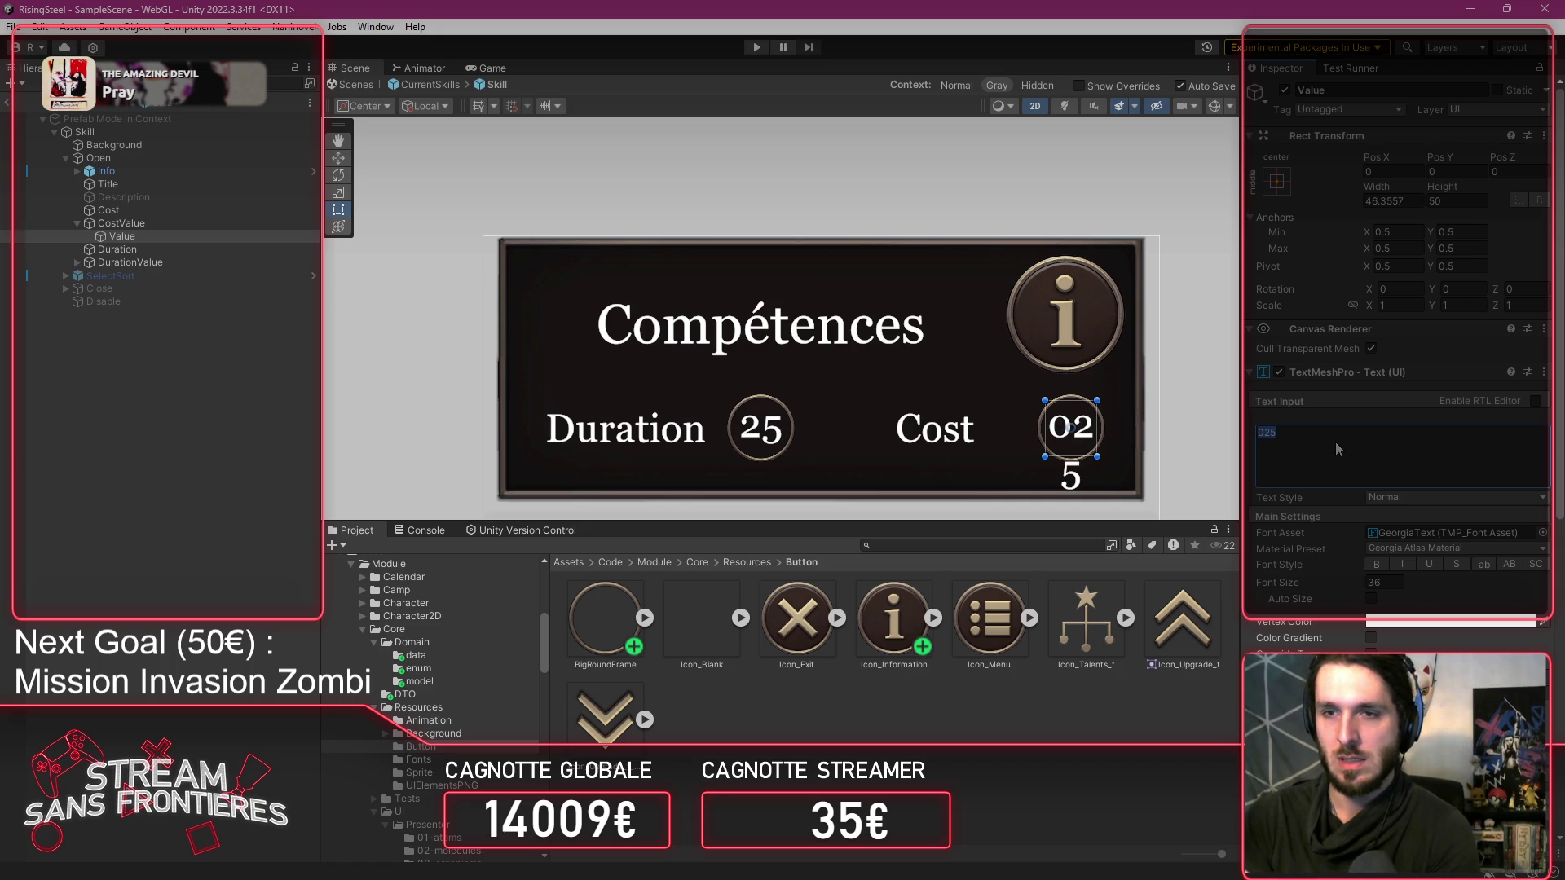
{"action": "type", "text": "14"}
{"action": "key", "text": "ctrl+a"}
{"action": "type", "text": "25"}
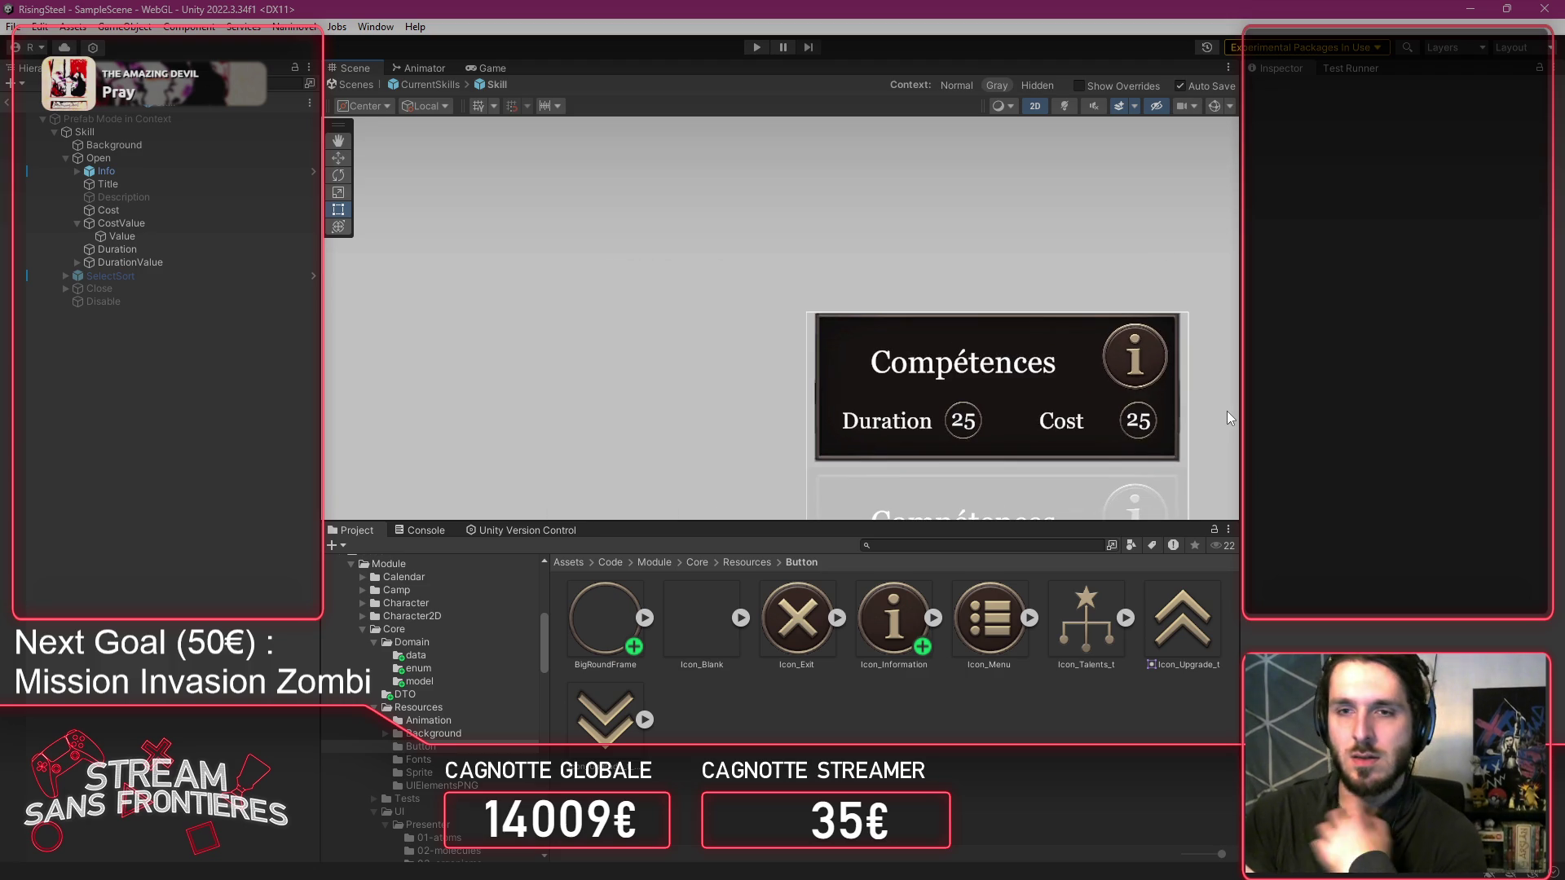
On the Skill object, assign DurationValue's Value text to the M Skill script's Duration field.
{"action": "left_click_drag", "start_coordinate": [1176, 375], "coordinate": [1029, 317]}
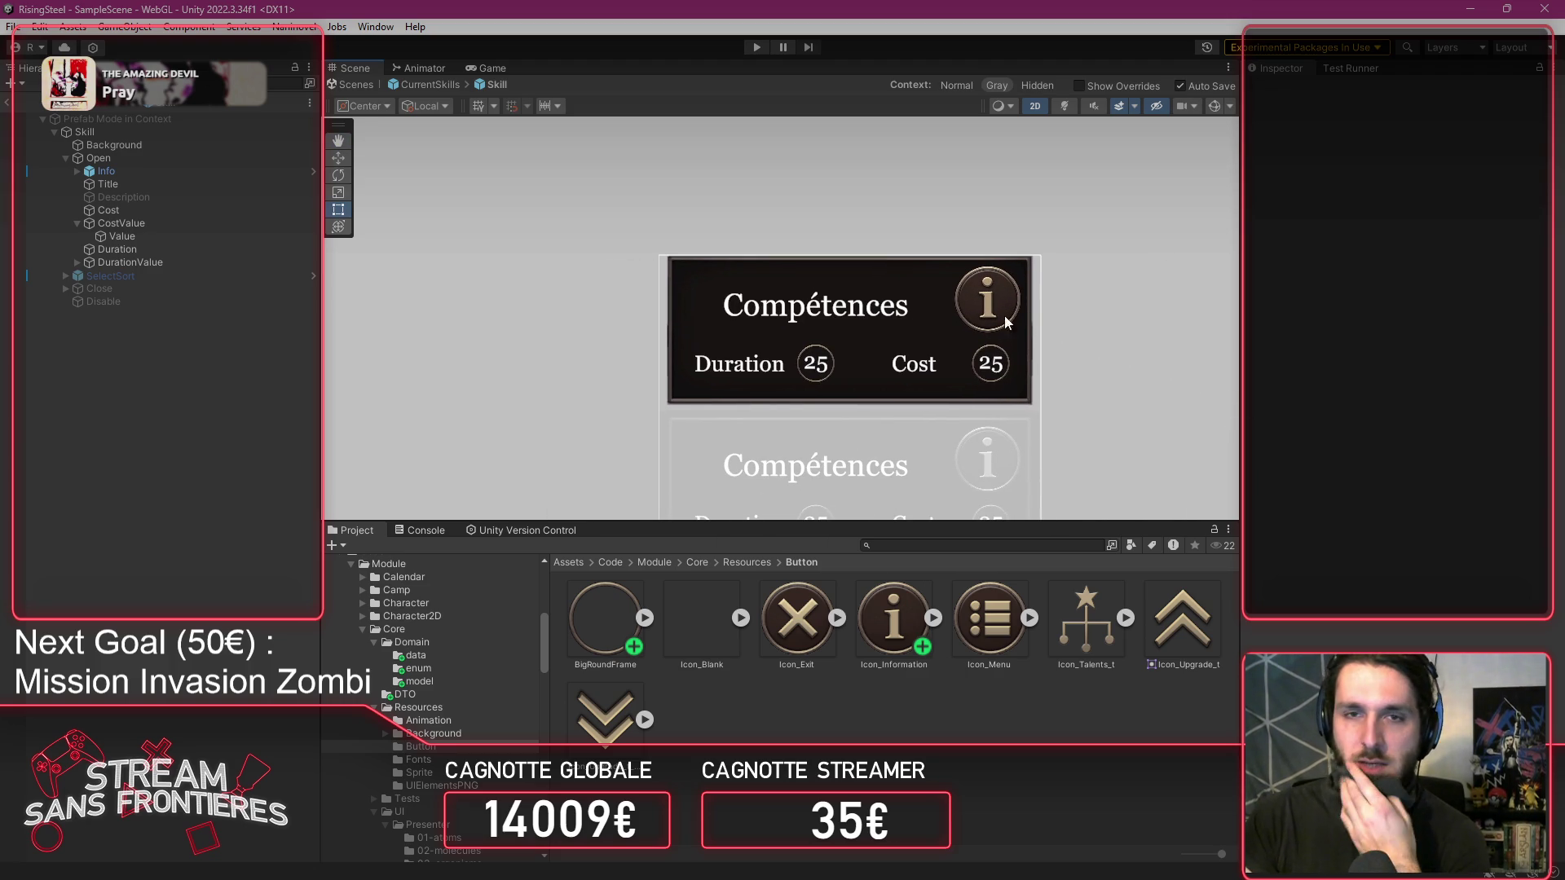
{"action": "left_click", "coordinate": [131, 134]}
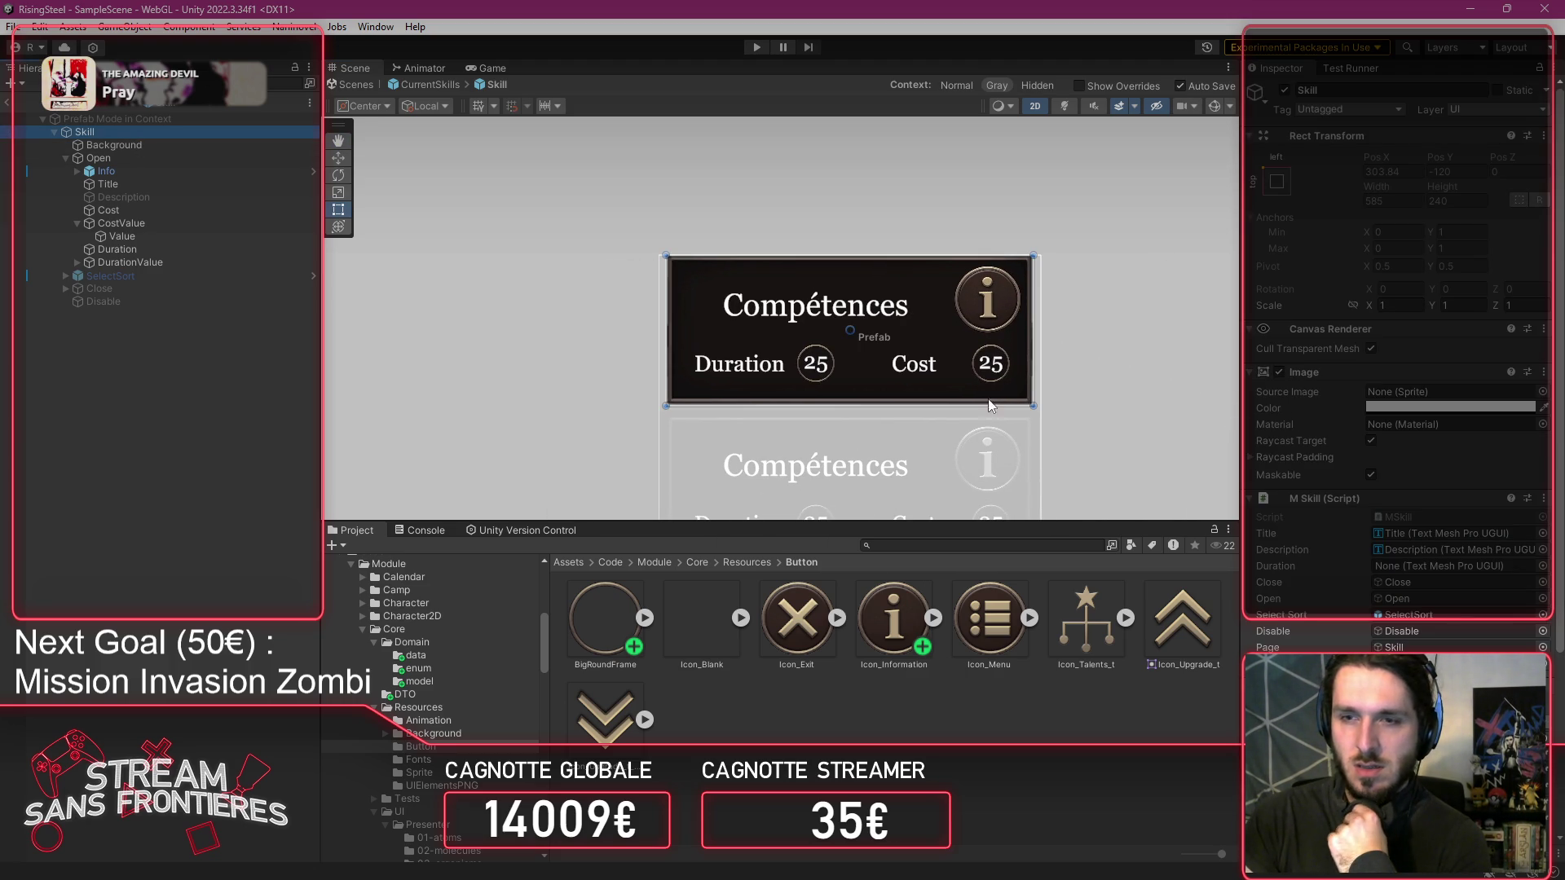
{"action": "left_click", "coordinate": [150, 159]}
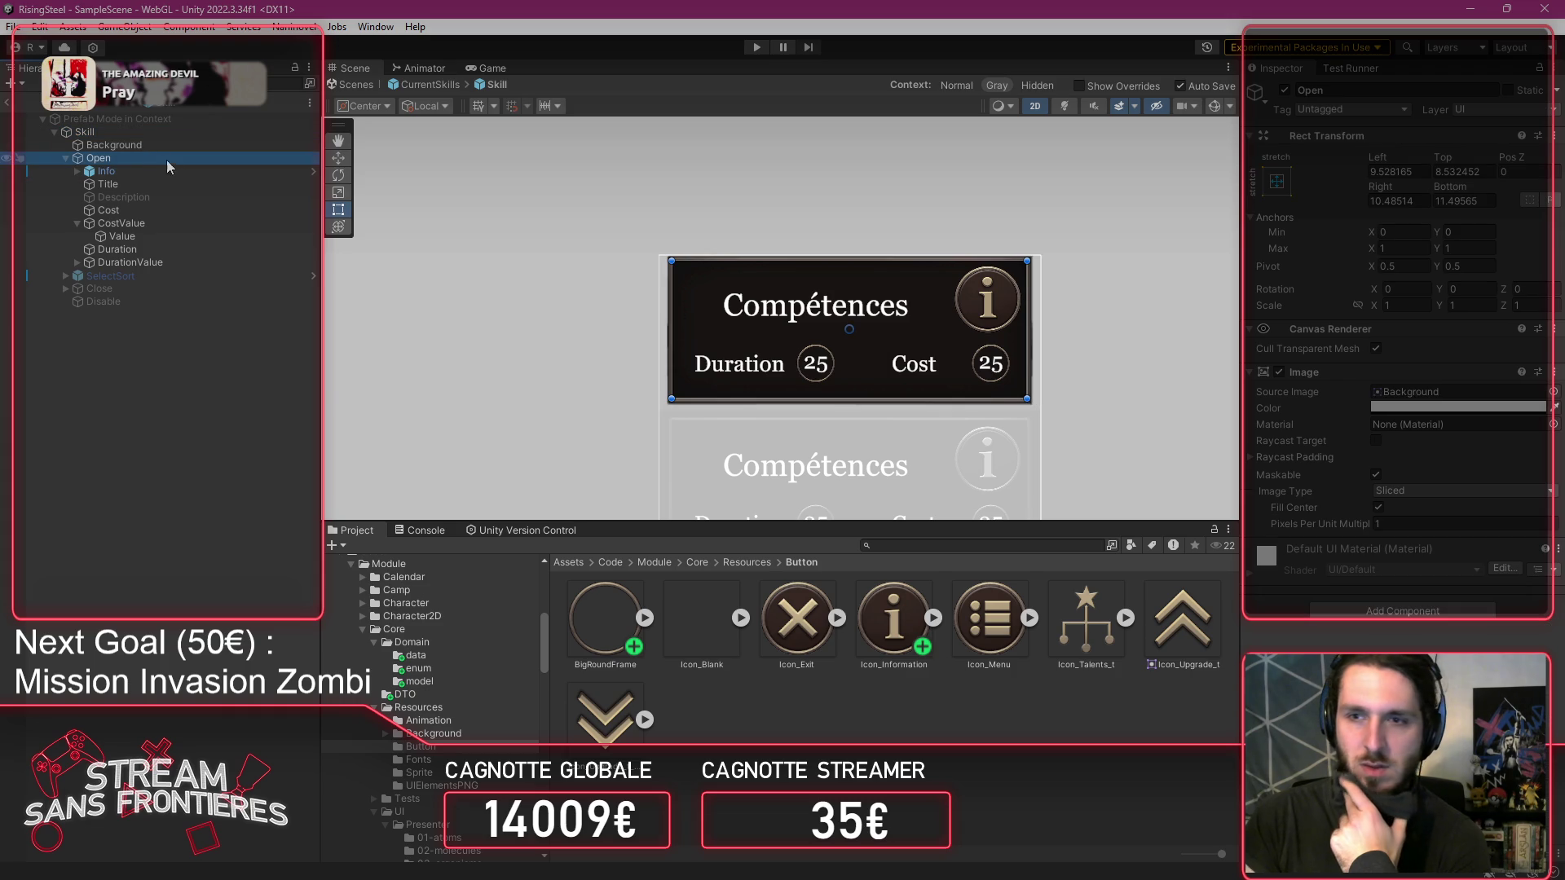
{"action": "left_click", "coordinate": [168, 144]}
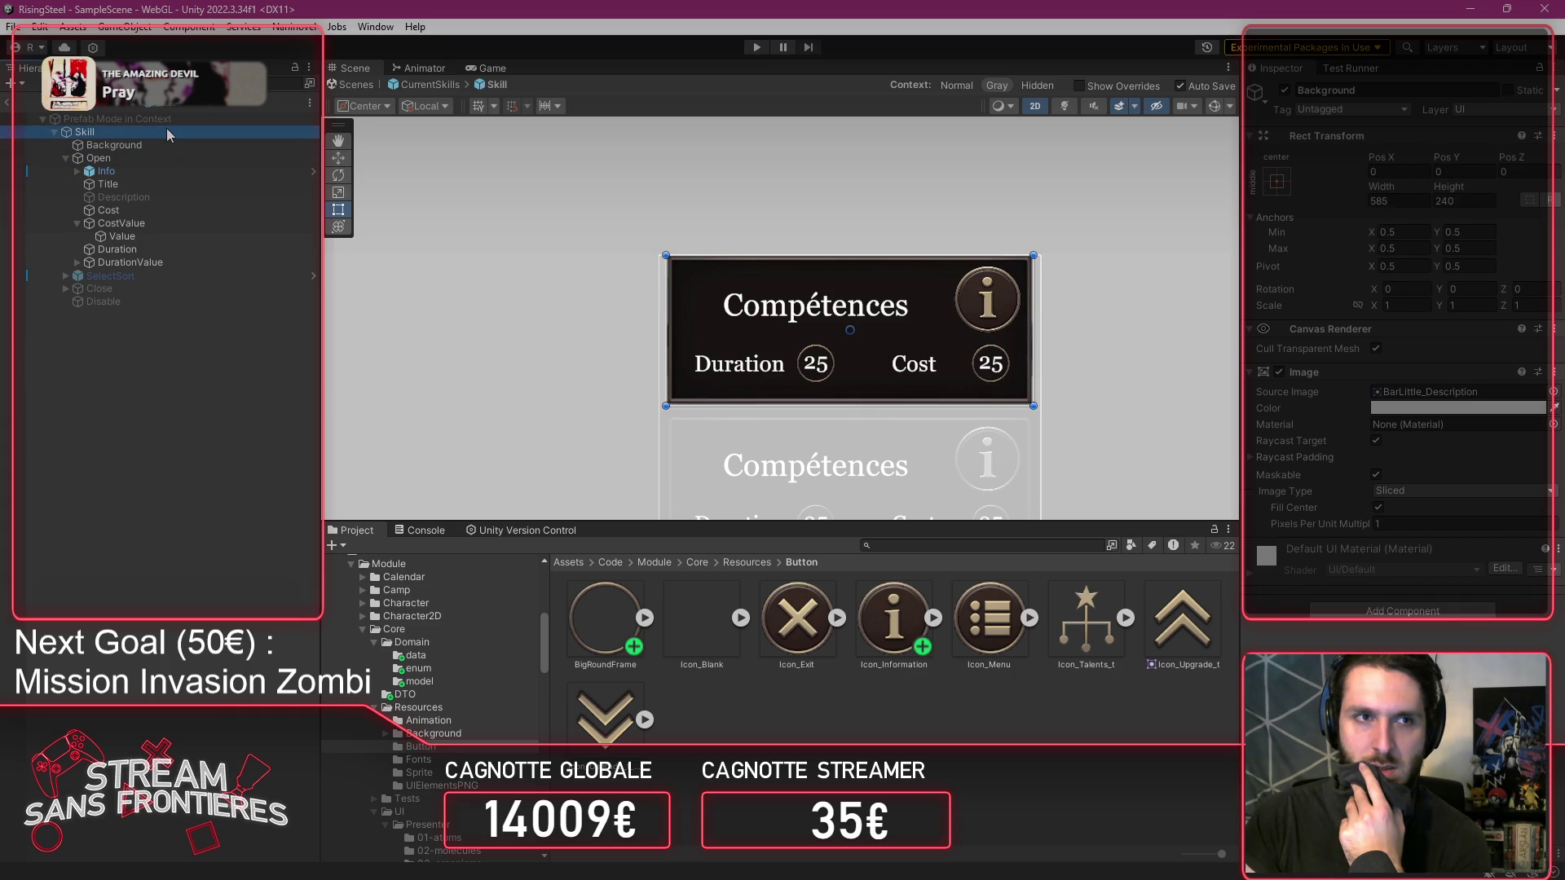
{"action": "left_click", "coordinate": [167, 132]}
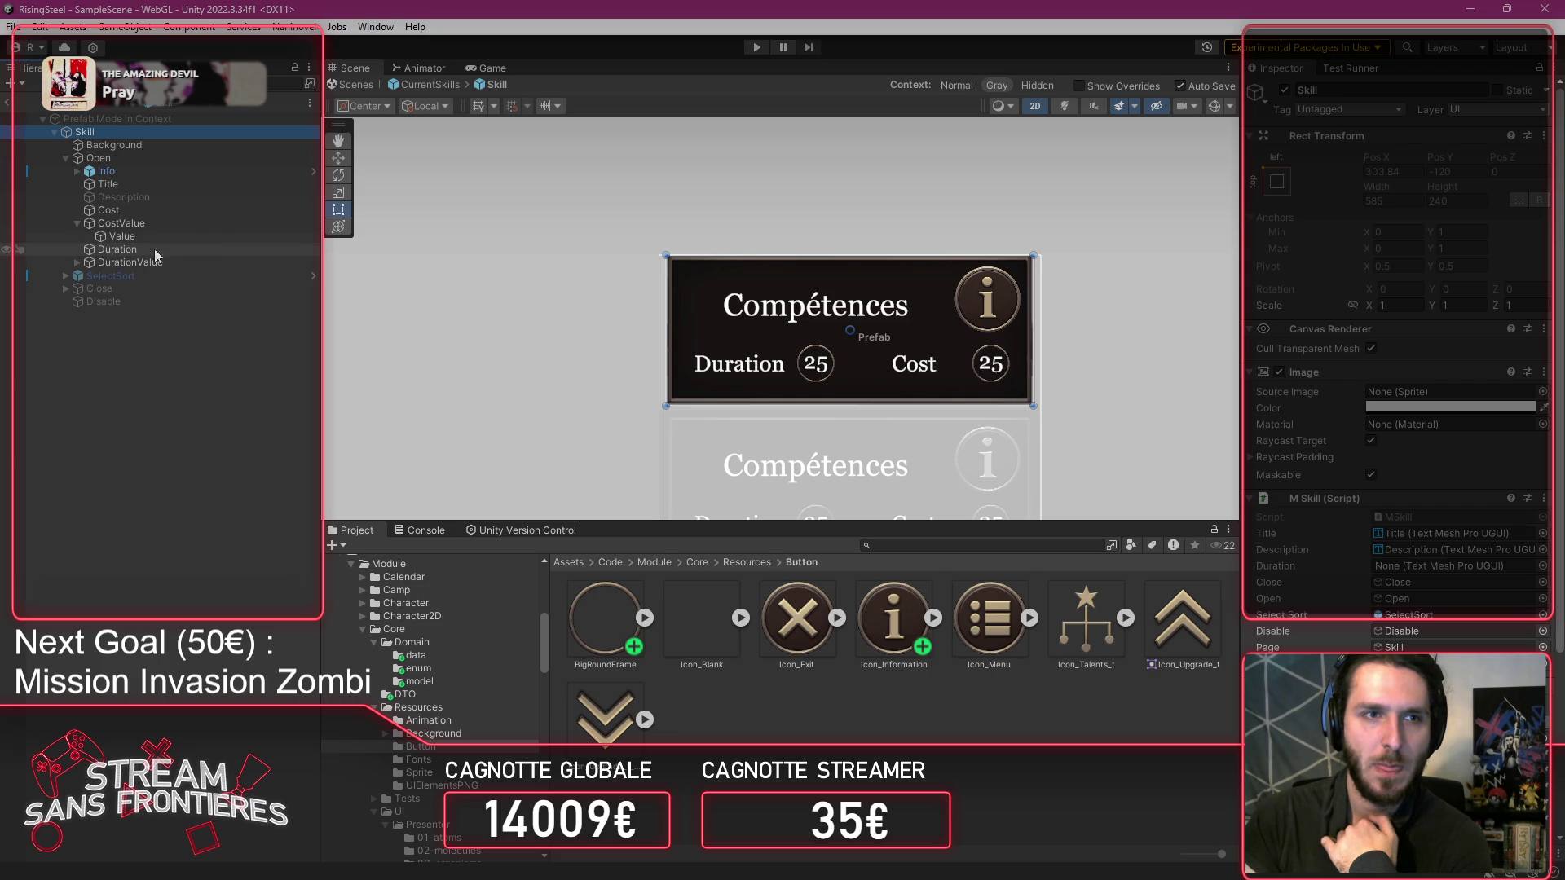
{"action": "left_click", "coordinate": [76, 262]}
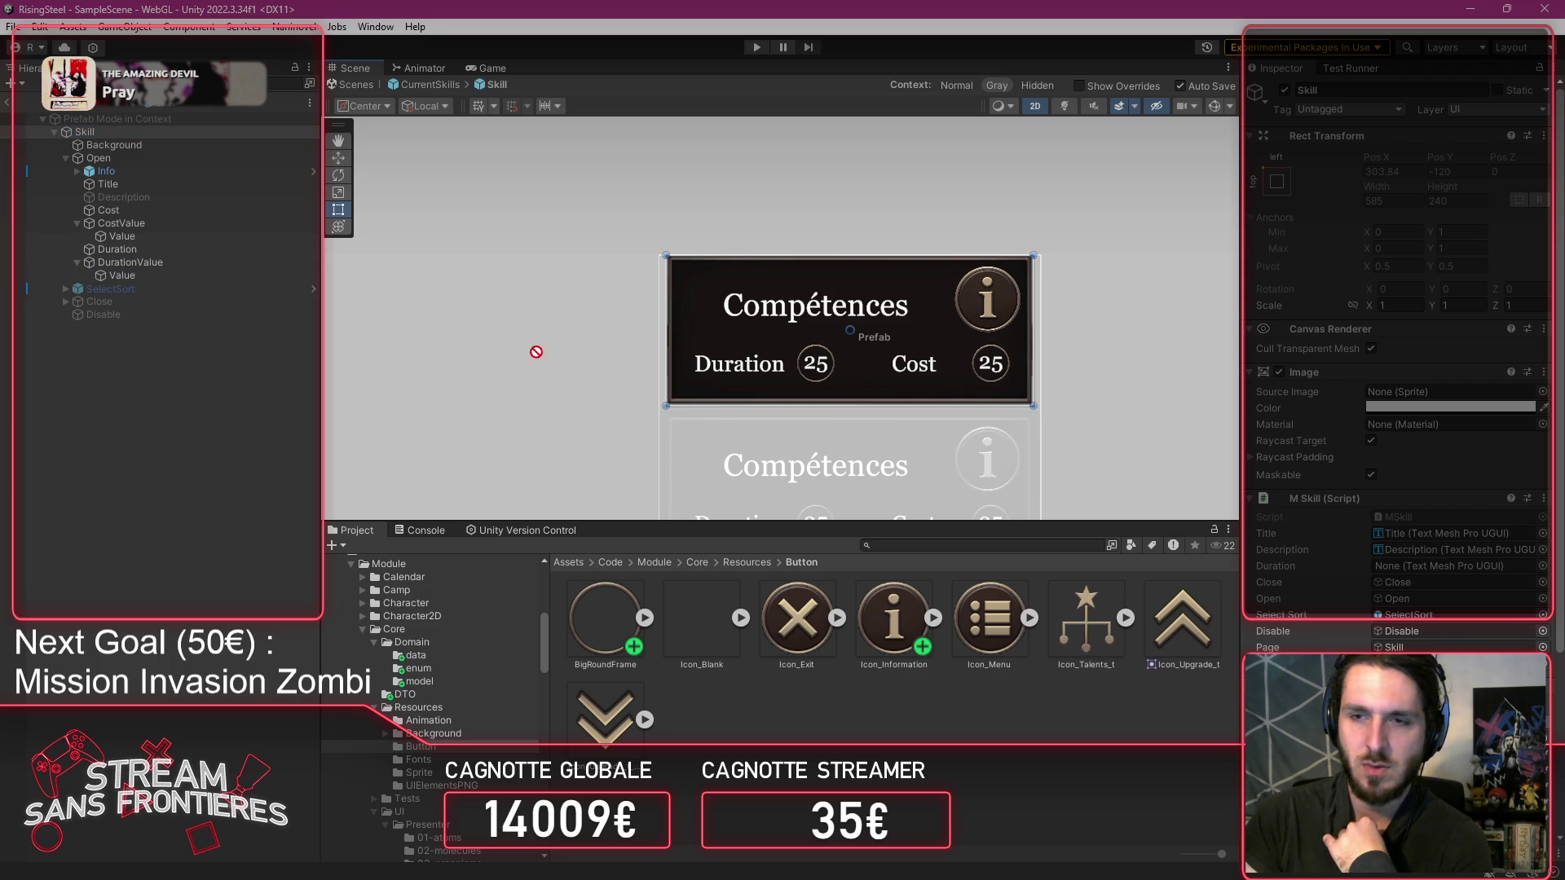
{"action": "left_click_drag", "start_coordinate": [1455, 602], "coordinate": [1450, 566]}
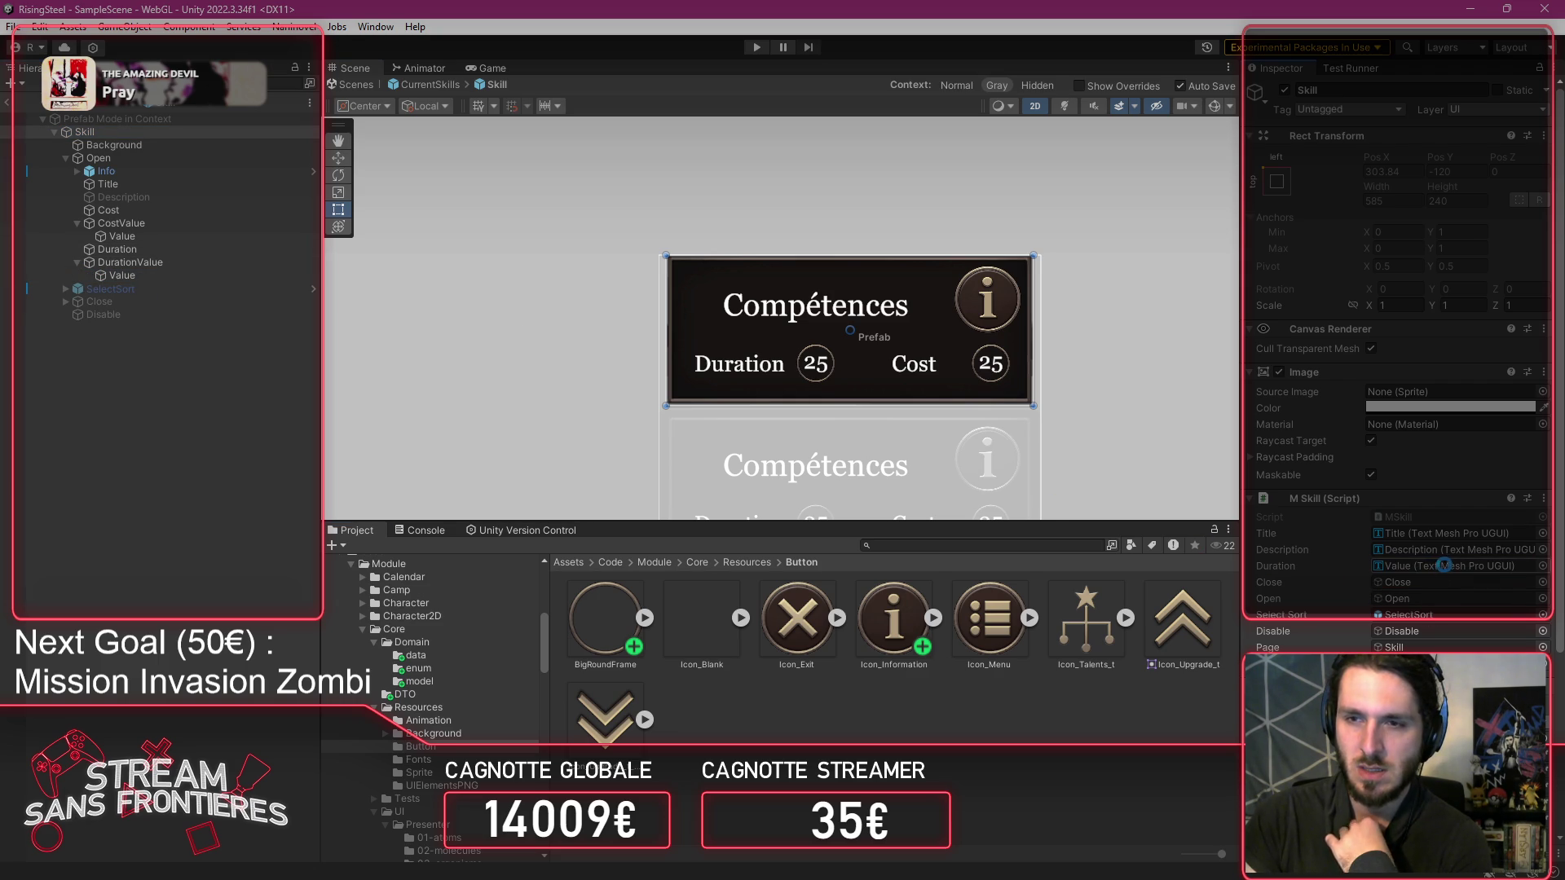
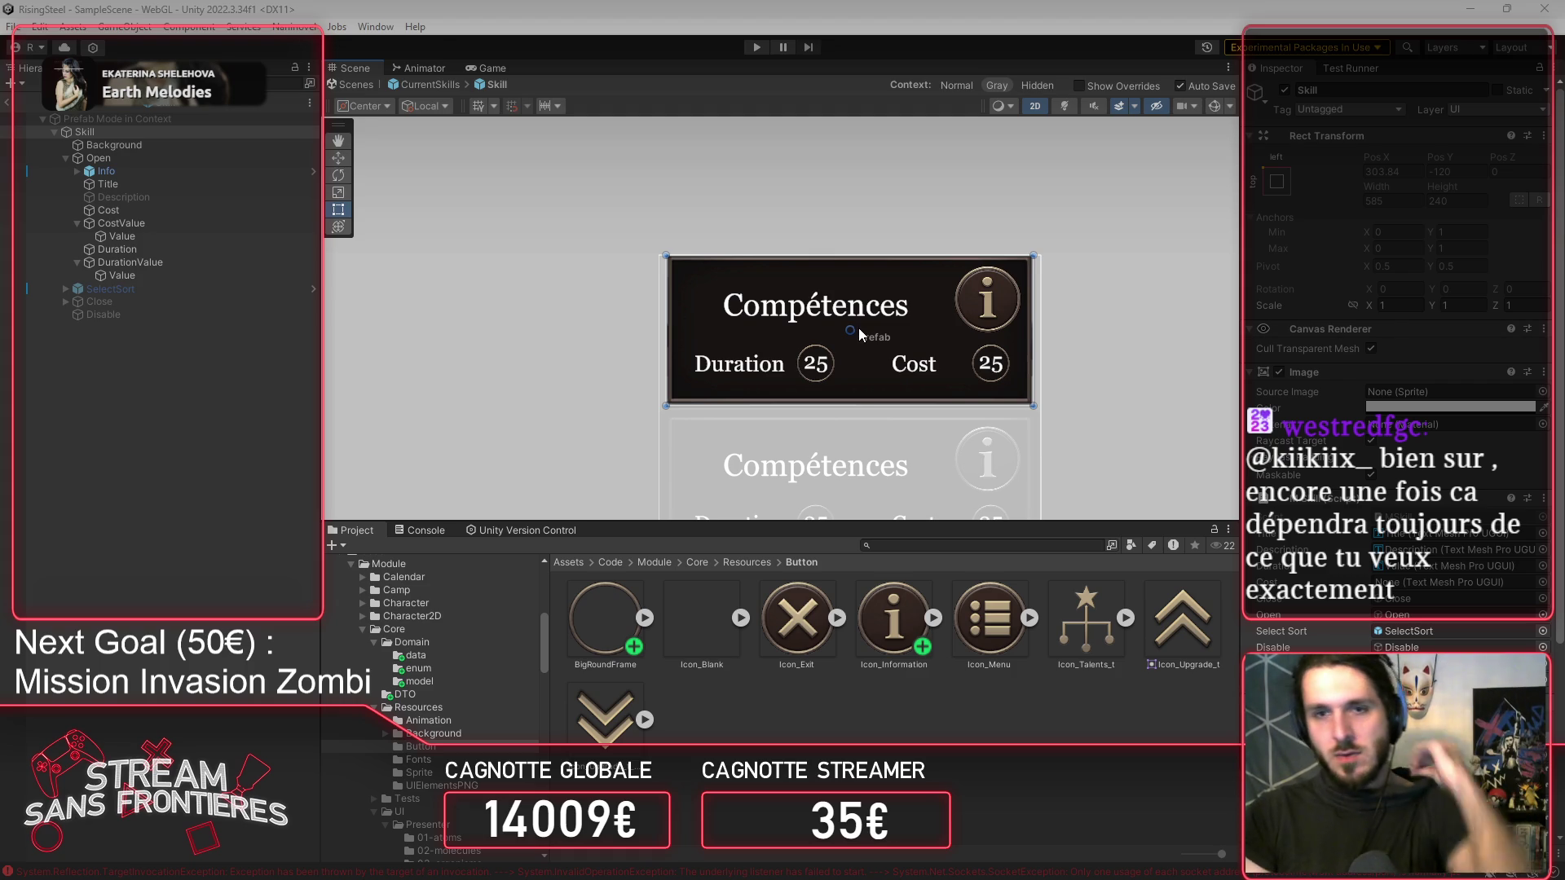
Collapse CostValue and DurationValue, then inspect the DurationValue's Duration label text settings.
{"action": "scroll", "coordinate": [782, 305], "scroll_direction": "up", "scroll_amount": 2}
{"action": "scroll", "coordinate": [784, 307], "scroll_direction": "up", "scroll_amount": 1}
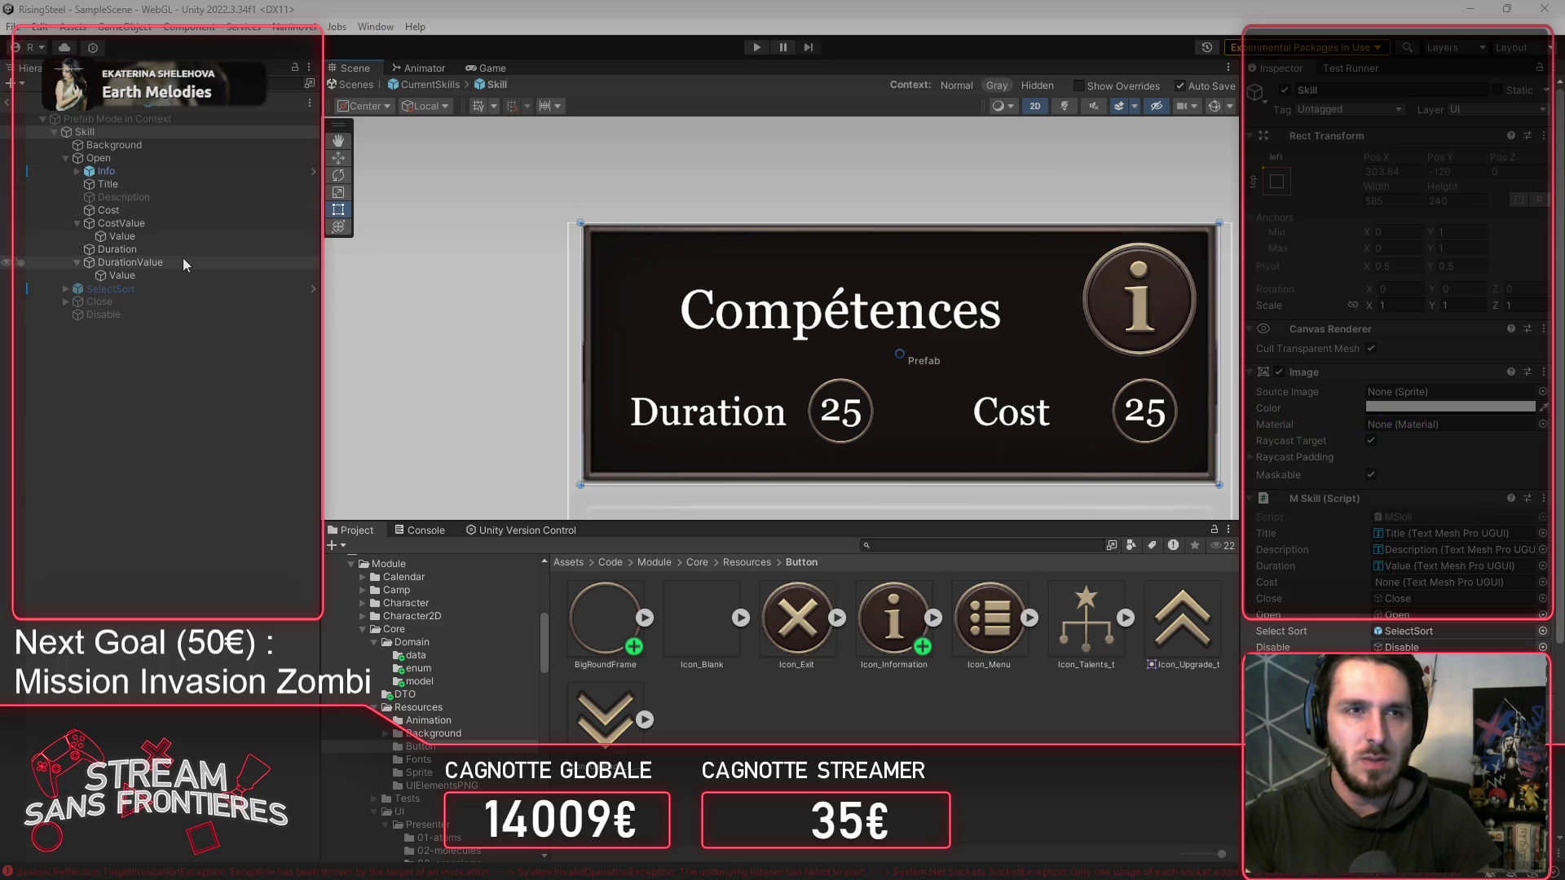
{"action": "scroll", "coordinate": [1058, 318], "scroll_direction": "up", "scroll_amount": 3}
{"action": "scroll", "coordinate": [1058, 318], "scroll_direction": "down", "scroll_amount": 3}
{"action": "scroll", "coordinate": [1058, 318], "scroll_direction": "up", "scroll_amount": 3}
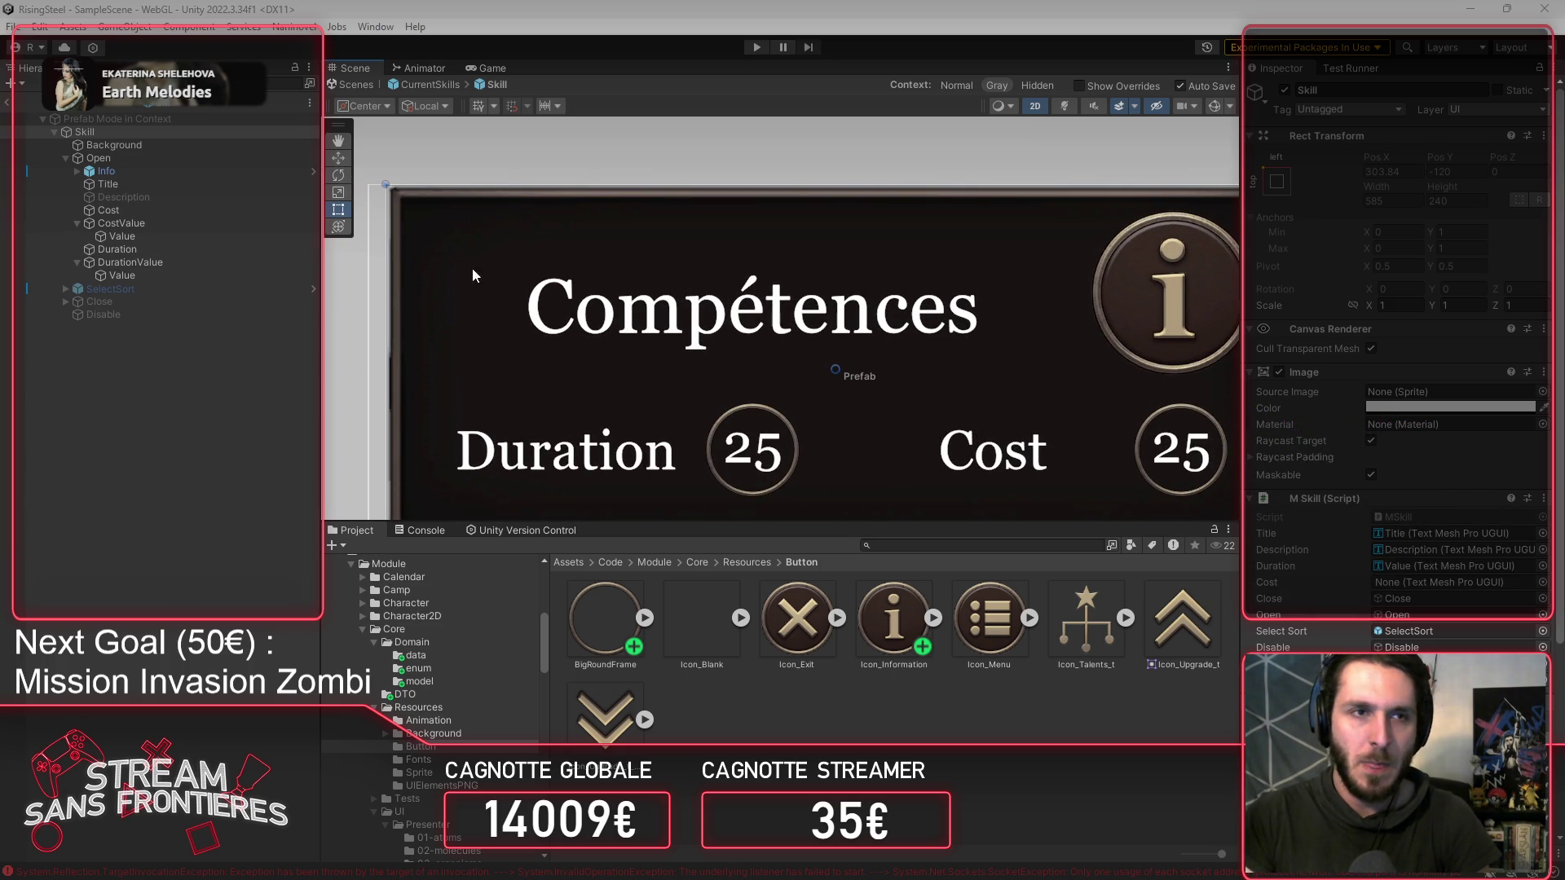
{"action": "left_click", "coordinate": [78, 224]}
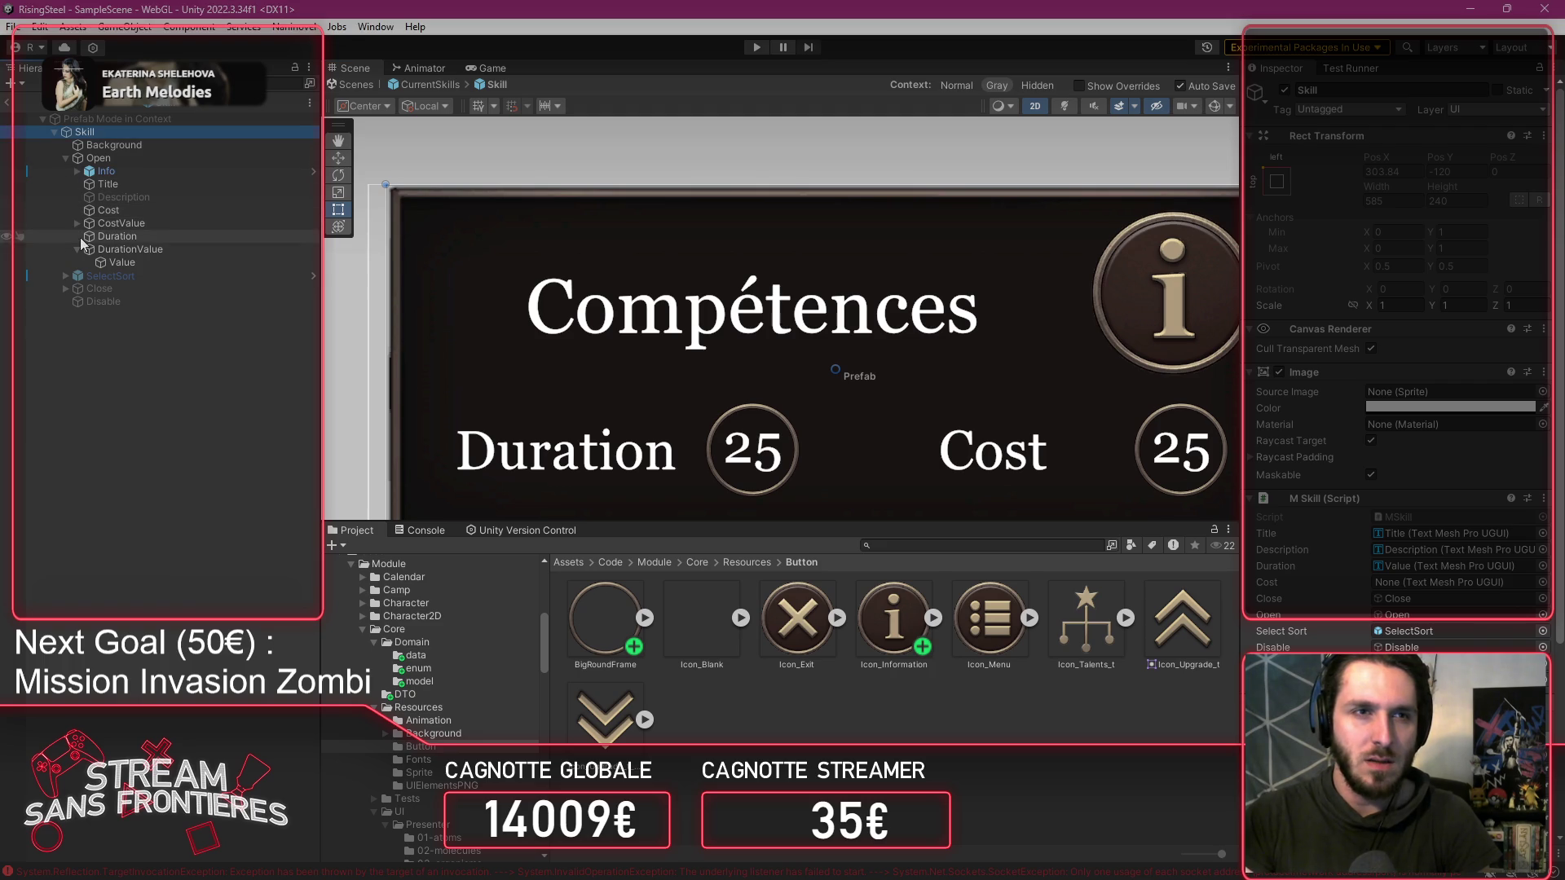
{"action": "left_click", "coordinate": [77, 250]}
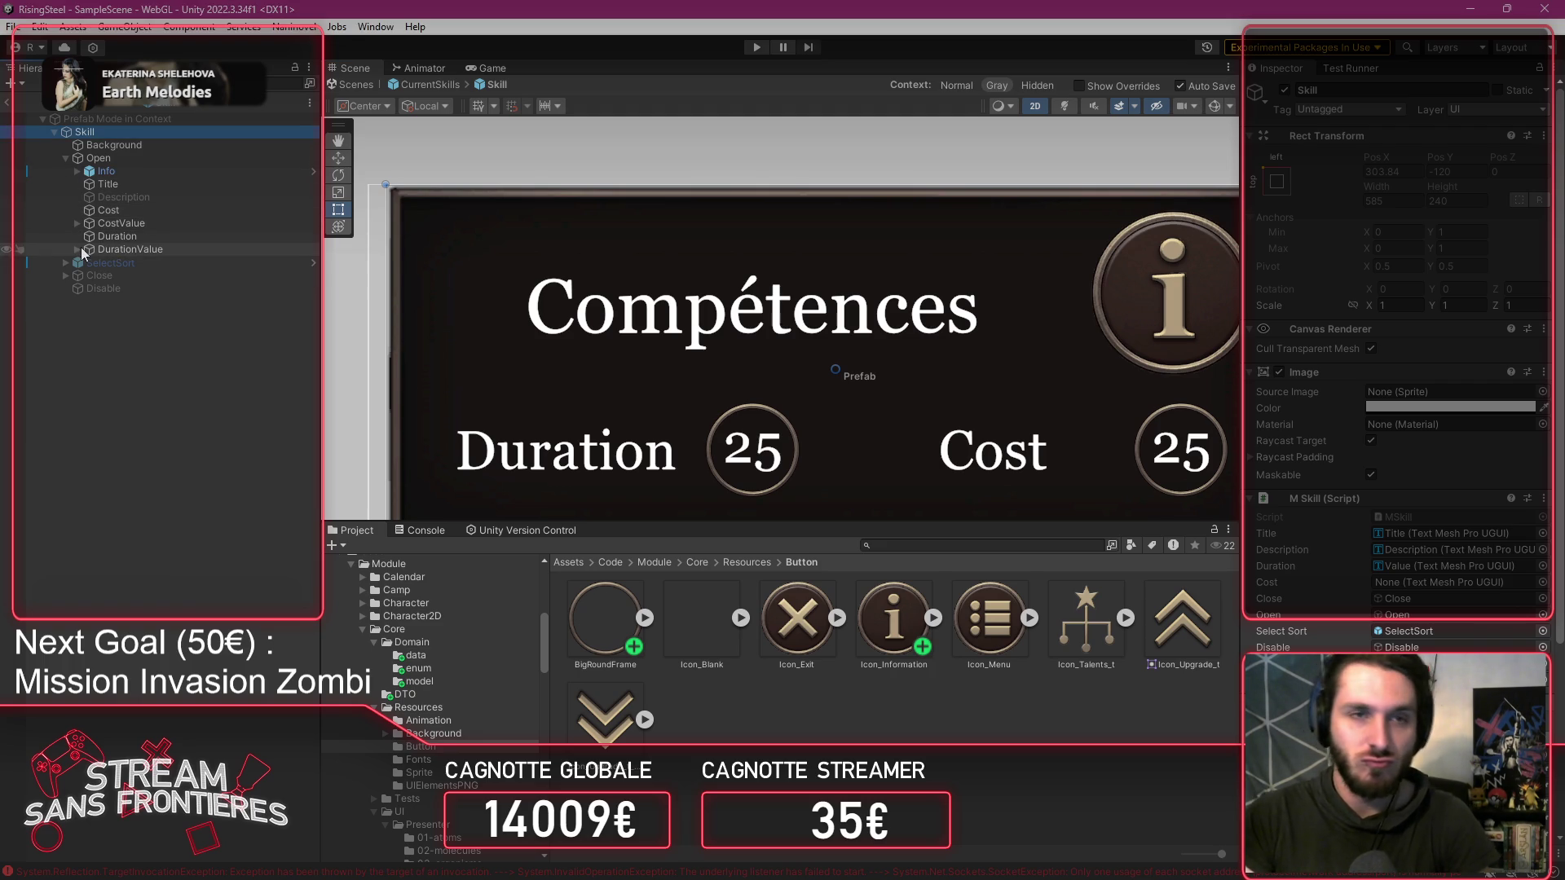
{"action": "left_click", "coordinate": [159, 157]}
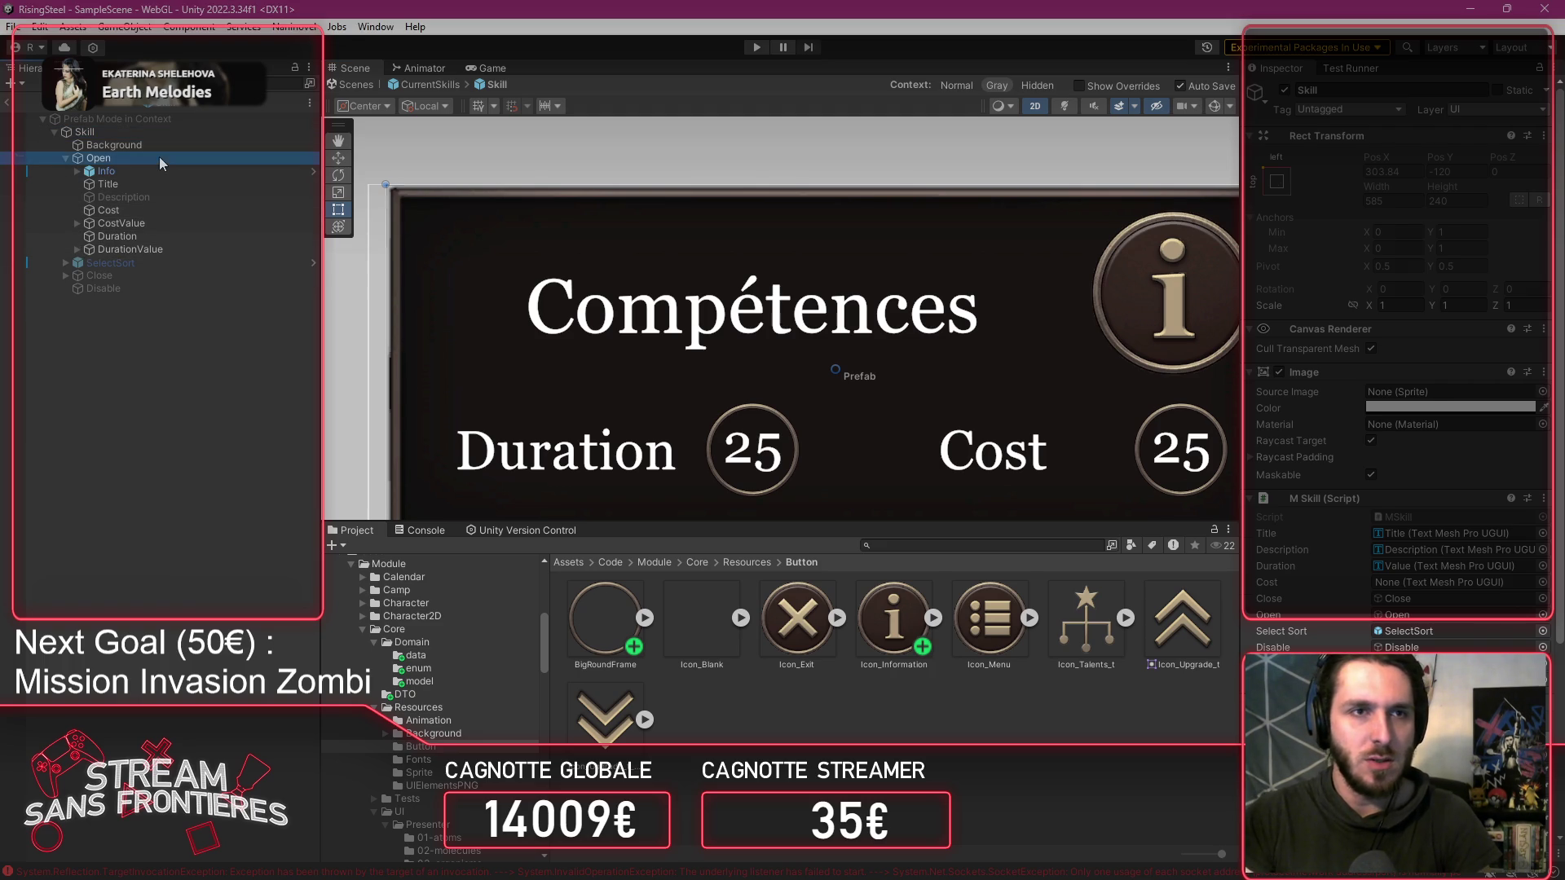
{"action": "left_click", "coordinate": [174, 247]}
{"action": "left_click", "coordinate": [168, 238]}
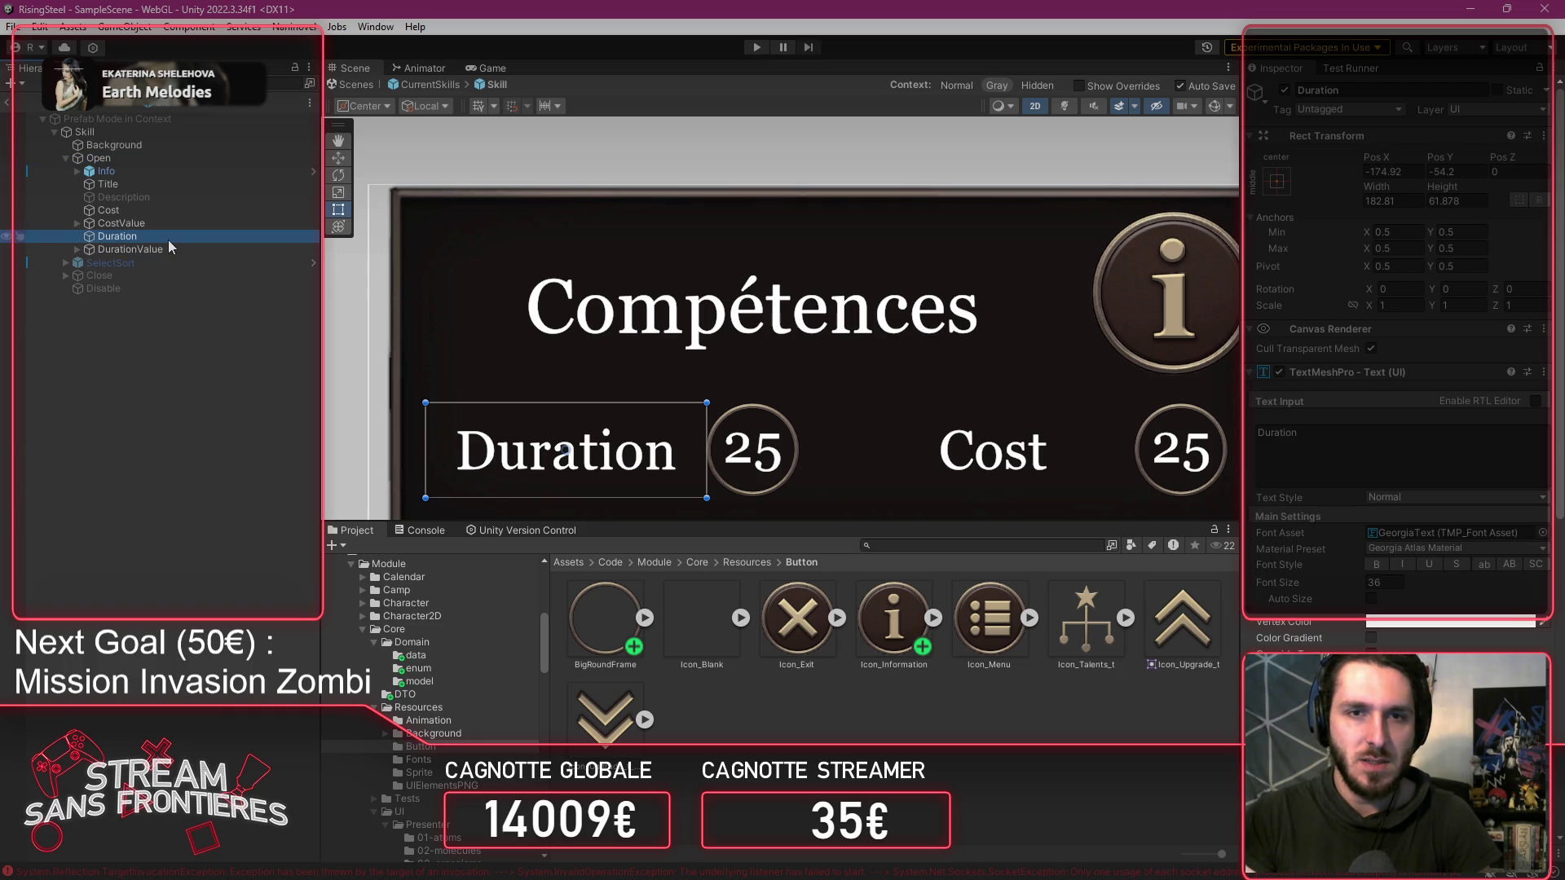
{"action": "left_click", "coordinate": [167, 170]}
Assign CostValue's Value text to the Skill script's Cost field, then collapse CostValue.
{"action": "left_click", "coordinate": [163, 158]}
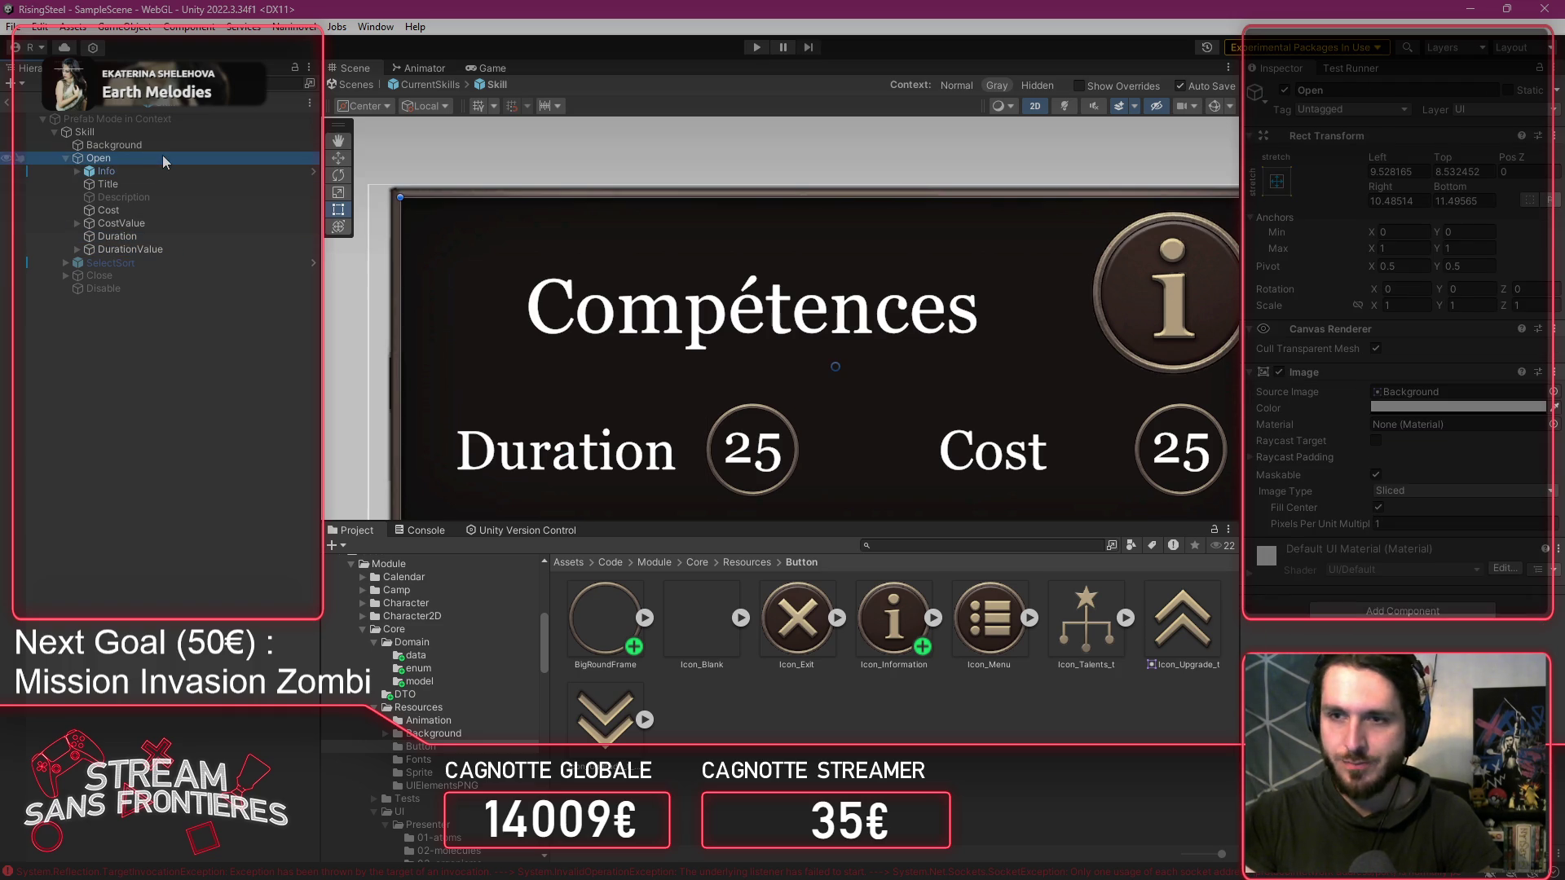
{"action": "left_click", "coordinate": [164, 131]}
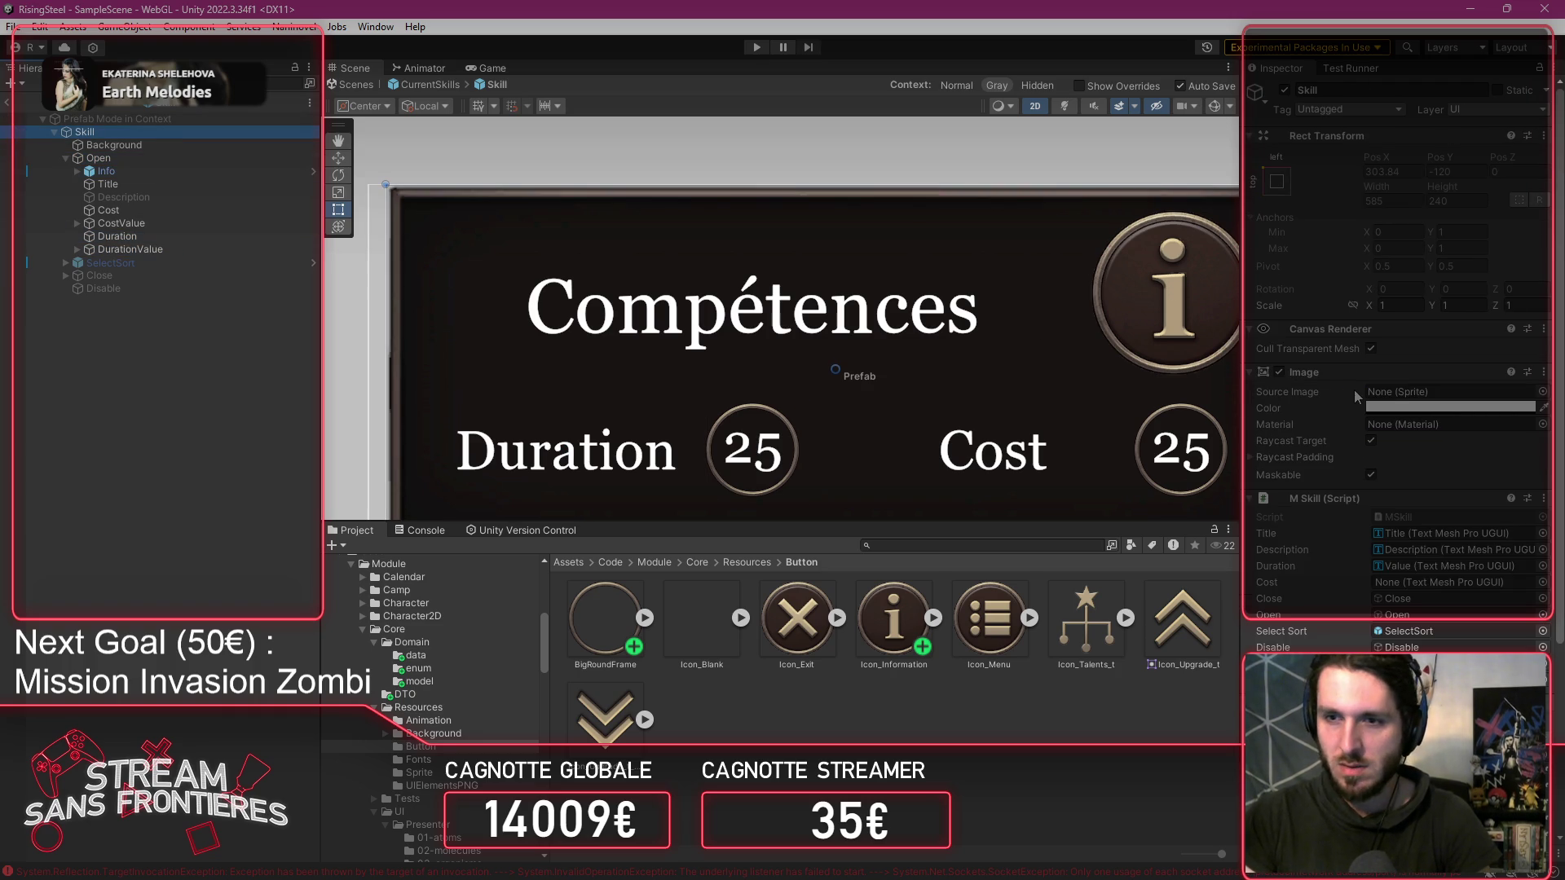
{"action": "left_click", "coordinate": [76, 223]}
{"action": "mouse_move", "coordinate": [143, 235]}
{"action": "left_mouse_down"}
{"action": "mouse_move", "coordinate": [970, 368]}
{"action": "mouse_move", "coordinate": [1431, 593]}
{"action": "mouse_move", "coordinate": [1423, 580]}
{"action": "left_mouse_up"}
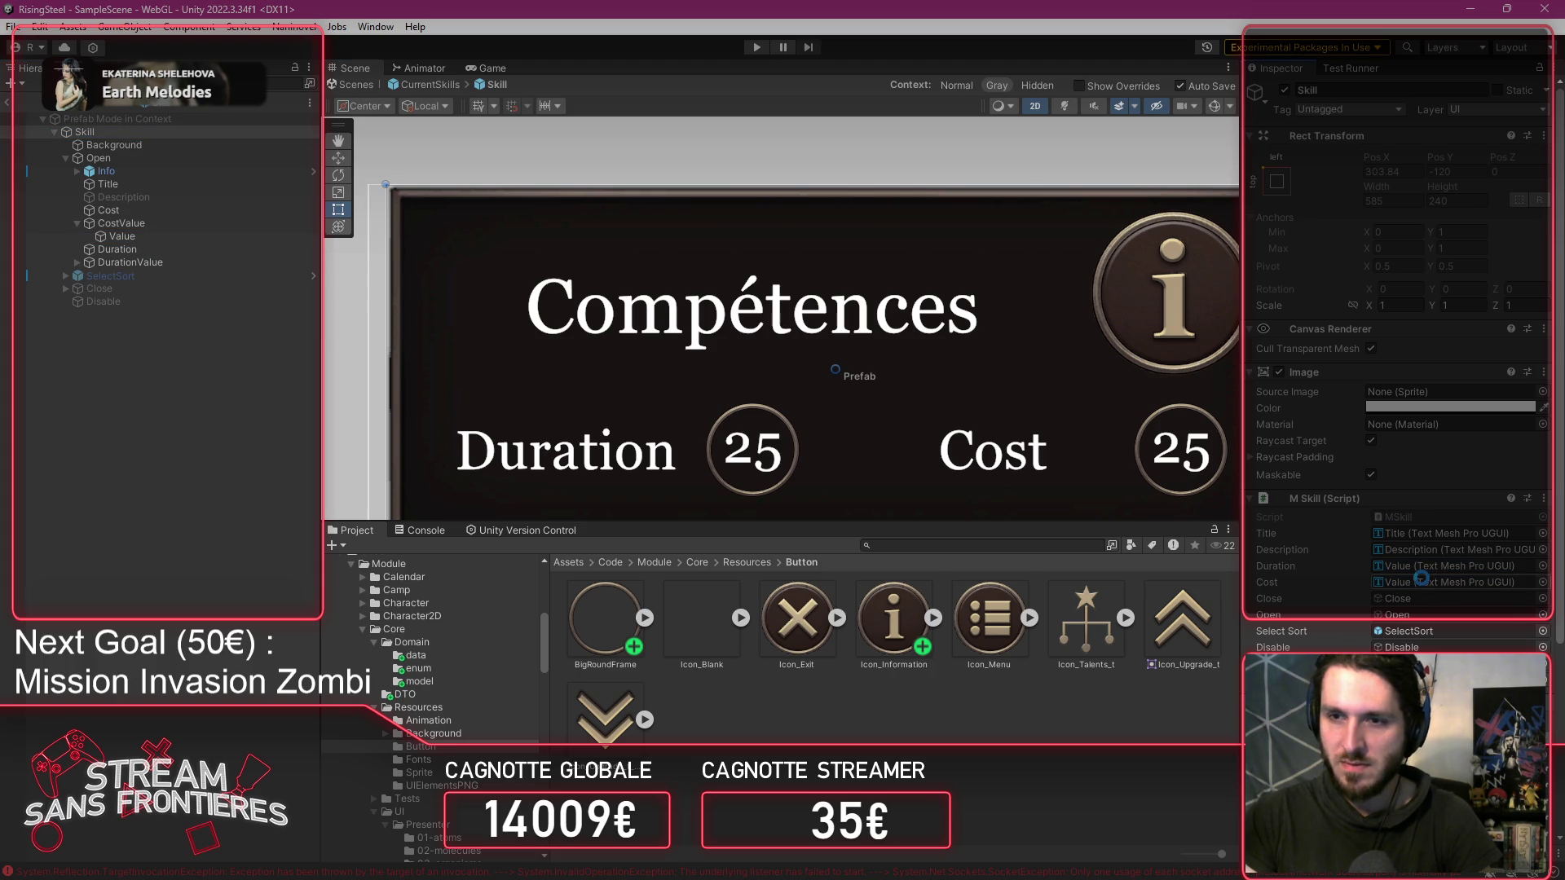
{"action": "left_click", "coordinate": [184, 161]}
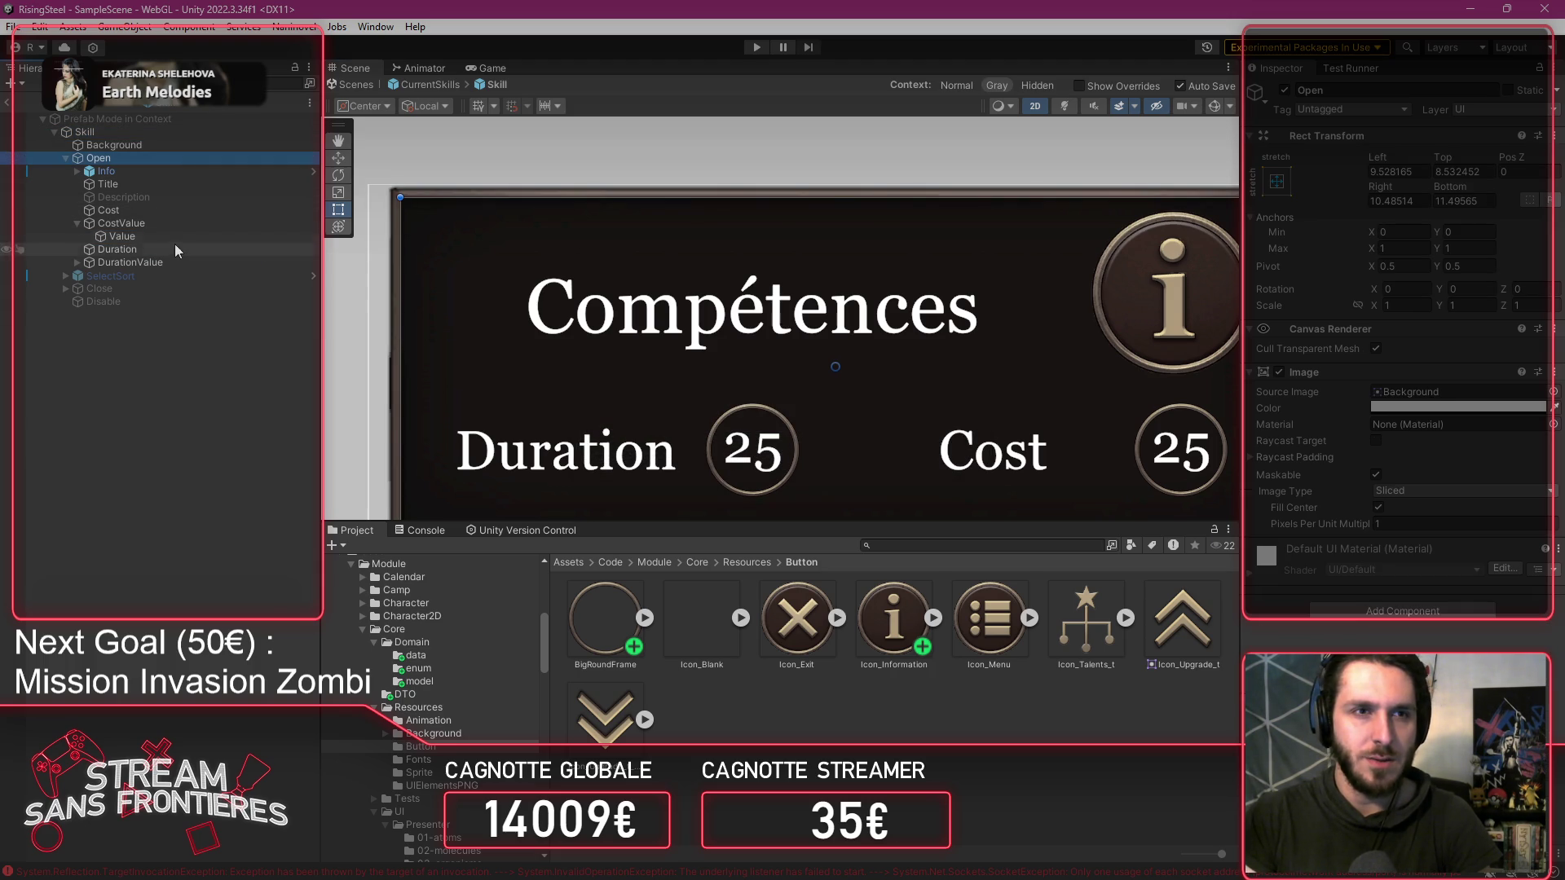
{"action": "left_click", "coordinate": [77, 223]}
Add a UI Panel as a child of the Open container.
{"action": "right_click", "coordinate": [168, 157]}
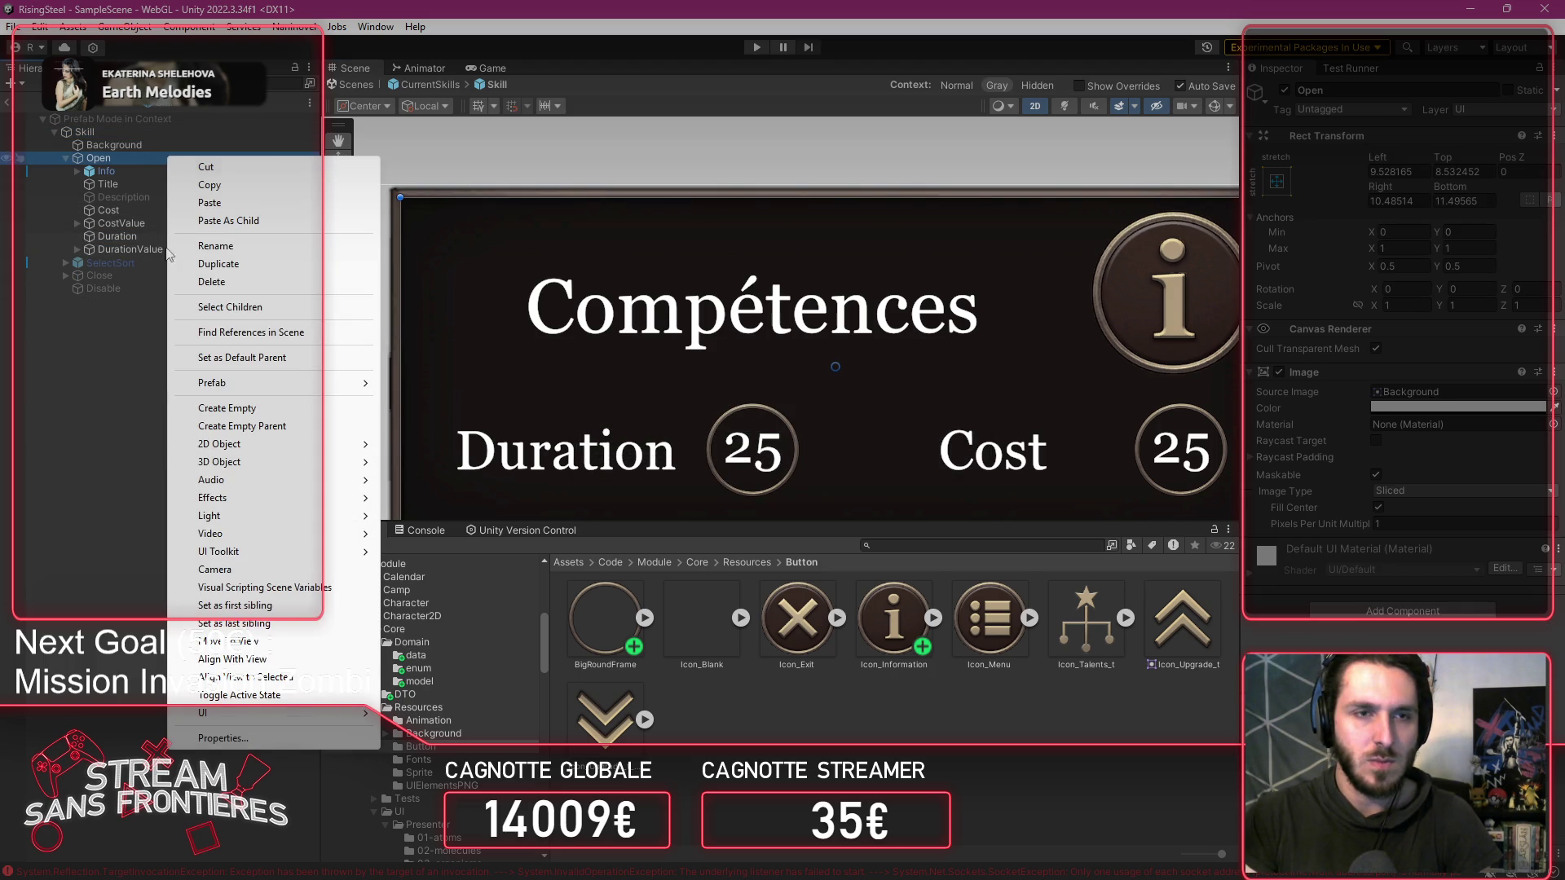
{"action": "mouse_move", "coordinate": [263, 716]}
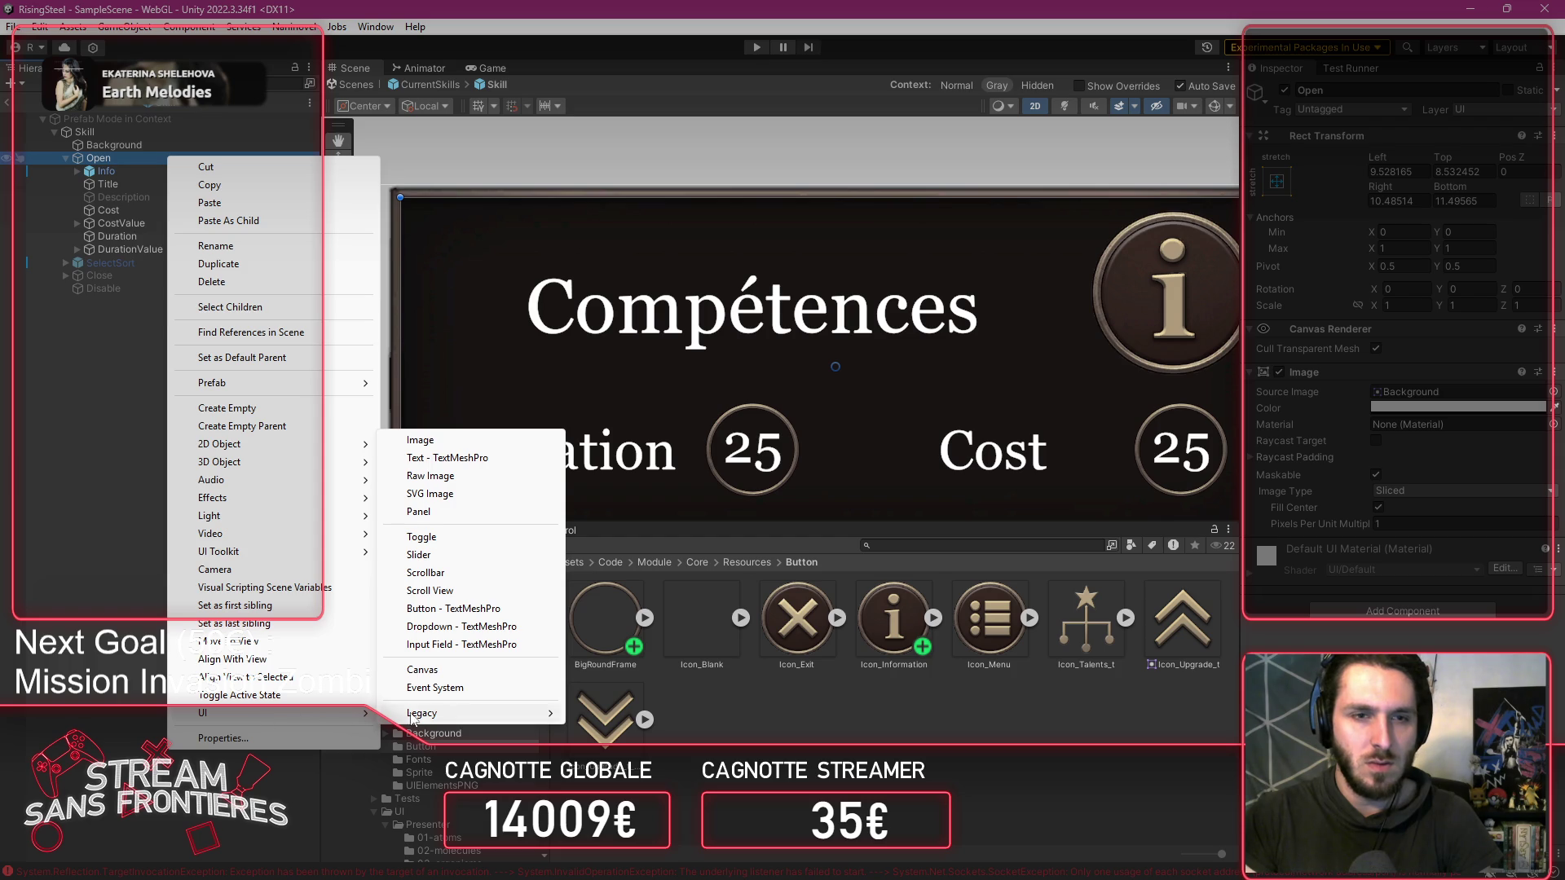
{"action": "left_click", "coordinate": [432, 512]}
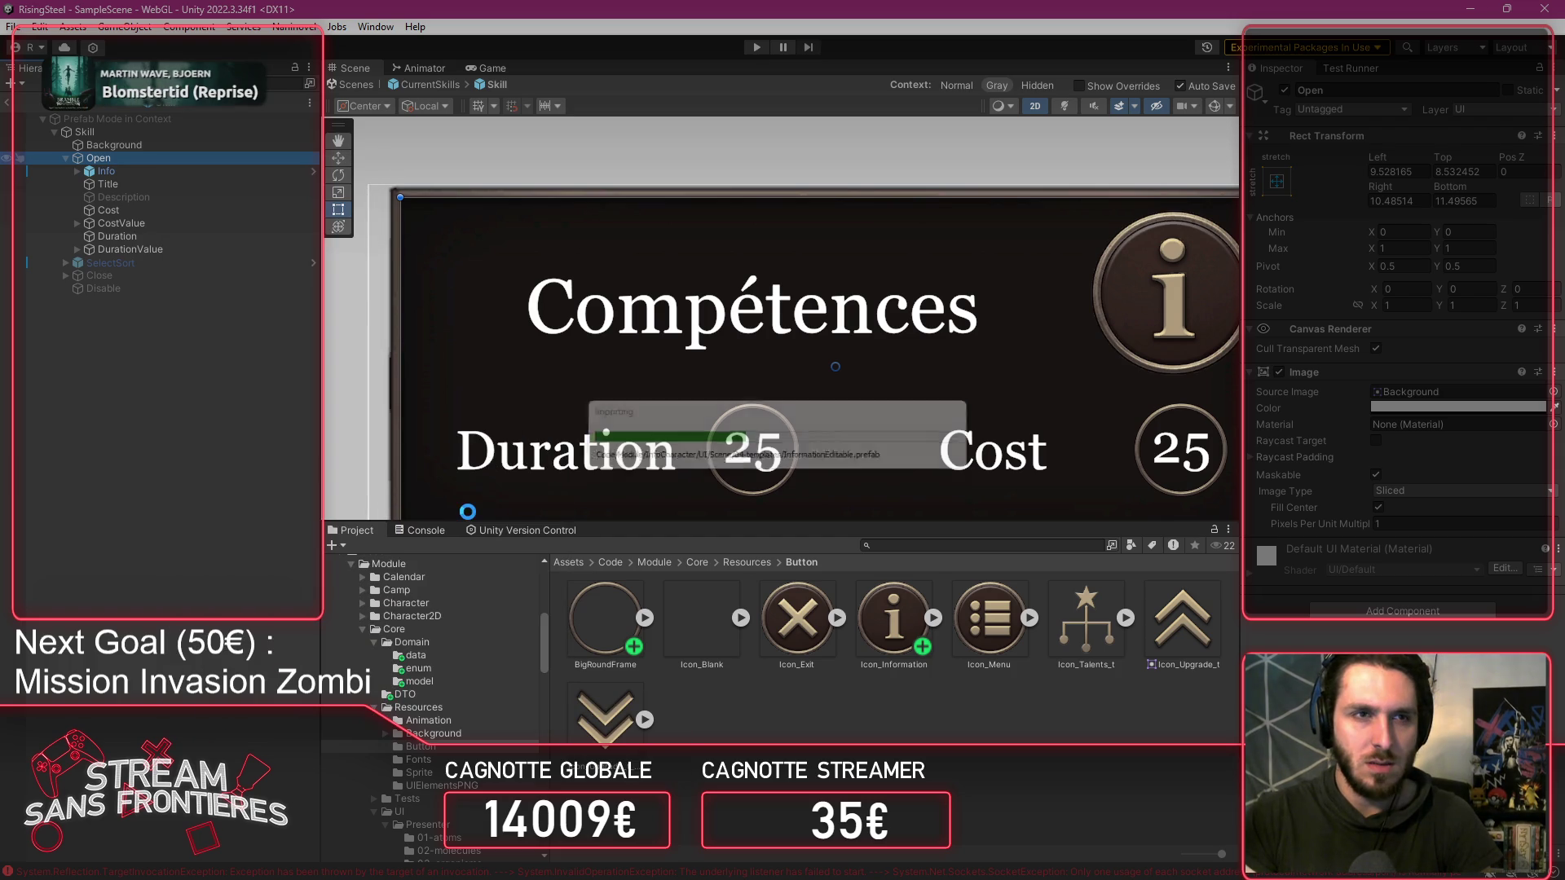
{"action": "scroll", "coordinate": [407, 354], "scroll_direction": "up", "scroll_amount": 5}
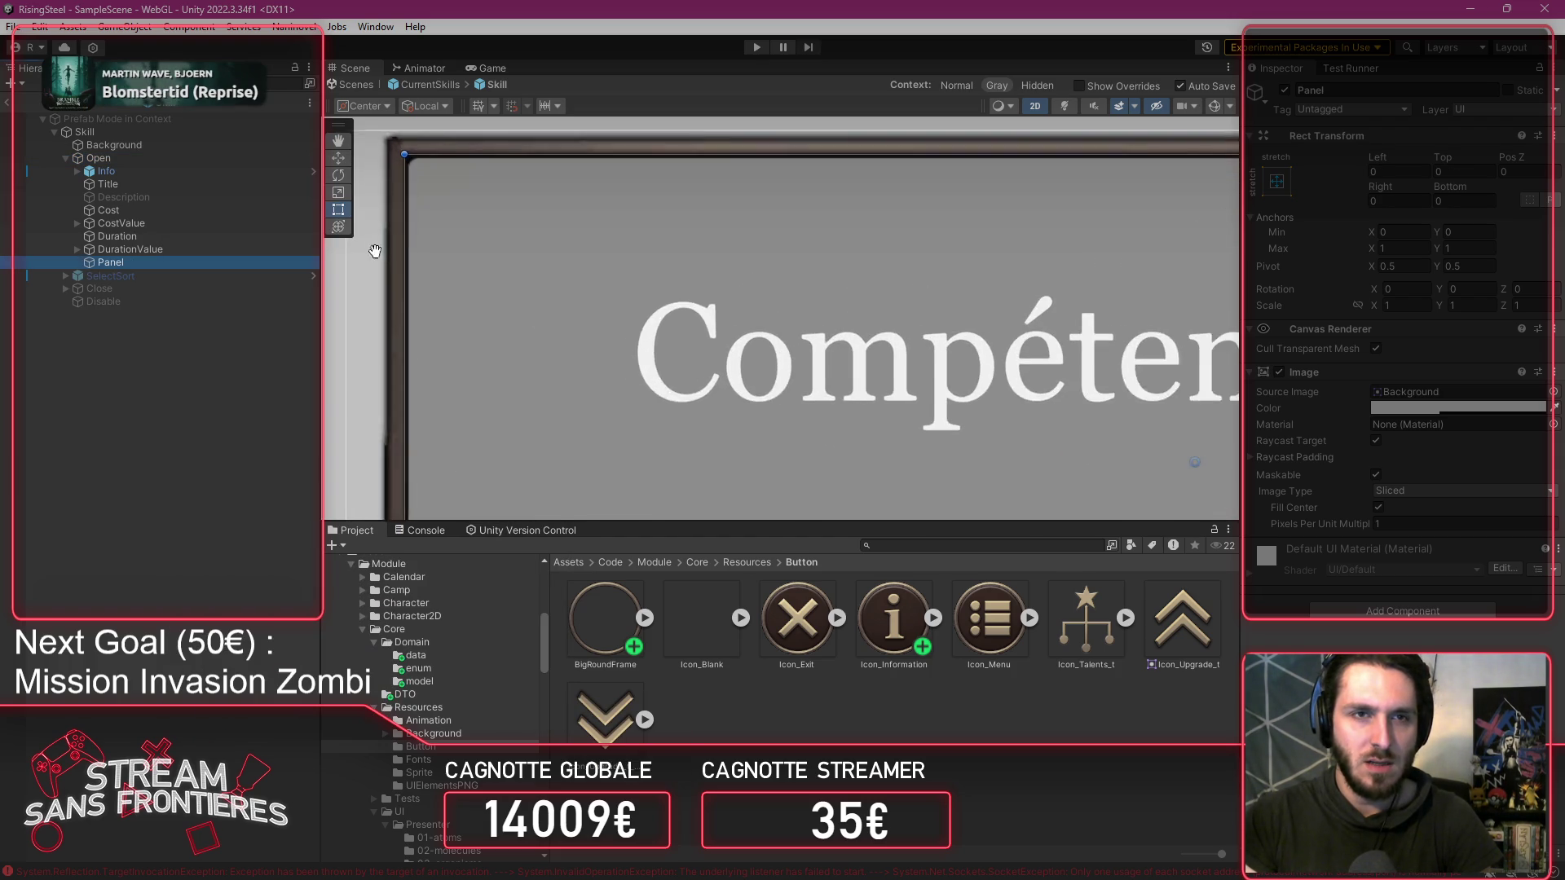
{"action": "scroll", "coordinate": [521, 290], "scroll_direction": "up", "scroll_amount": 5}
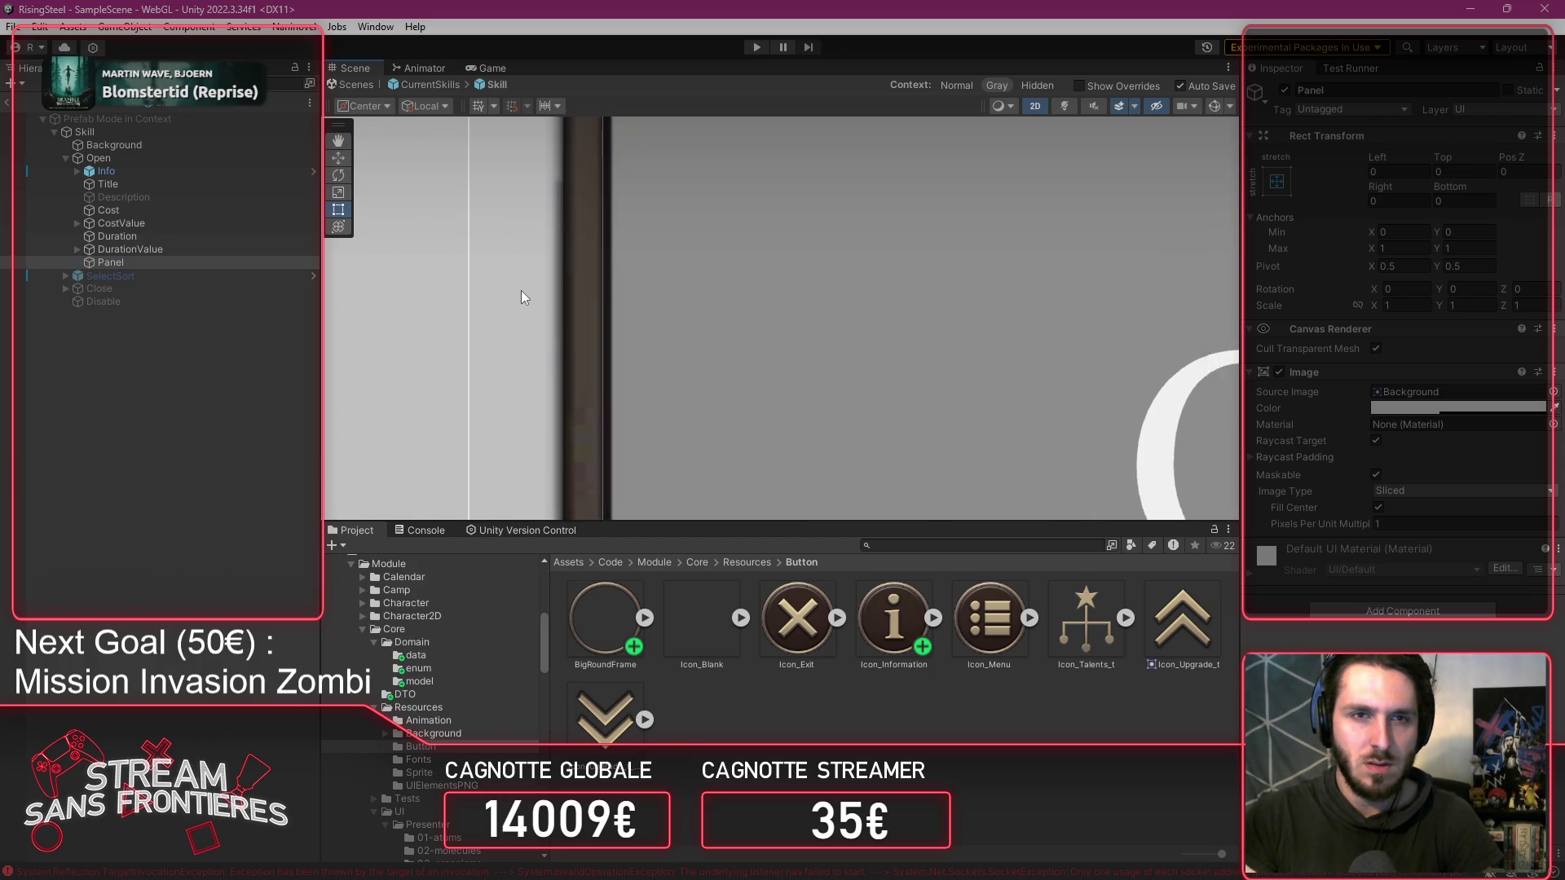
{"action": "left_click", "coordinate": [130, 148]}
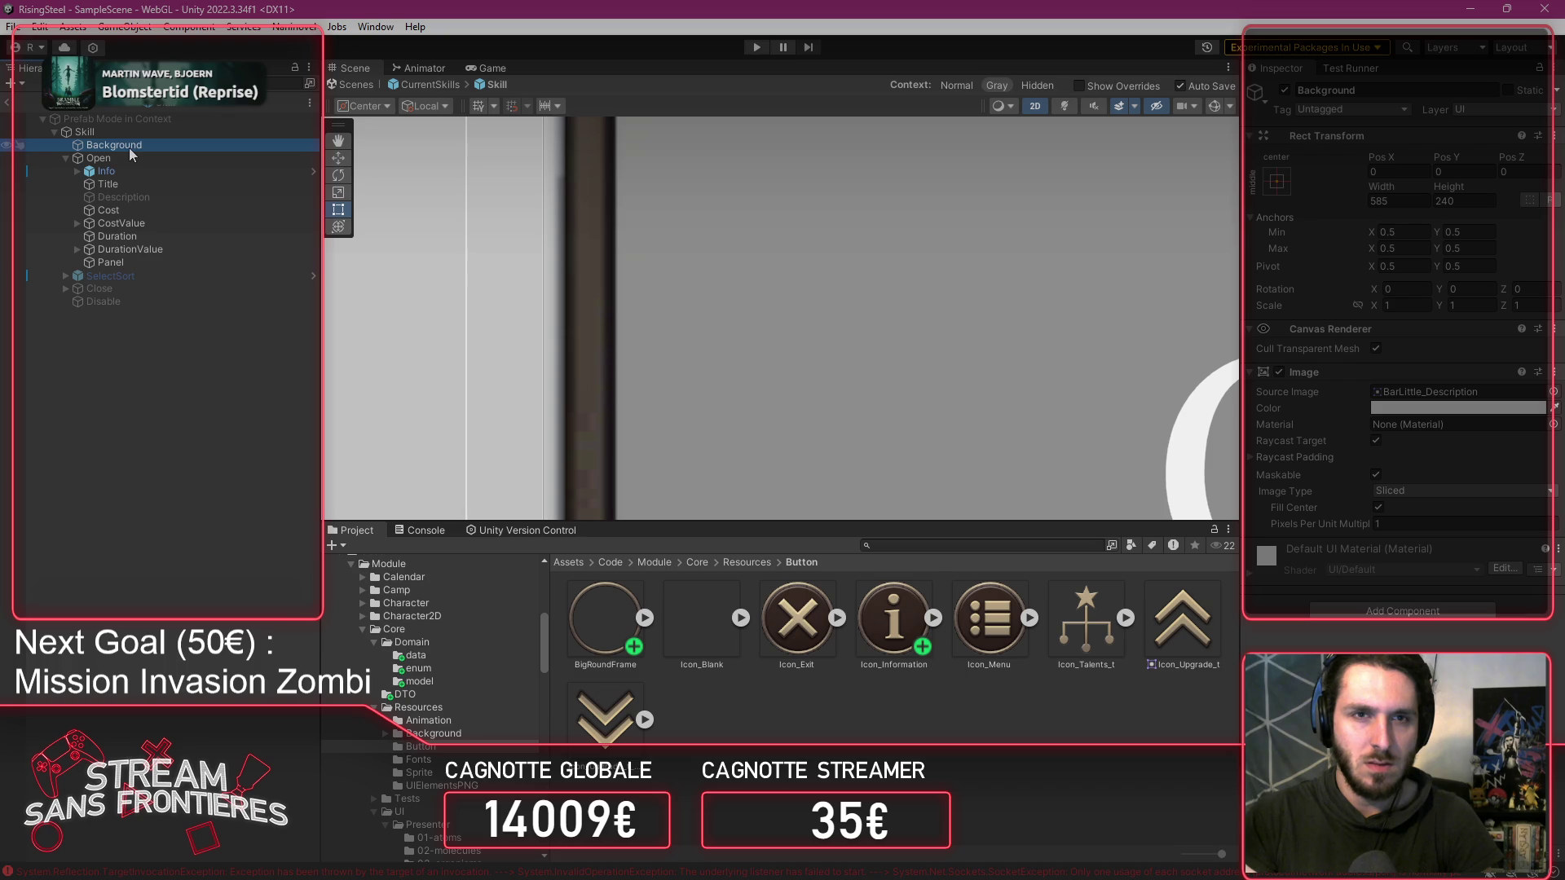
{"action": "left_click", "coordinate": [145, 262]}
Place Panel just below Background and stretch its left and top edges outward.
{"action": "left_click_drag", "start_coordinate": [594, 317], "coordinate": [541, 313]}
{"action": "key", "text": "ctrl+z"}
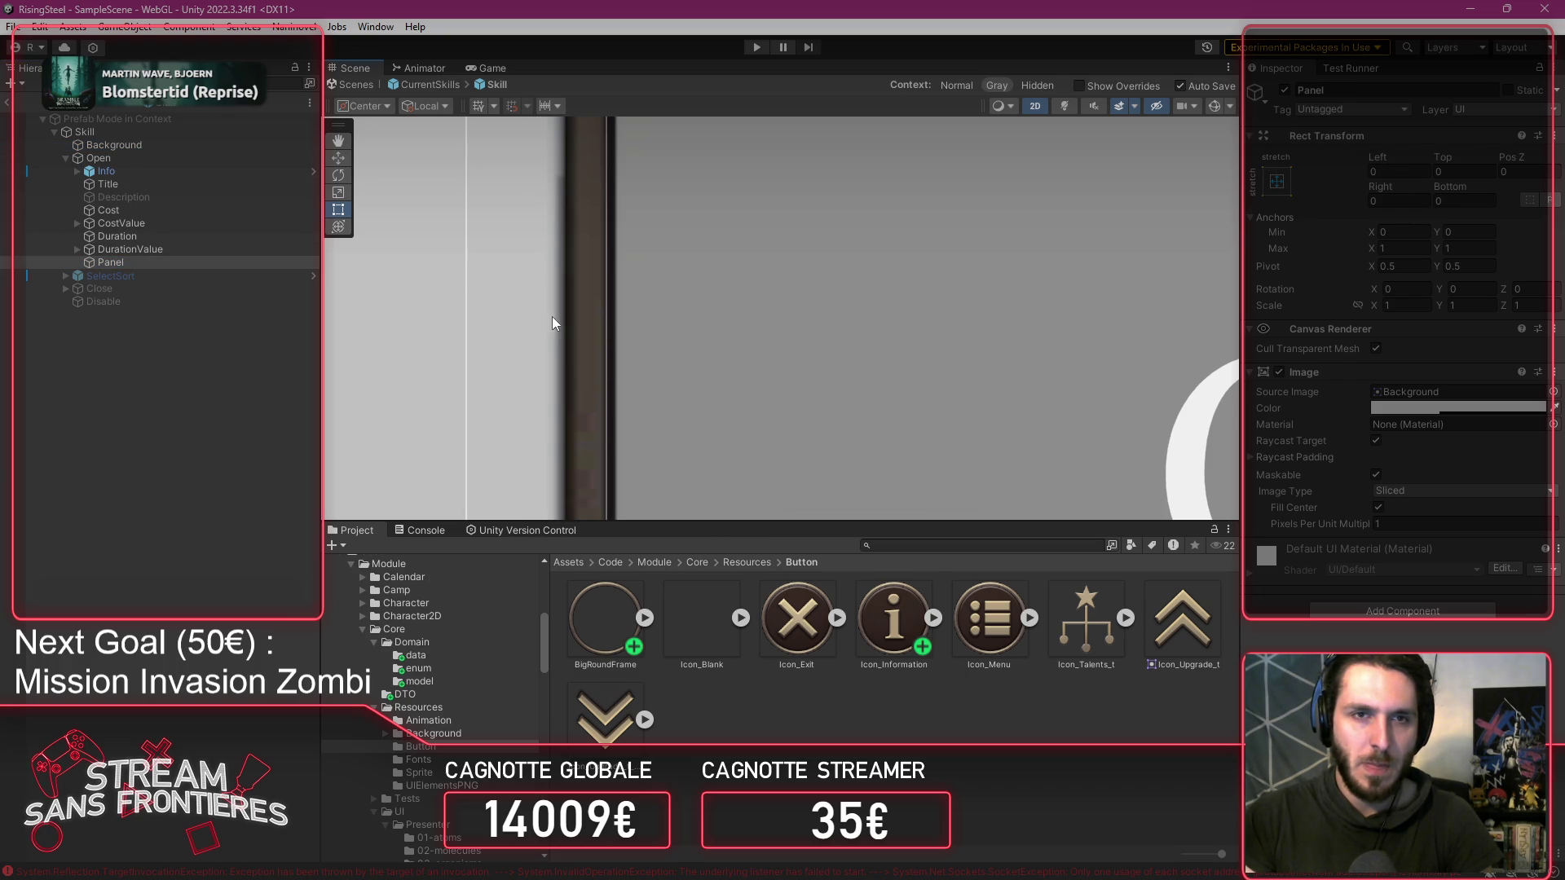
{"action": "left_click_drag", "start_coordinate": [126, 265], "coordinate": [135, 153]}
{"action": "left_click_drag", "start_coordinate": [599, 300], "coordinate": [539, 295]}
{"action": "scroll", "coordinate": [649, 256], "scroll_direction": "down", "scroll_amount": 3}
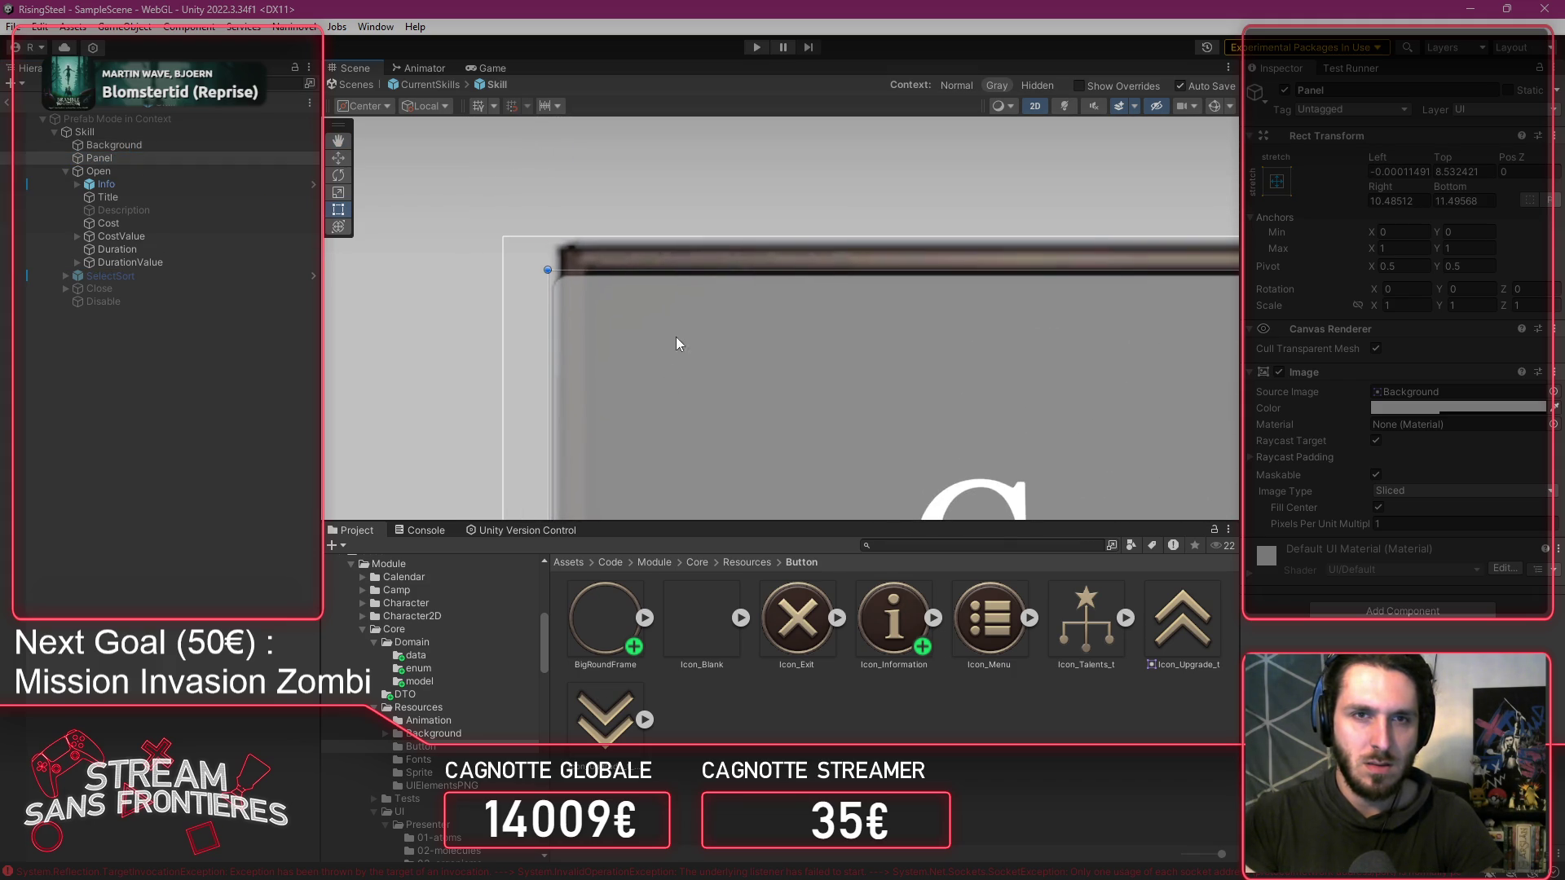
{"action": "left_click_drag", "start_coordinate": [697, 271], "coordinate": [696, 240]}
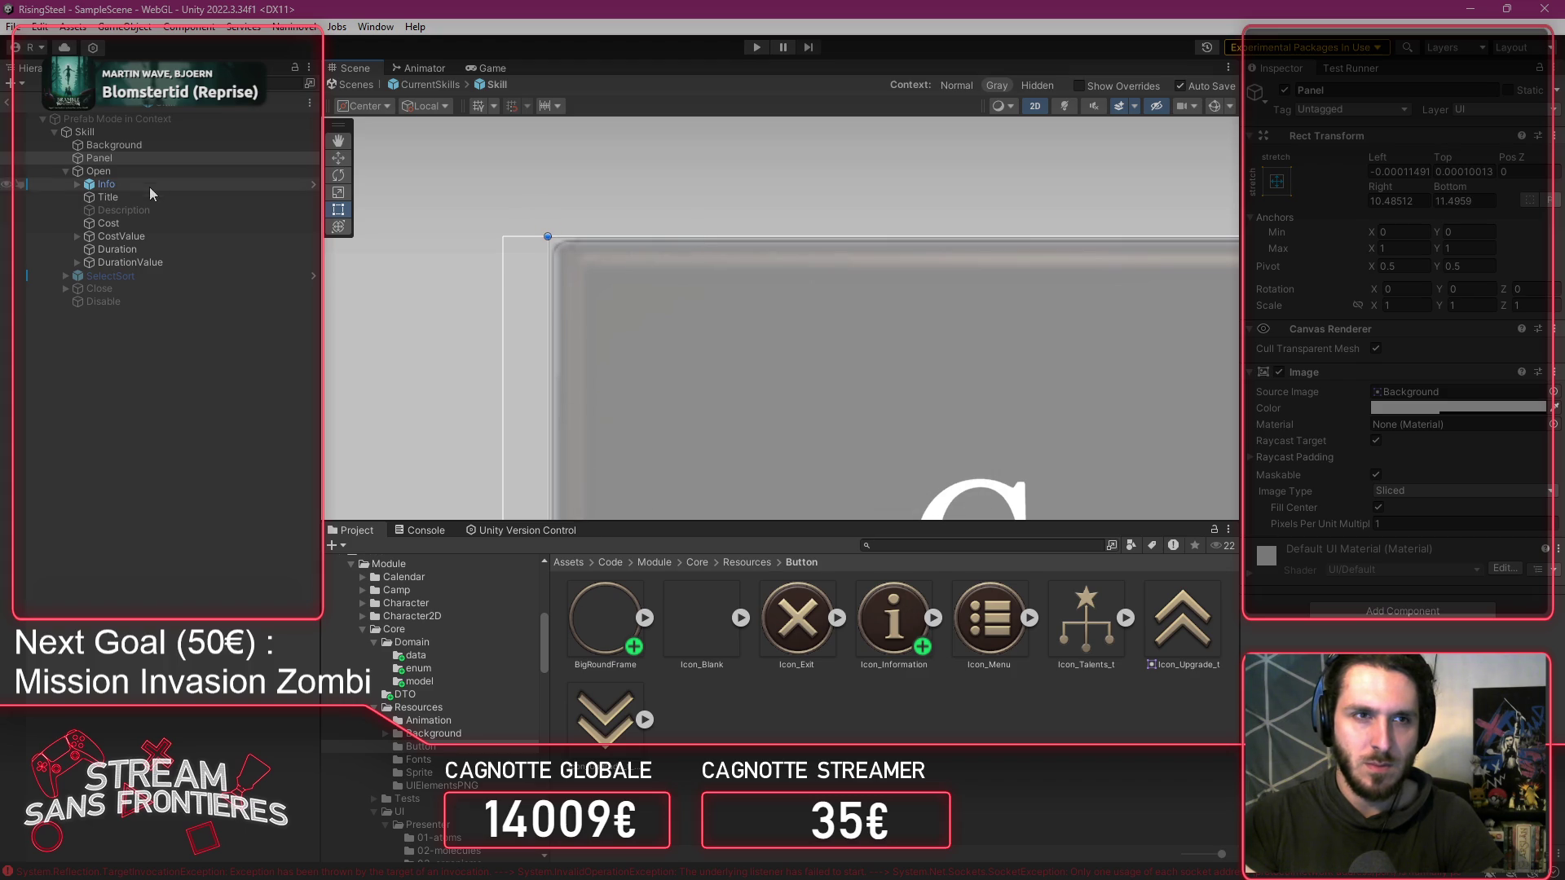
Extend the Panel's right and bottom edges to the card border, matching Background.
{"action": "left_click", "coordinate": [149, 146]}
{"action": "left_click", "coordinate": [150, 157]}
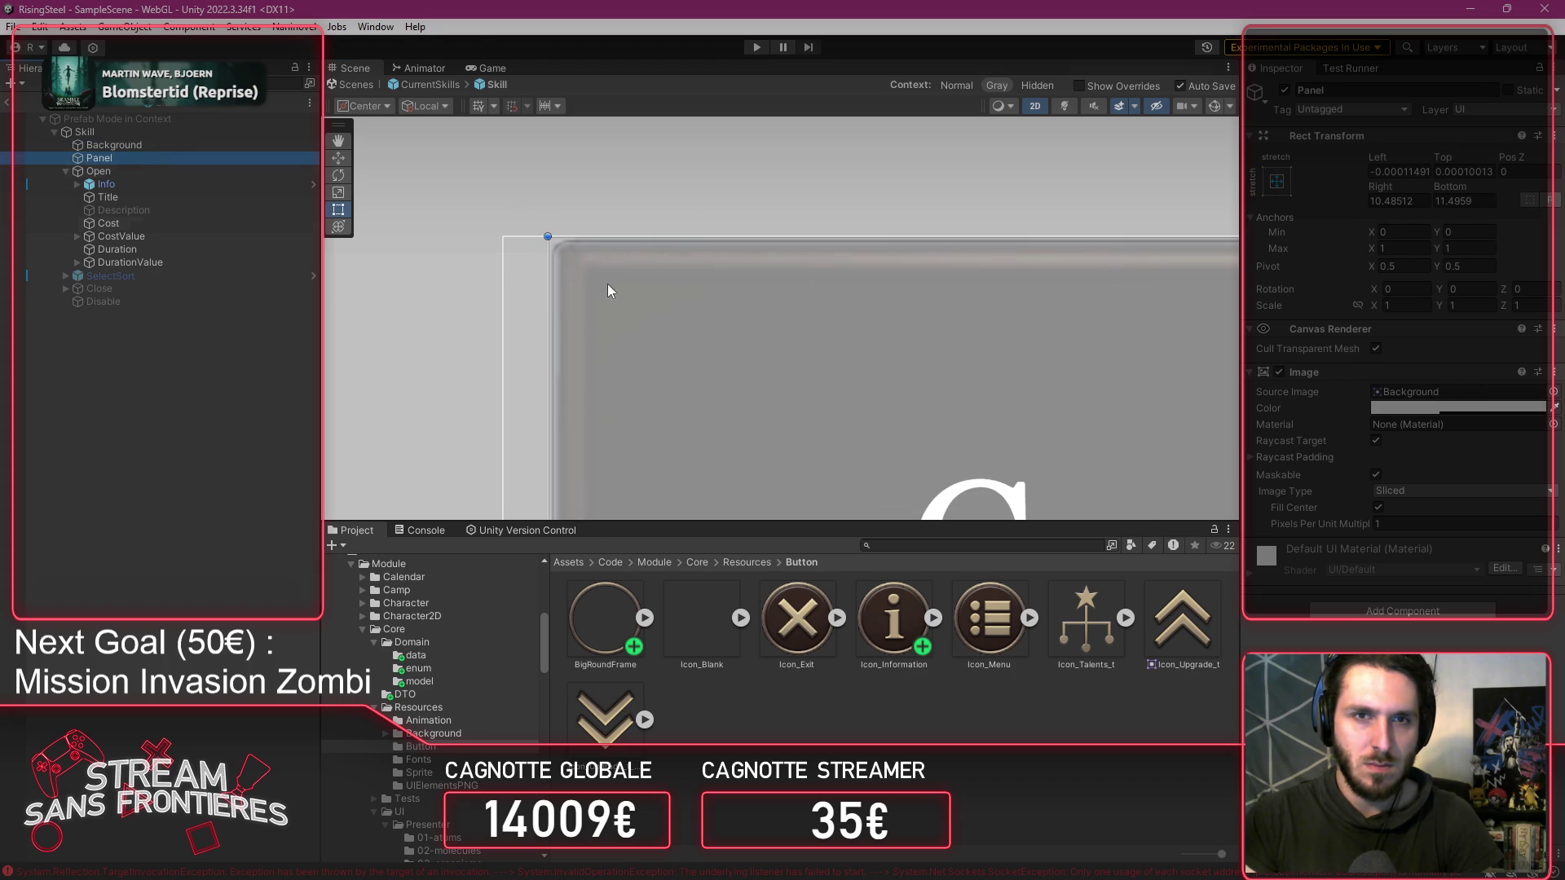
{"action": "scroll", "coordinate": [401, 253], "scroll_direction": "up", "scroll_amount": 5}
{"action": "scroll", "coordinate": [555, 224], "scroll_direction": "up", "scroll_amount": 2}
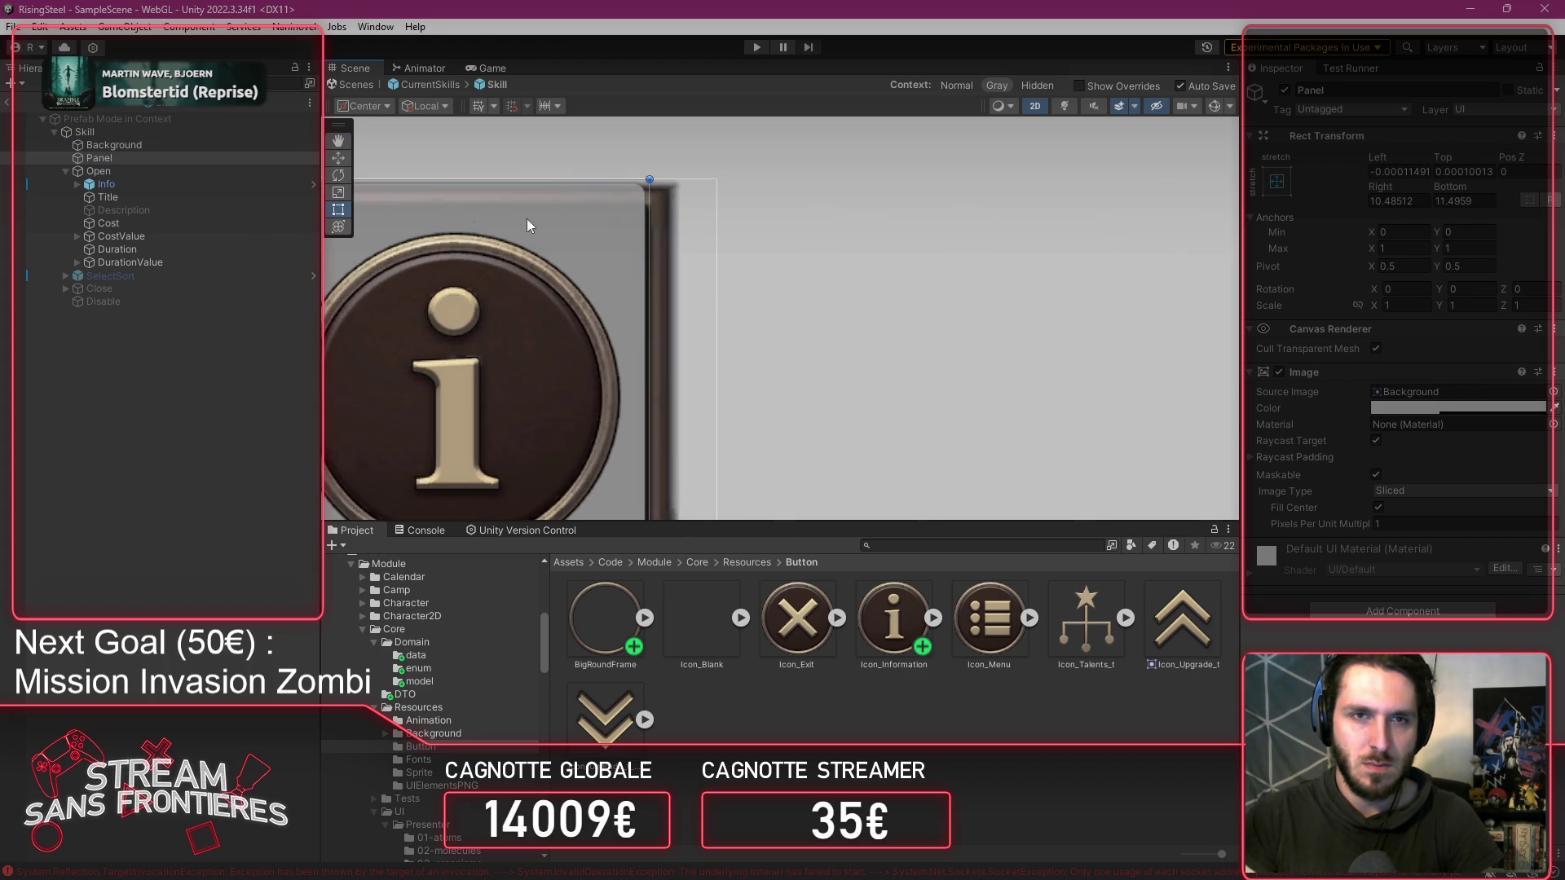
{"action": "left_click", "coordinate": [210, 144]}
{"action": "left_click", "coordinate": [191, 159]}
{"action": "mouse_move", "coordinate": [647, 268]}
{"action": "left_mouse_down"}
{"action": "mouse_move", "coordinate": [671, 282]}
{"action": "mouse_move", "coordinate": [763, 456]}
{"action": "mouse_move", "coordinate": [798, 327]}
{"action": "mouse_move", "coordinate": [870, 221]}
{"action": "left_mouse_up"}
{"action": "key", "text": "t"}
{"action": "left_click_drag", "start_coordinate": [738, 278], "coordinate": [742, 309]}
{"action": "mouse_move", "coordinate": [186, 148]}
{"action": "left_mouse_down"}
{"action": "mouse_move", "coordinate": [172, 155]}
{"action": "mouse_move", "coordinate": [214, 273]}
{"action": "left_mouse_up"}
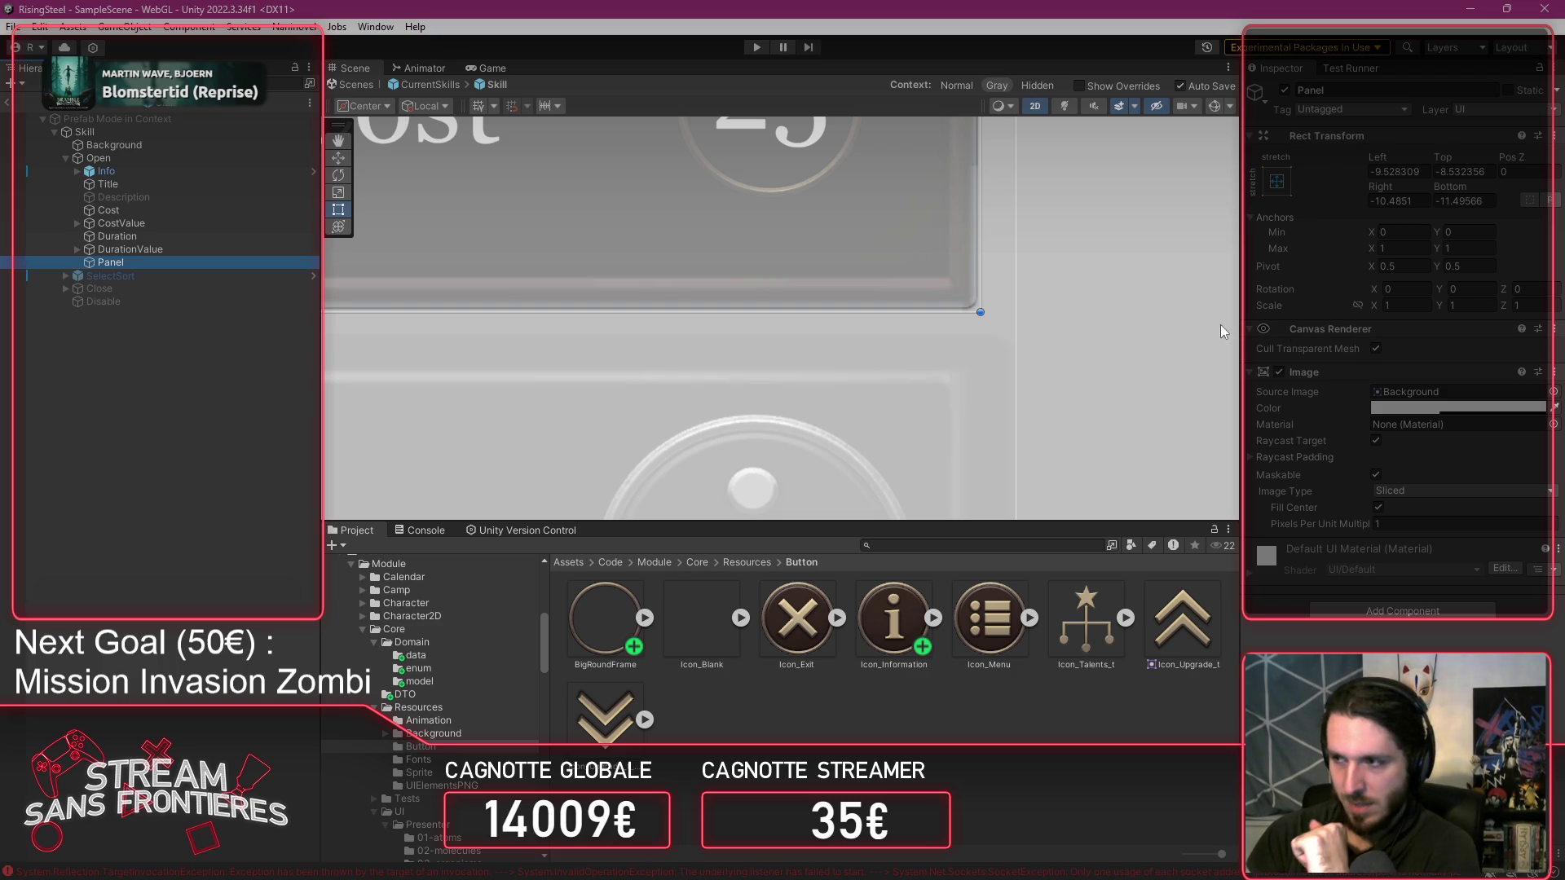
Give the Panel Background's sprite as its source image and darken its colour.
{"action": "left_click", "coordinate": [163, 146]}
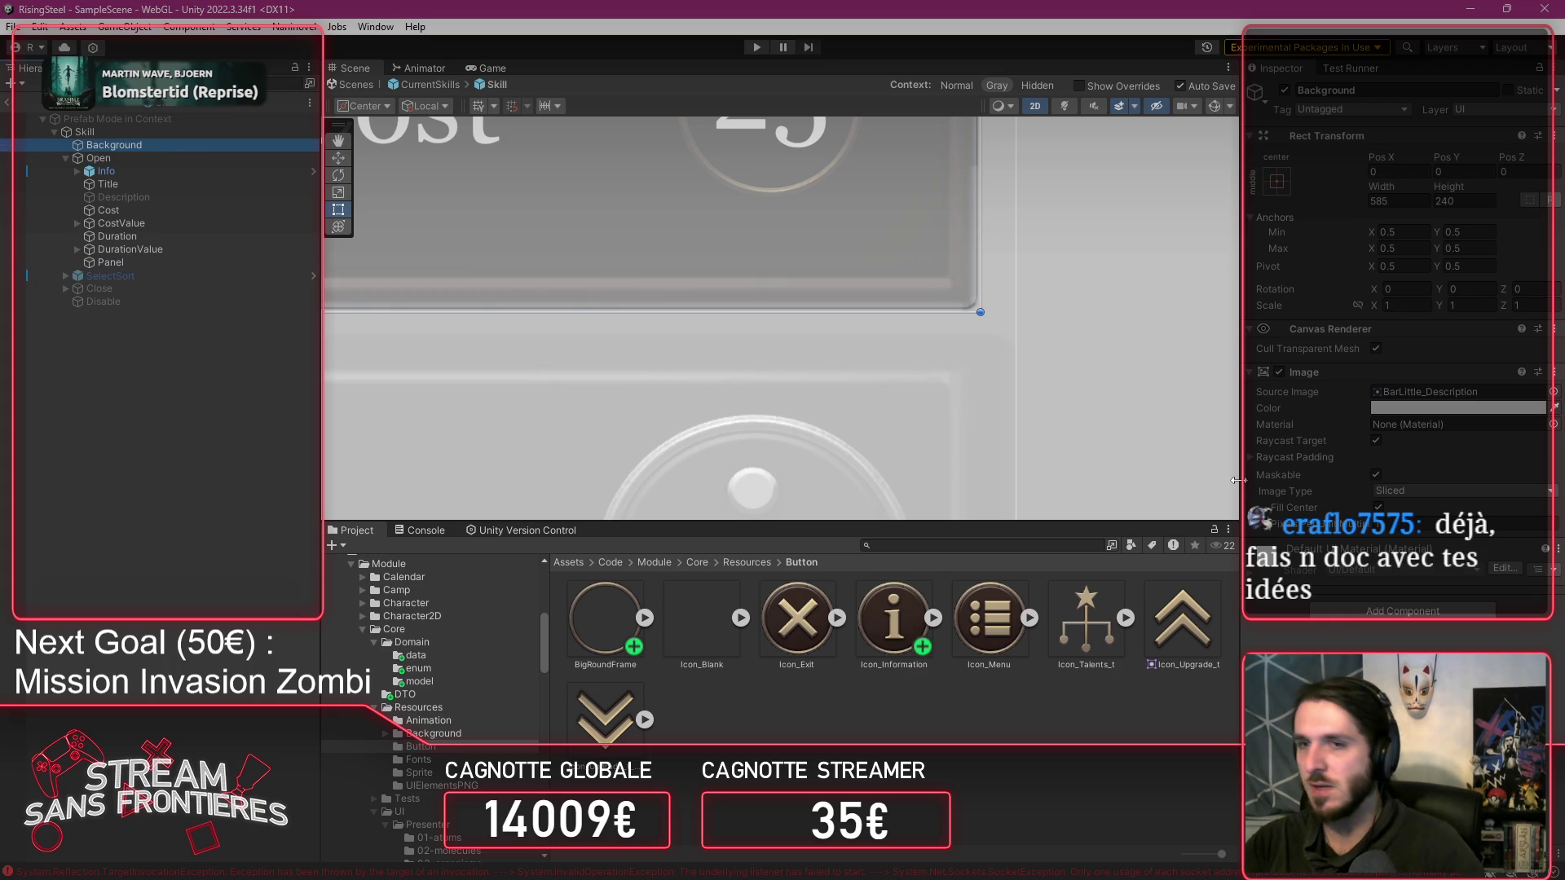
{"action": "left_click", "coordinate": [1475, 393]}
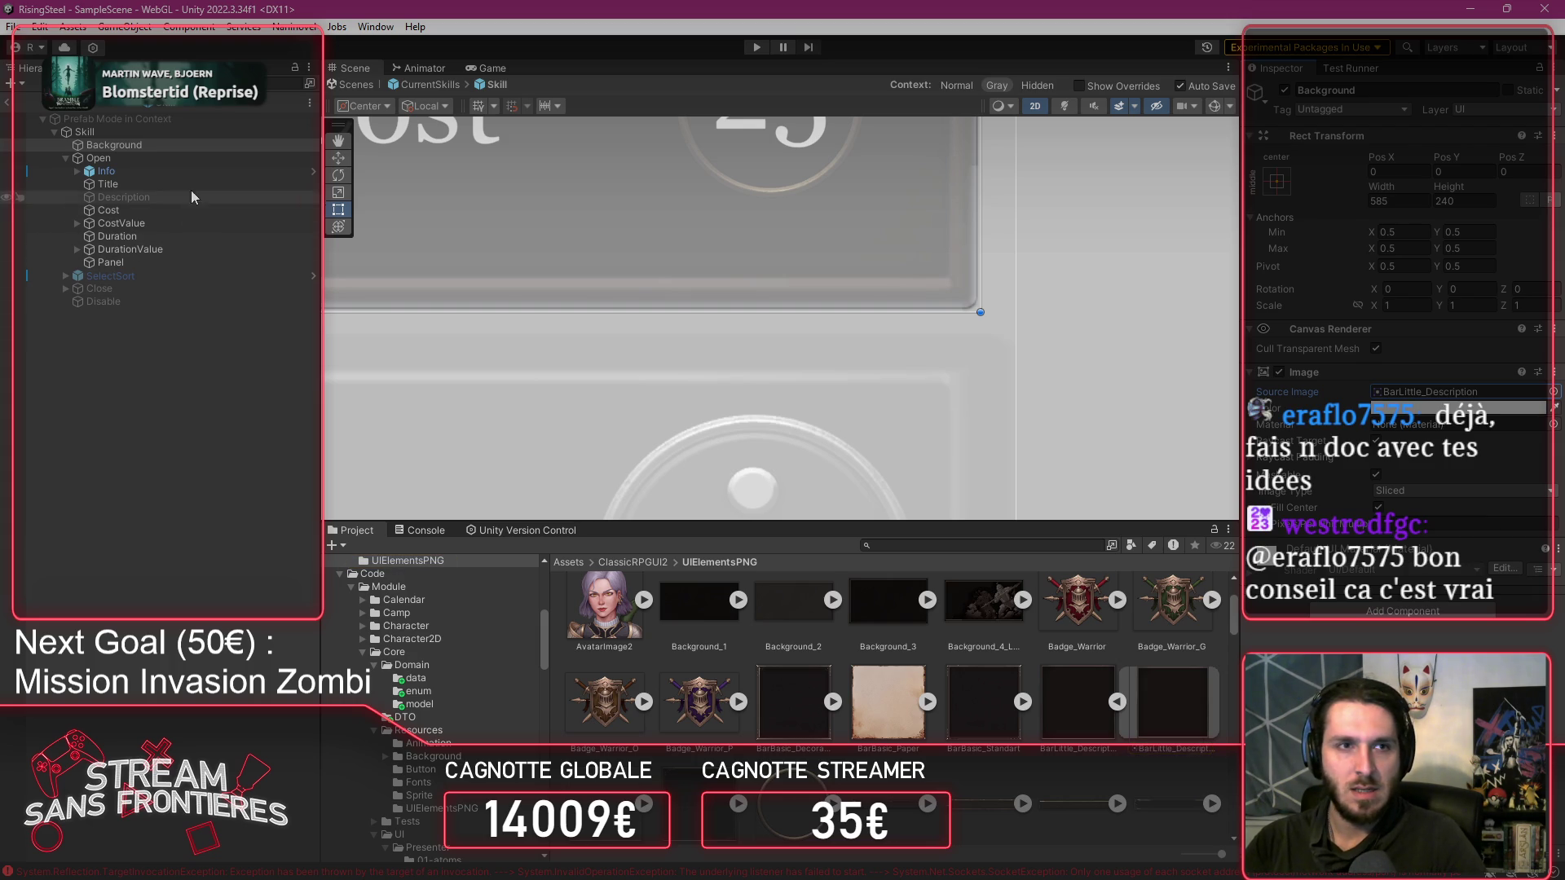
{"action": "left_click", "coordinate": [190, 261]}
{"action": "left_click", "coordinate": [1429, 394]}
{"action": "left_click", "coordinate": [1434, 406]}
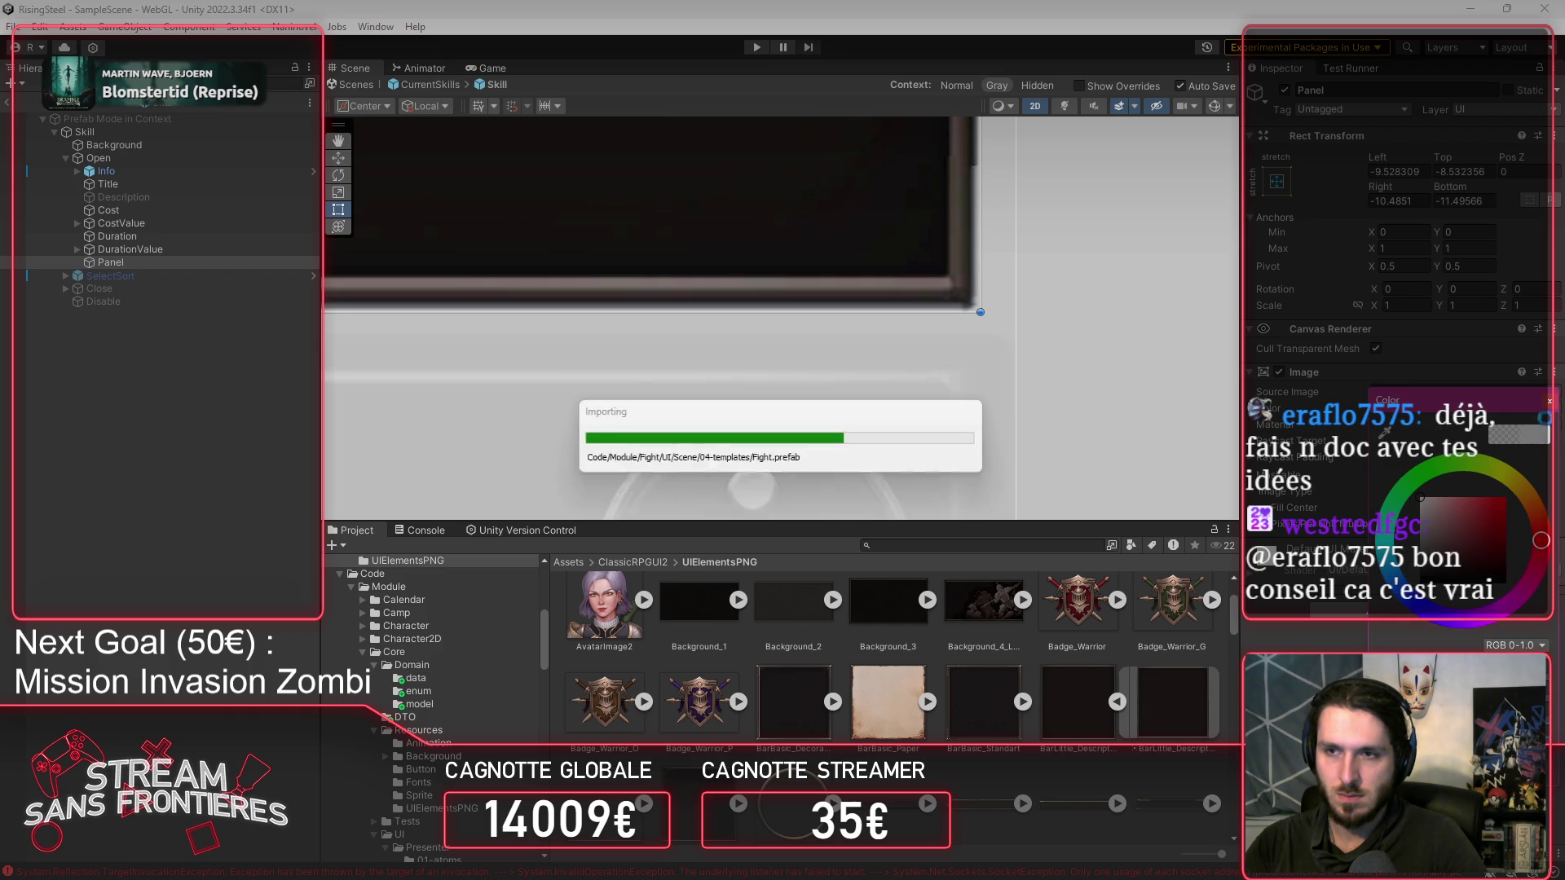
Move Info below Panel so the info icon draws on top.
{"action": "mouse_move", "coordinate": [1028, 217]}
{"action": "left_mouse_down"}
{"action": "mouse_move", "coordinate": [1150, 437]}
{"action": "mouse_move", "coordinate": [1126, 364]}
{"action": "left_mouse_up"}
{"action": "scroll", "coordinate": [1141, 326], "scroll_direction": "down", "scroll_amount": 3}
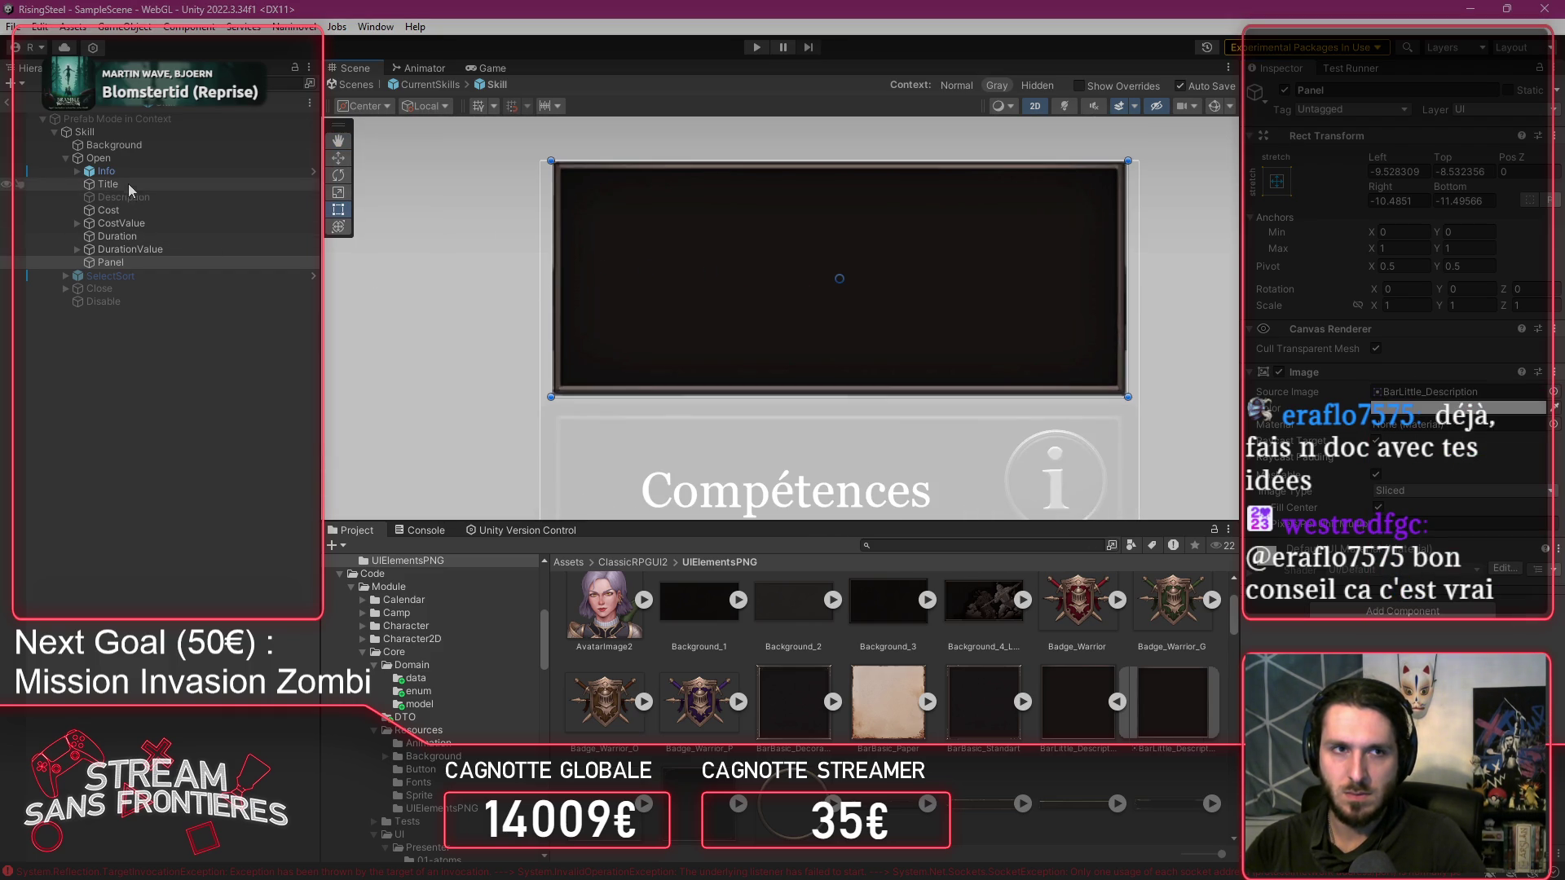
{"action": "left_click_drag", "start_coordinate": [125, 173], "coordinate": [157, 270]}
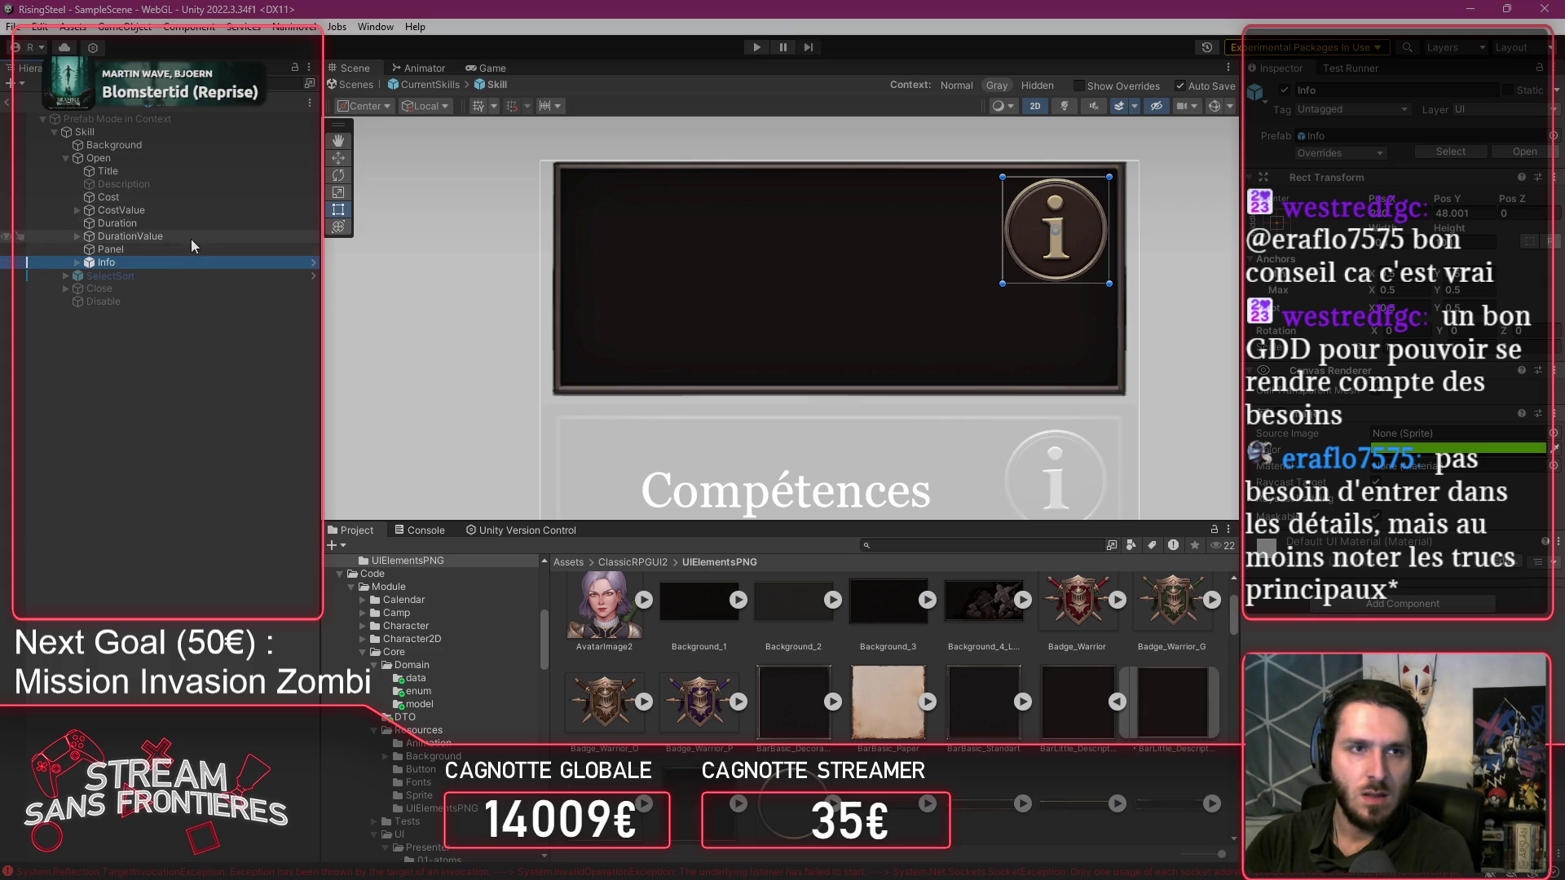
Move Description inside Panel, make its text read Coucou, and activate it.
{"action": "left_click", "coordinate": [171, 251]}
{"action": "left_click_drag", "start_coordinate": [157, 186], "coordinate": [178, 253]}
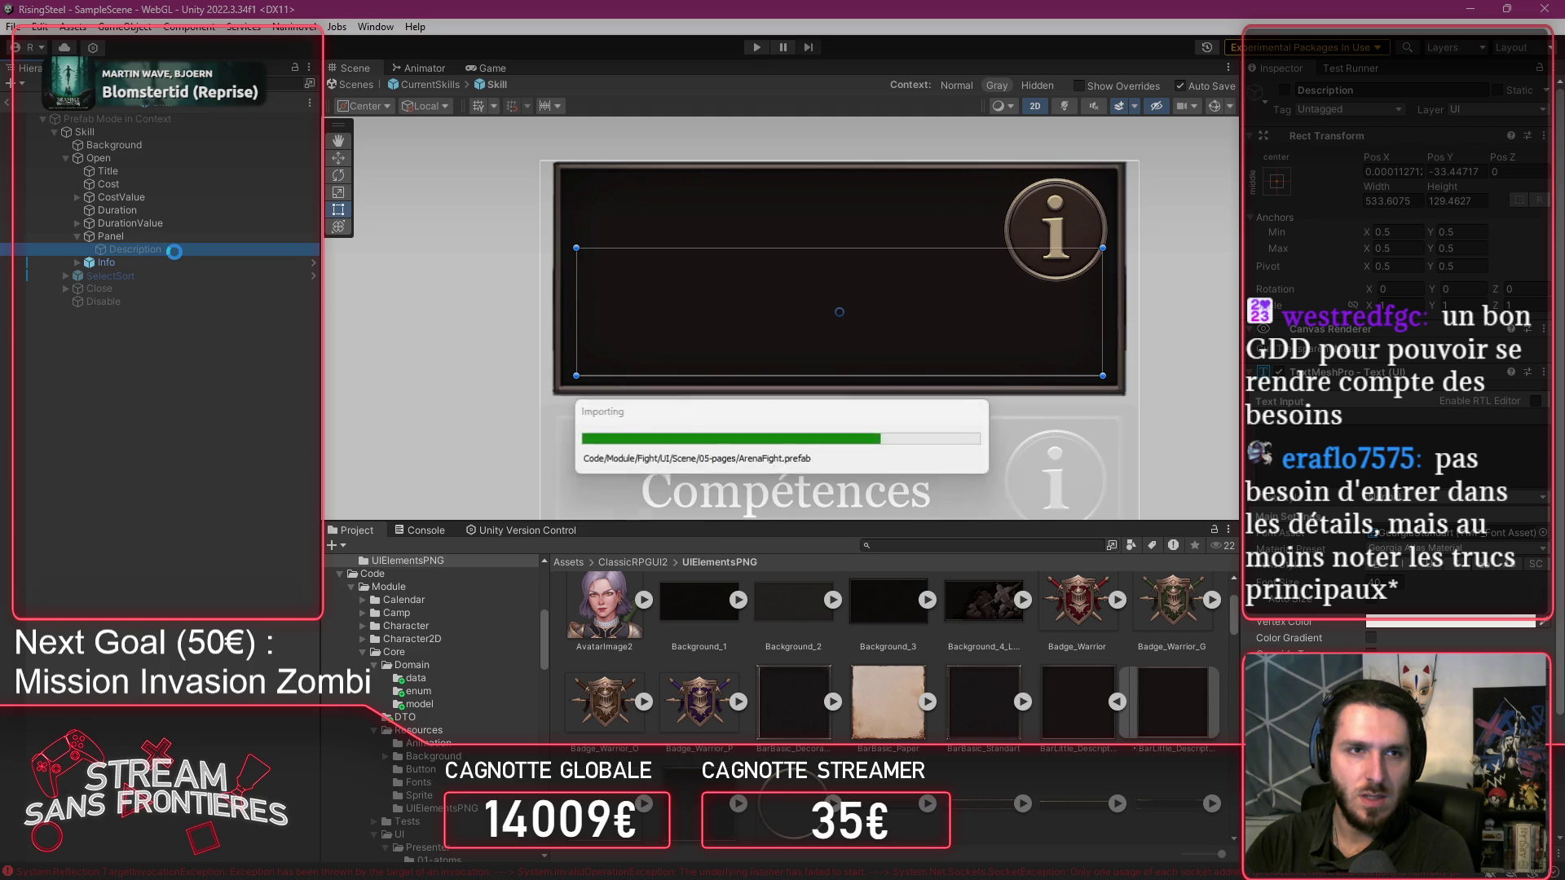
{"action": "left_click", "coordinate": [1318, 441]}
{"action": "type", "text": "Coucou"}
{"action": "left_click", "coordinate": [1286, 92]}
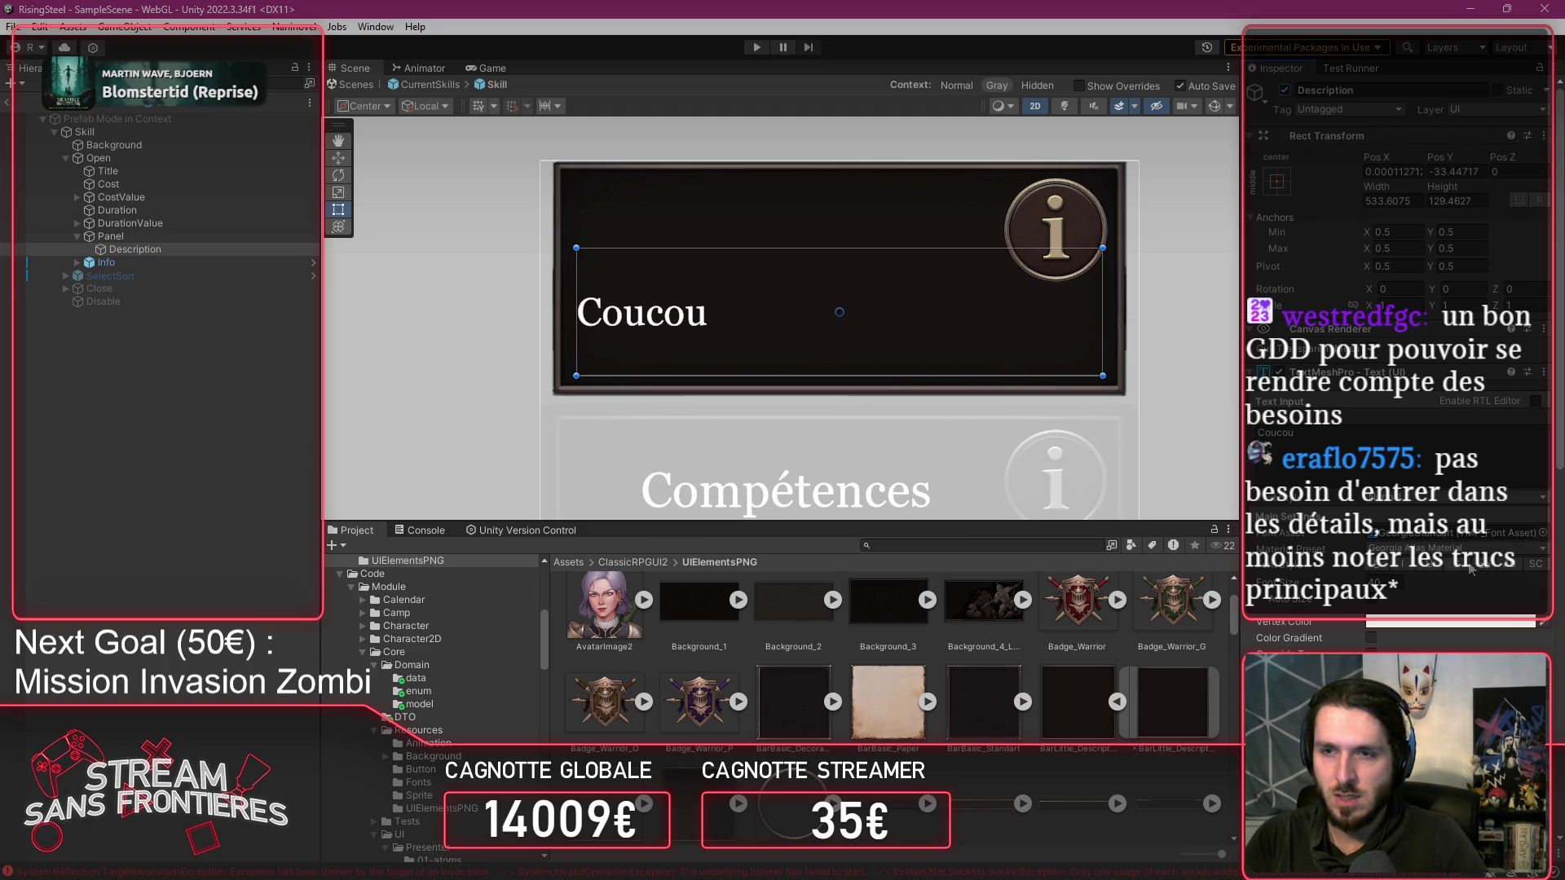
Try placing Title inside the Panel, then undo it and delete the duplicate Title (1).
{"action": "left_click", "coordinate": [153, 173]}
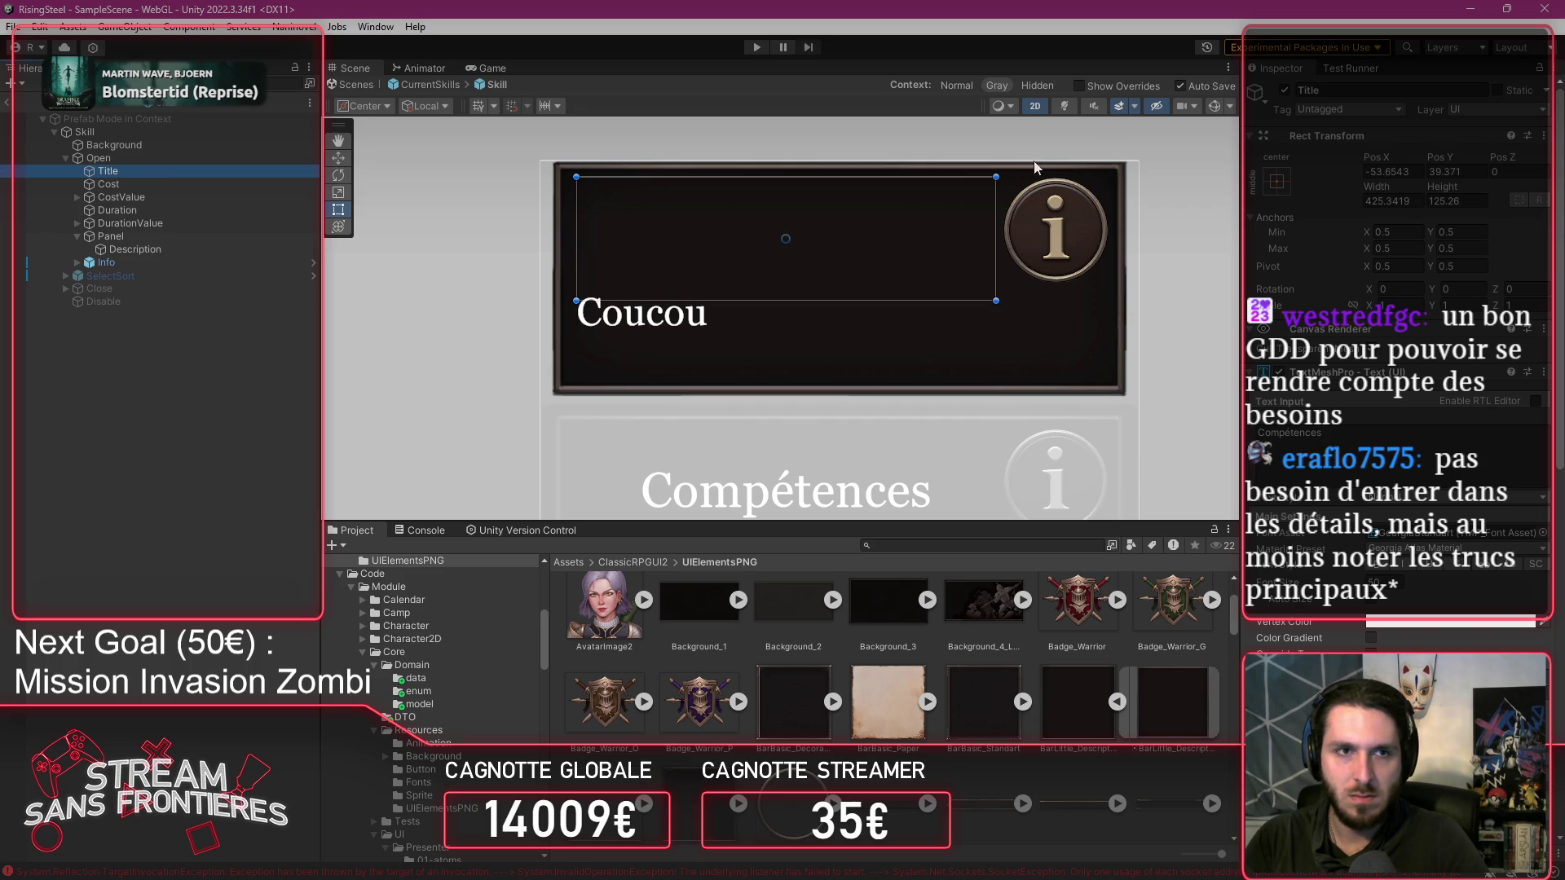
{"action": "mouse_move", "coordinate": [144, 181]}
{"action": "left_mouse_down"}
{"action": "mouse_move", "coordinate": [148, 262]}
{"action": "mouse_move", "coordinate": [91, 263]}
{"action": "left_mouse_up"}
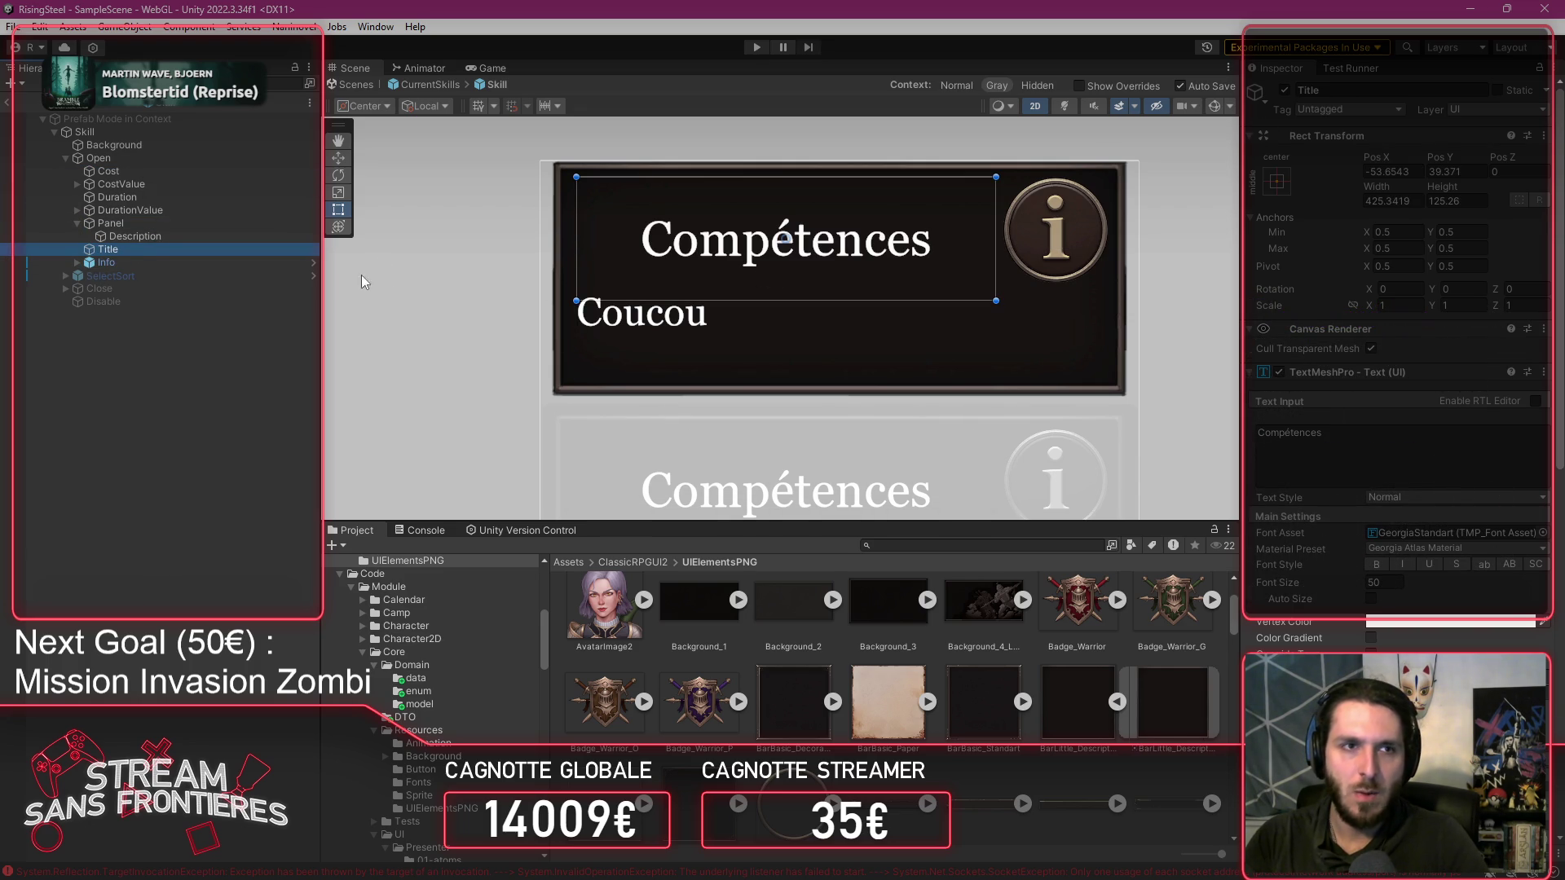
{"action": "key", "text": "ctrl+z"}
{"action": "mouse_move", "coordinate": [149, 176]}
{"action": "left_mouse_down"}
{"action": "mouse_move", "coordinate": [163, 236]}
{"action": "mouse_move", "coordinate": [196, 245]}
{"action": "left_mouse_up"}
{"action": "left_click_drag", "start_coordinate": [204, 261], "coordinate": [192, 246]}
{"action": "key", "text": "Delete"}
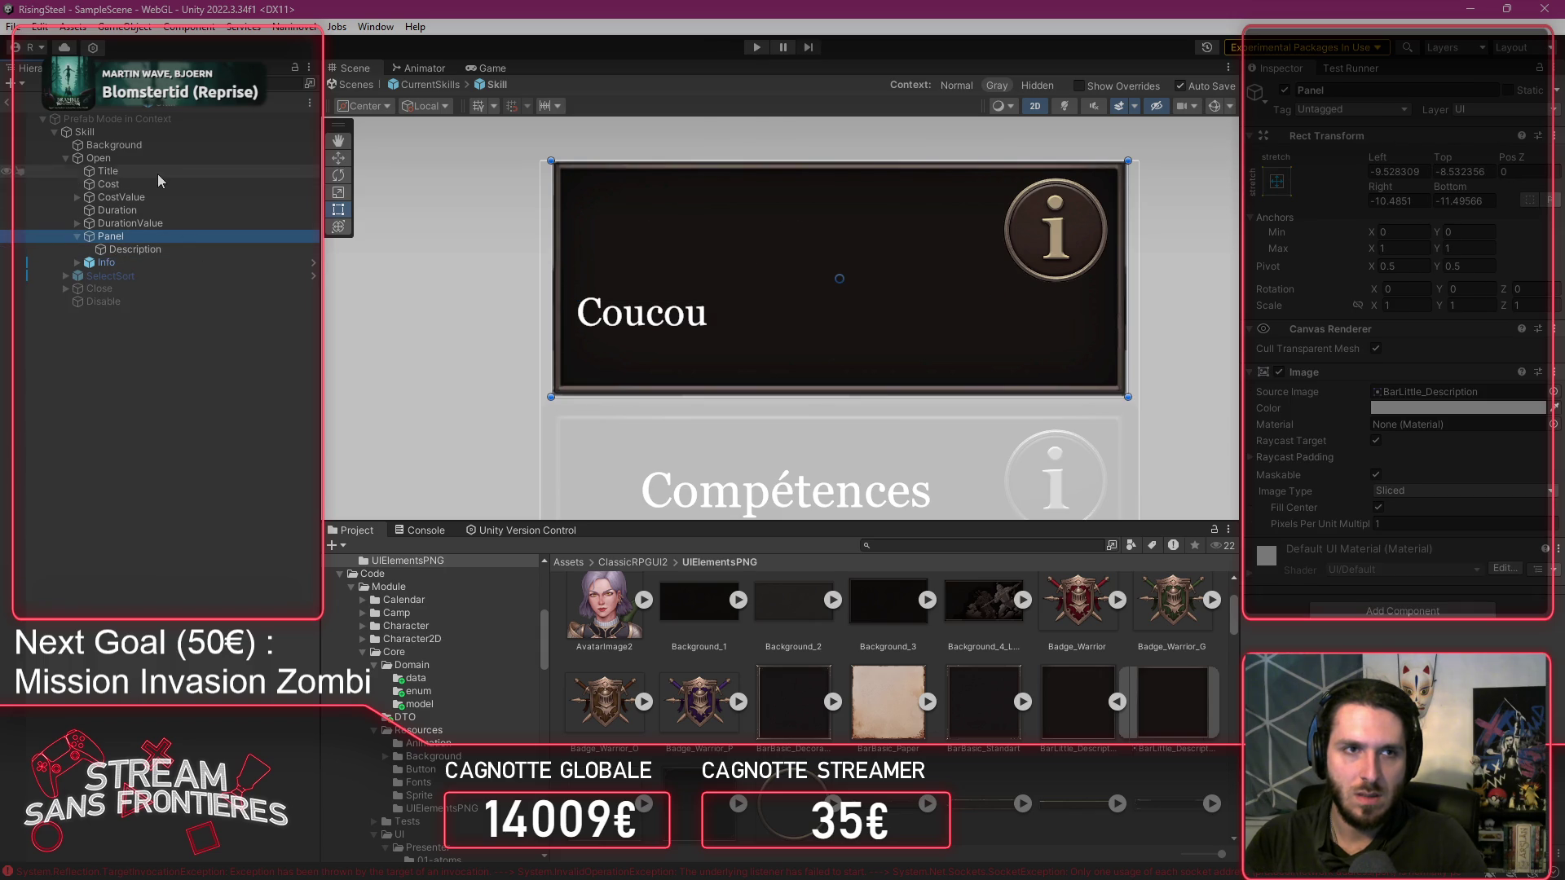
Test shortening the Title box, undo it, and toggle Panel off and on to preview the card.
{"action": "left_click", "coordinate": [158, 173]}
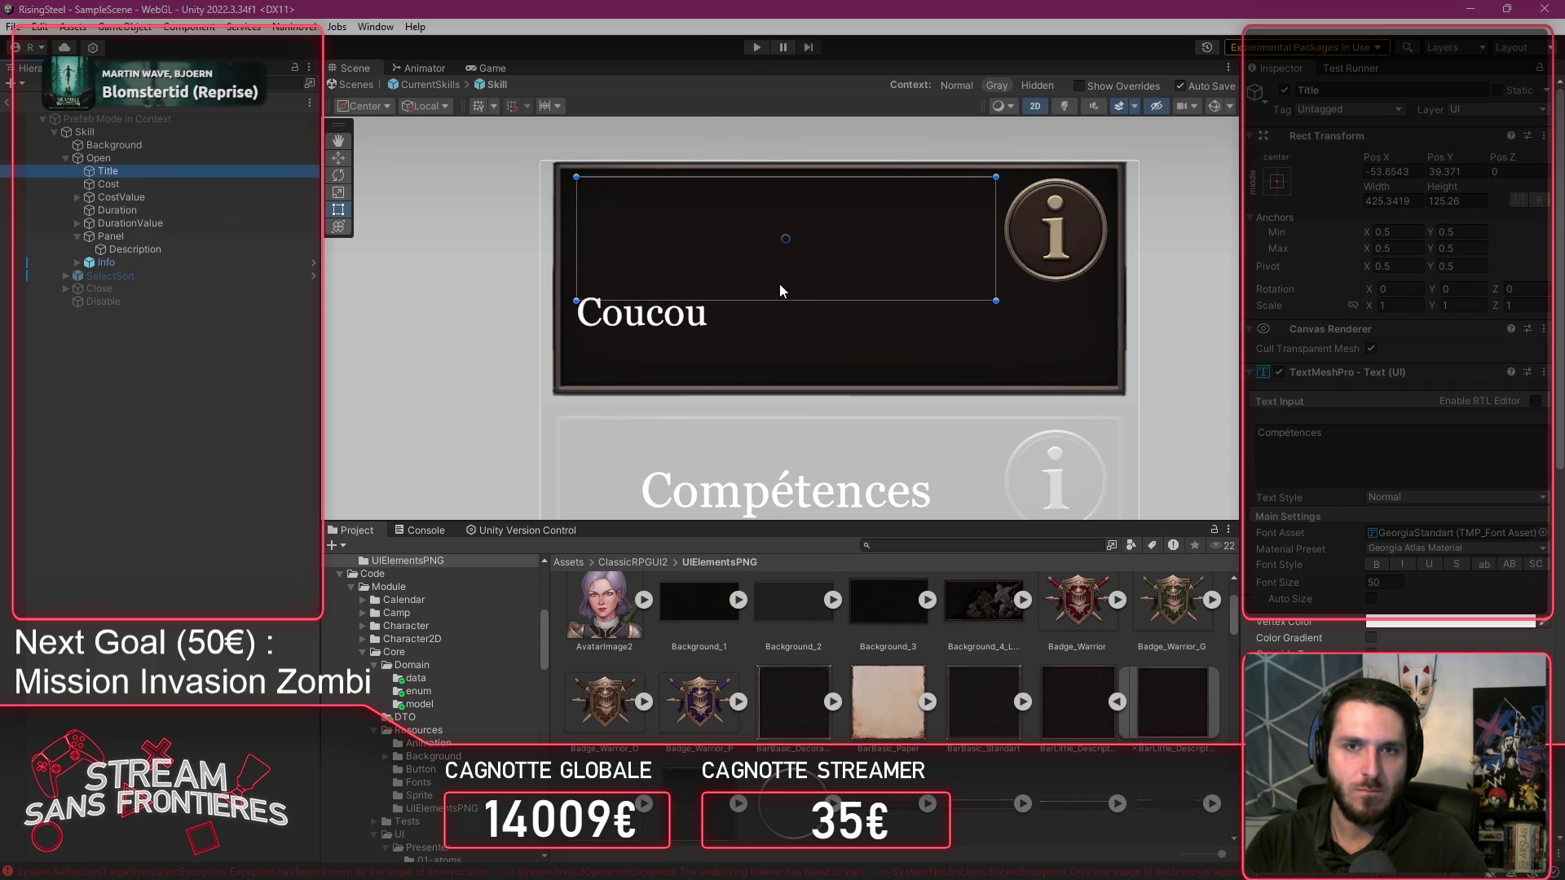
{"action": "left_click_drag", "start_coordinate": [785, 301], "coordinate": [793, 284]}
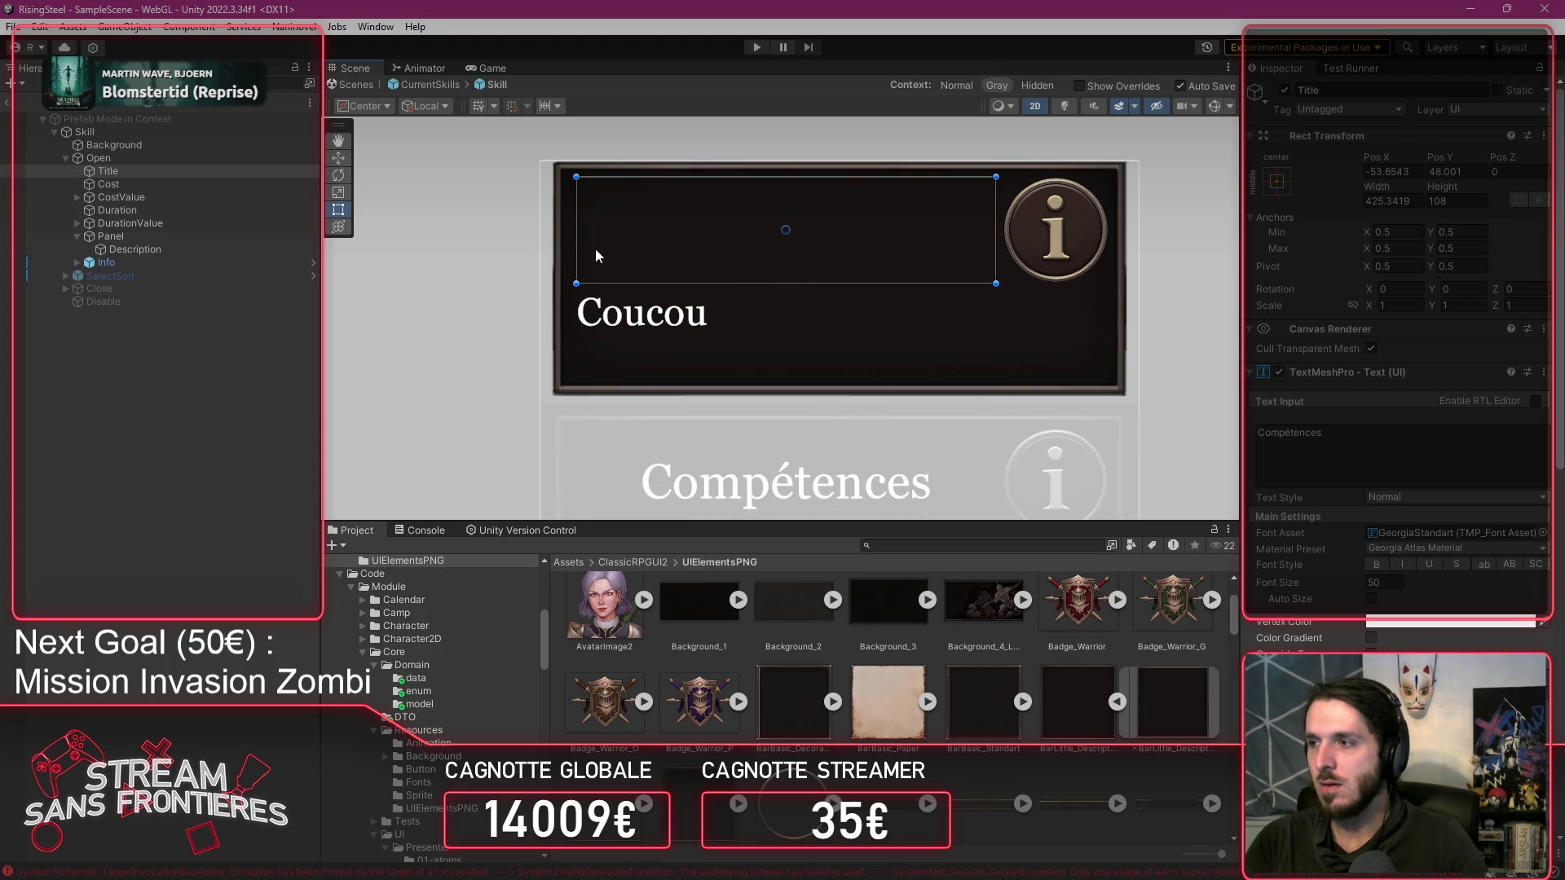
{"action": "key", "text": "ctrl+z"}
{"action": "key", "text": "ctrl+z"}
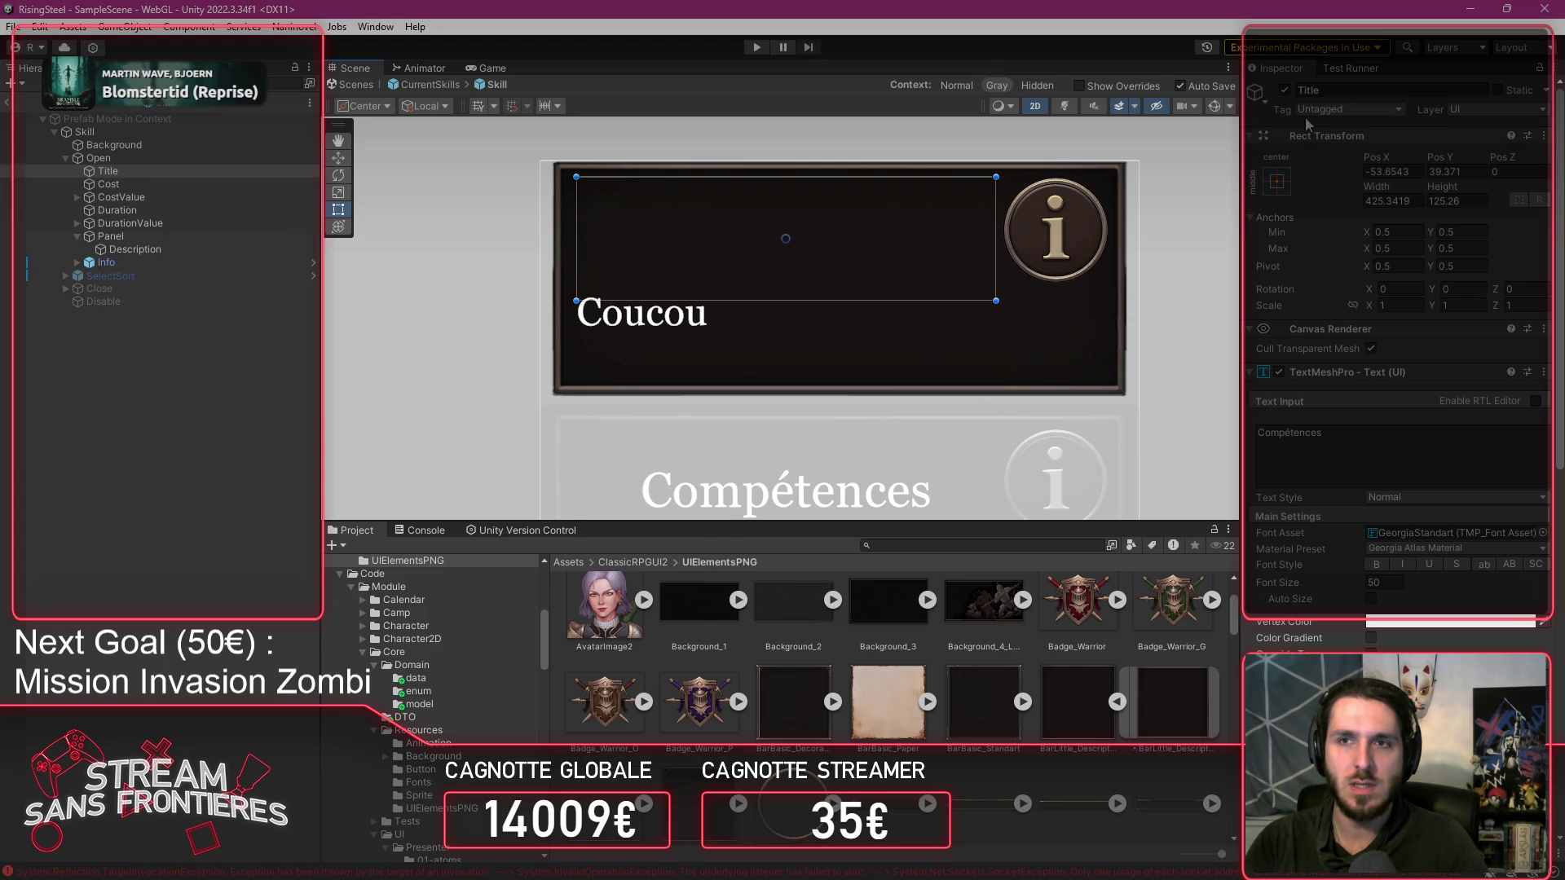
{"action": "double_click", "coordinate": [1394, 426]}
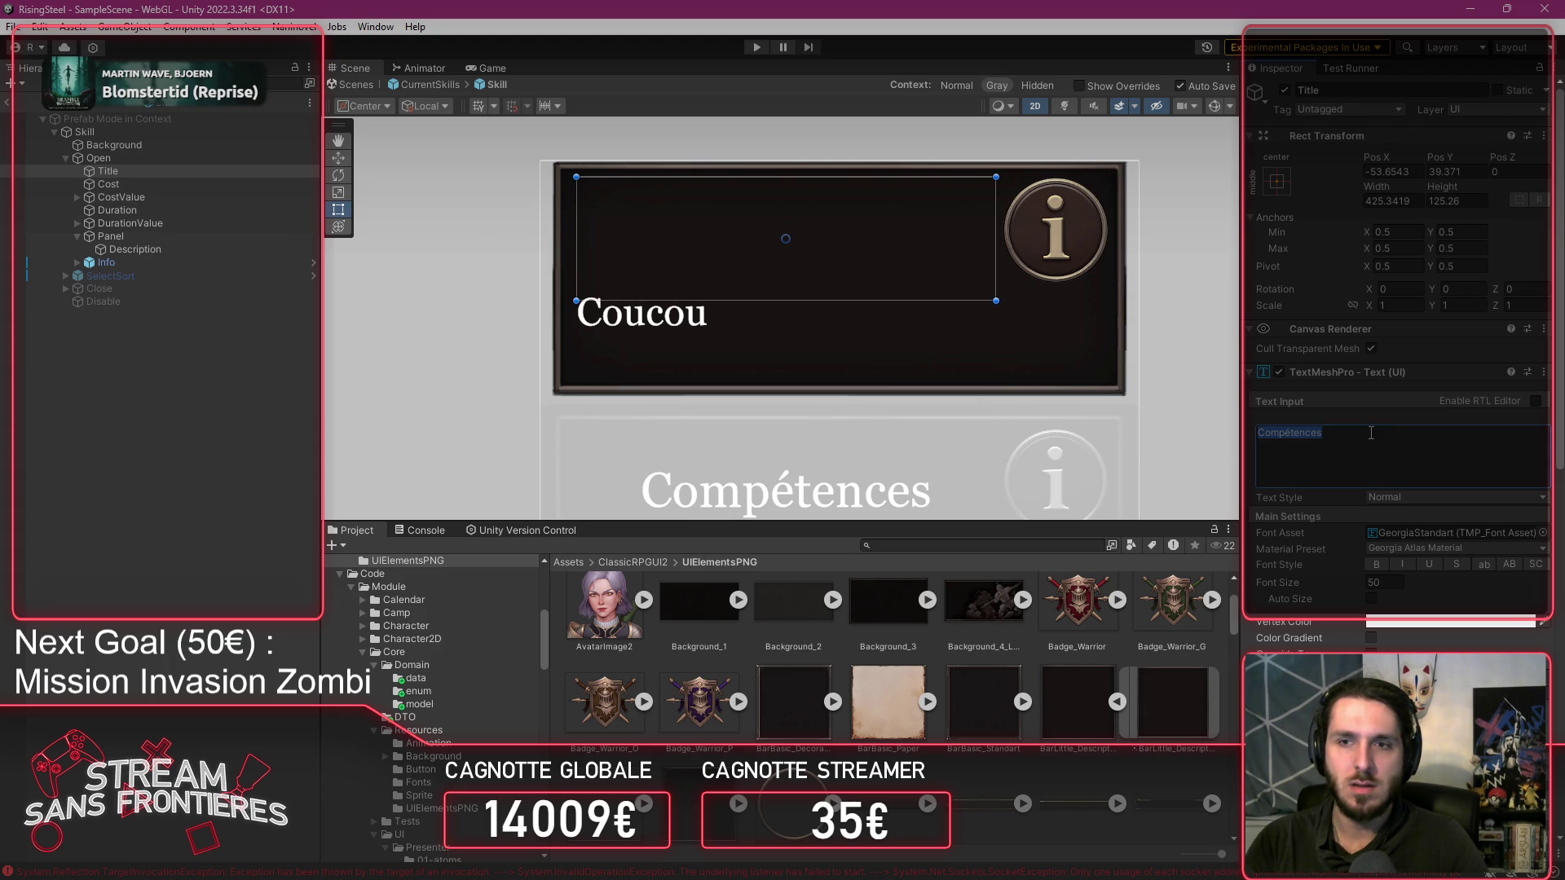
{"action": "left_click", "coordinate": [163, 237]}
{"action": "left_click", "coordinate": [1290, 91]}
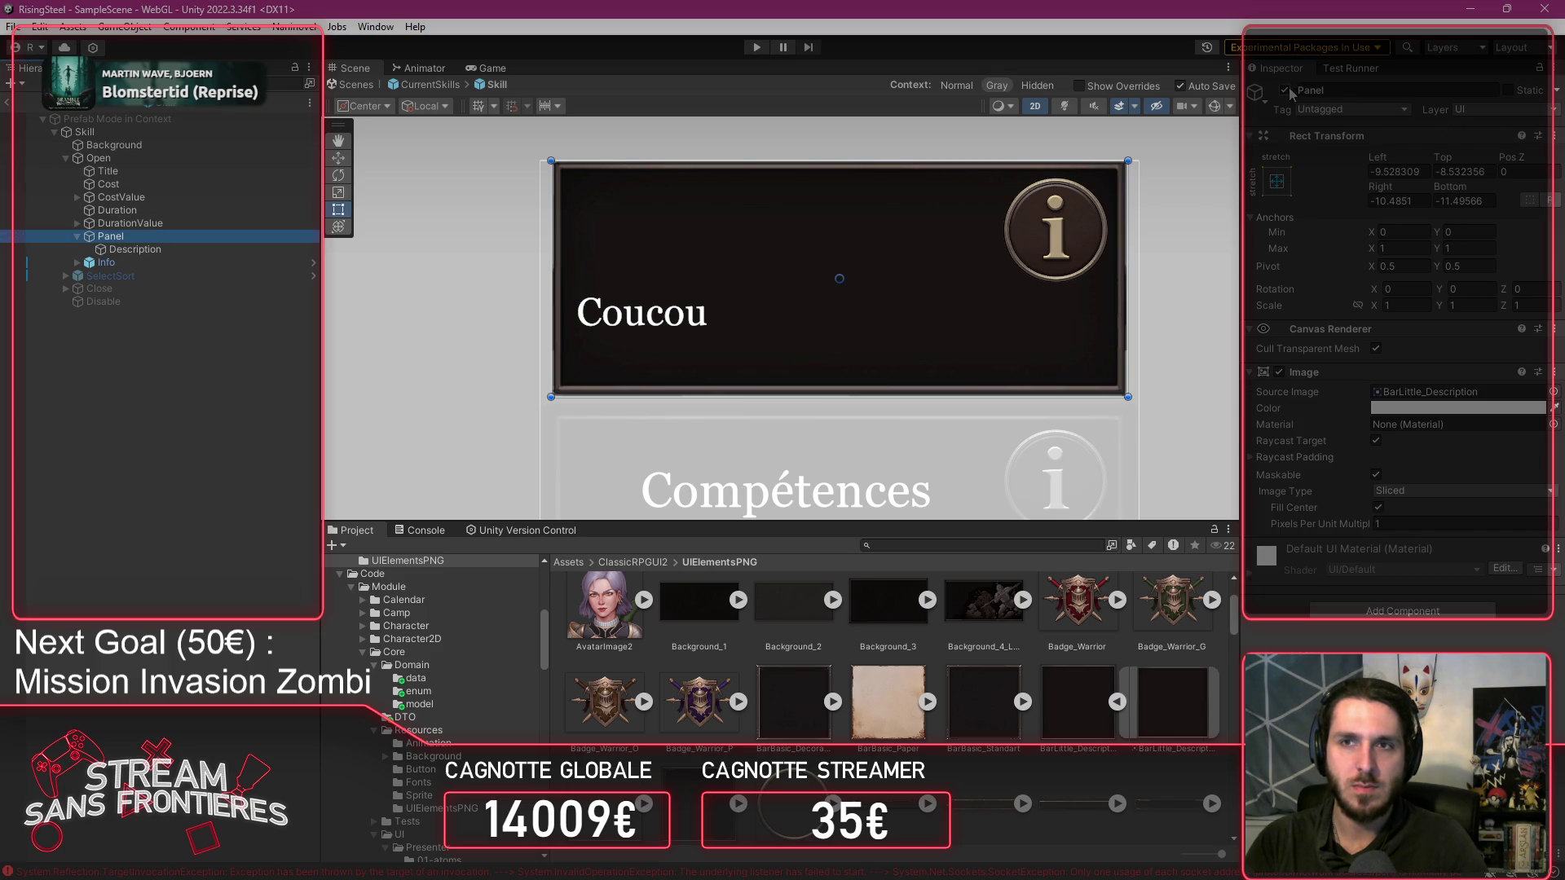
{"action": "left_click", "coordinate": [1286, 91]}
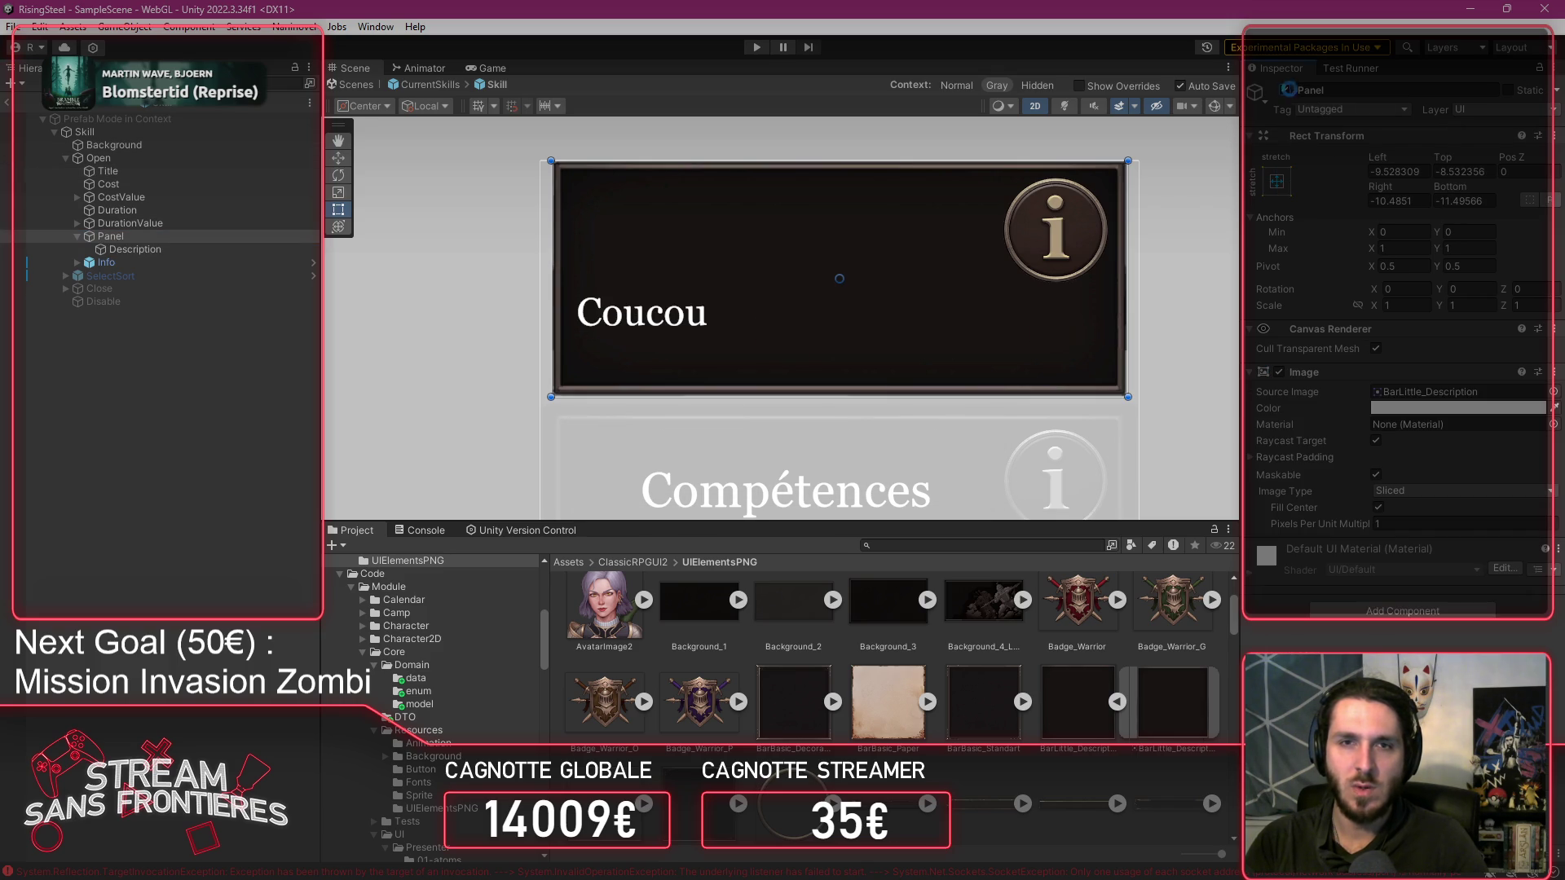
Extend Description upward and narrow it clear of the info icon, then deactivate Panel.
{"action": "left_click", "coordinate": [269, 249]}
{"action": "left_click_drag", "start_coordinate": [862, 248], "coordinate": [855, 177]}
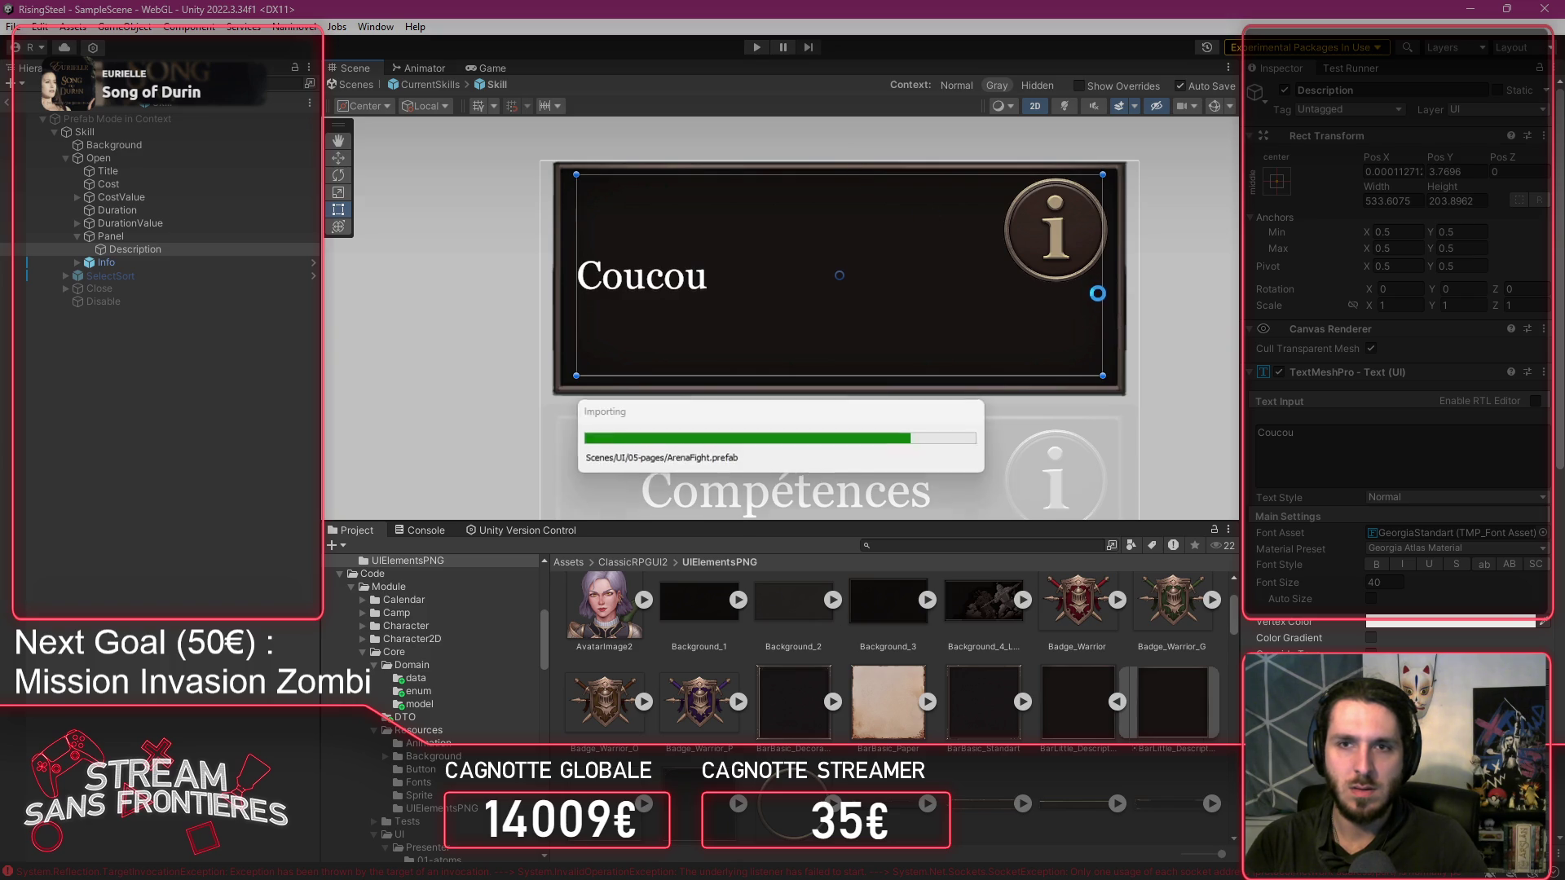
{"action": "left_click_drag", "start_coordinate": [1103, 292], "coordinate": [997, 290]}
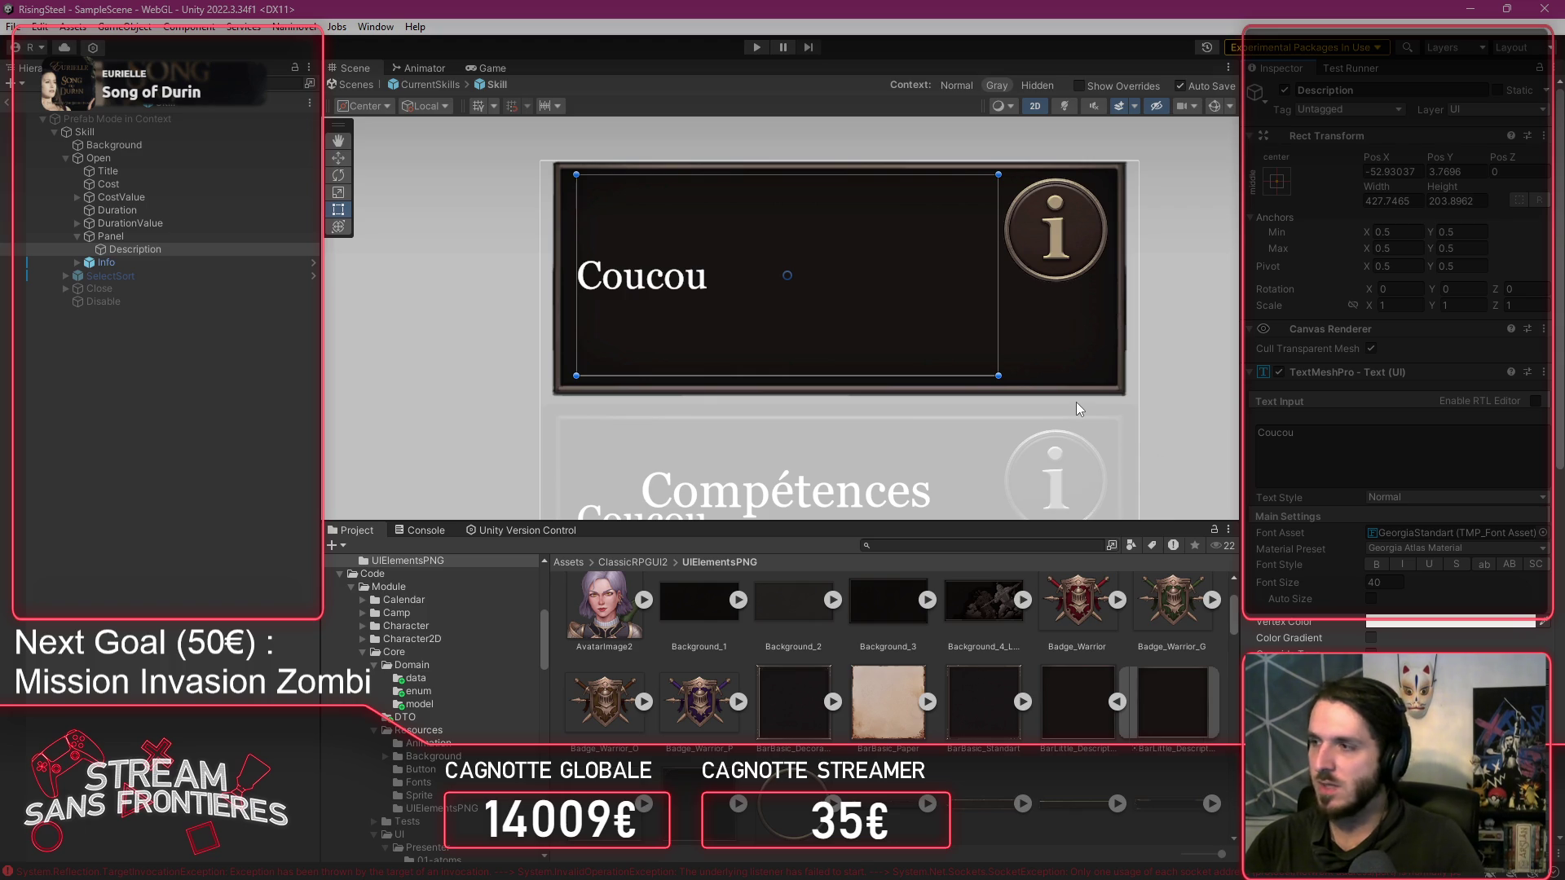
{"action": "left_click", "coordinate": [111, 236]}
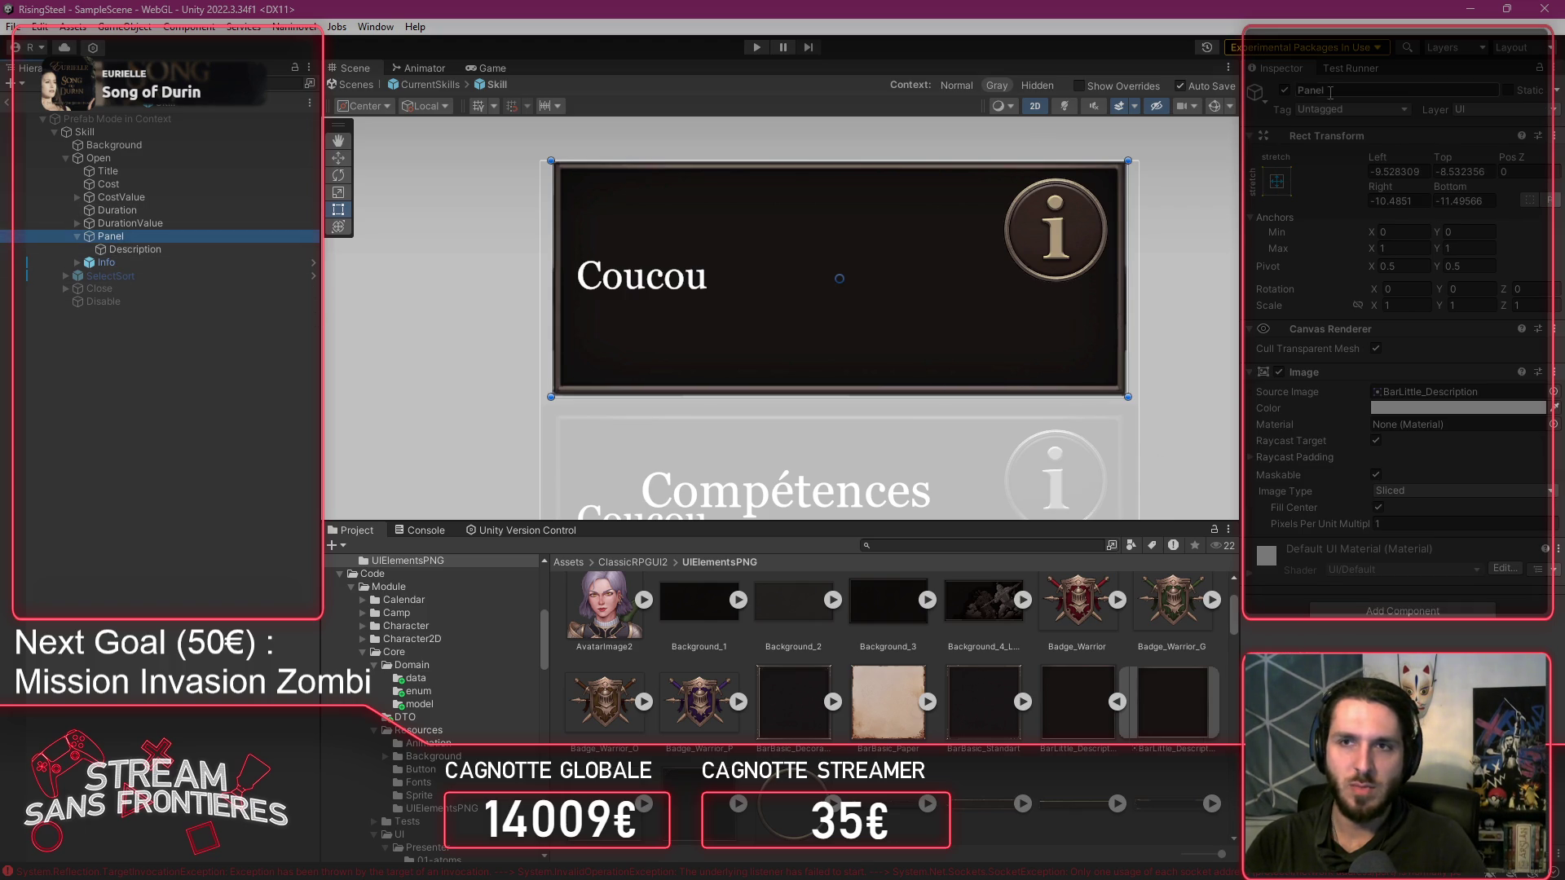
{"action": "left_click", "coordinate": [1292, 94]}
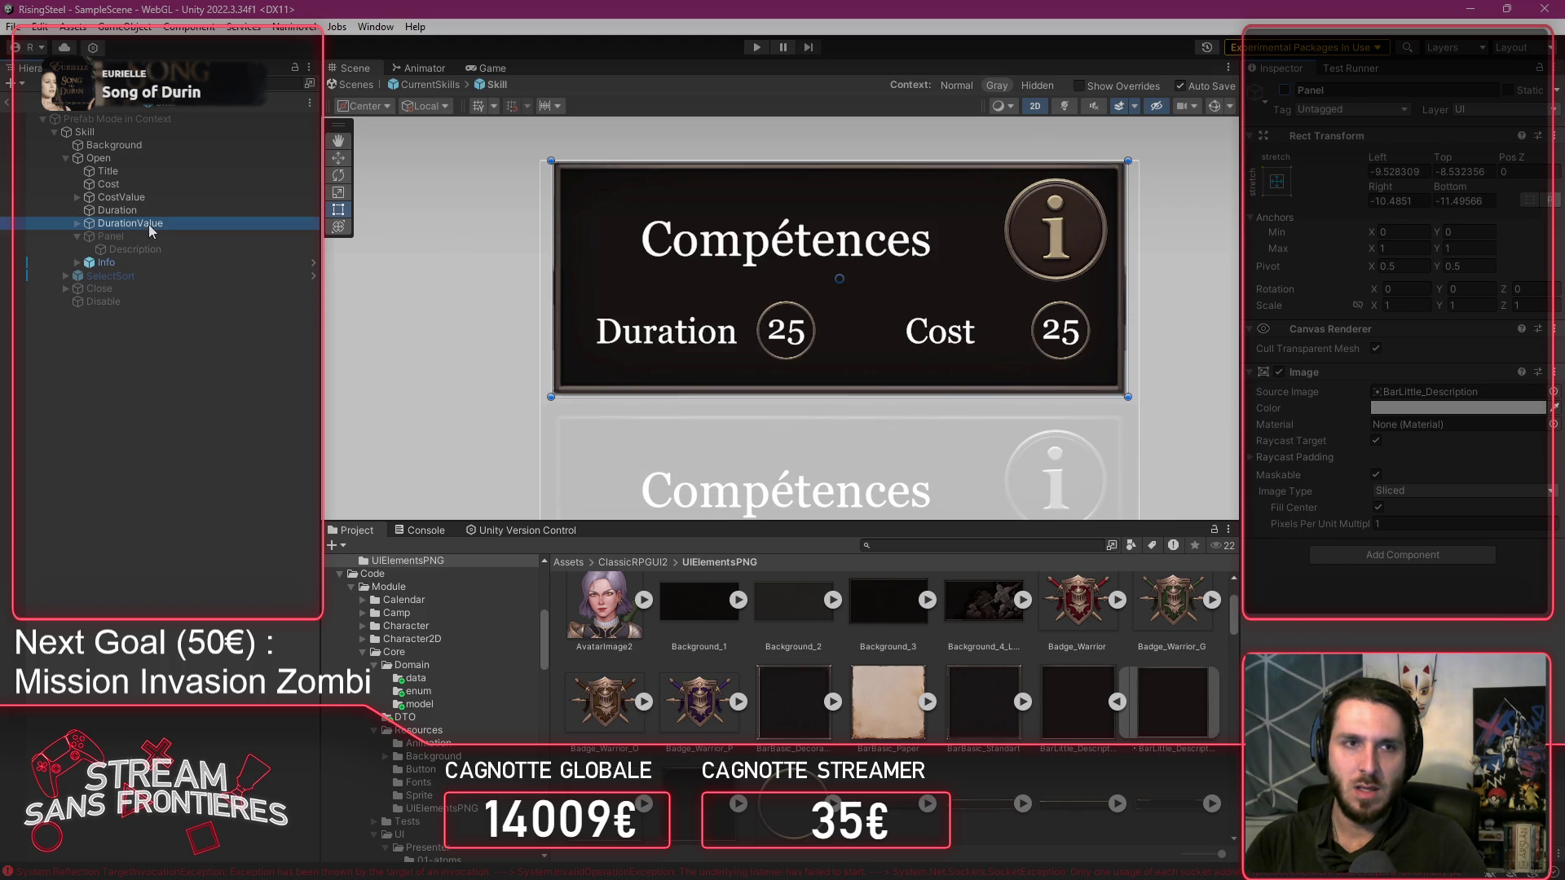
Inspect Info and its Button child, dismissing the Add Component search without adding anything.
{"action": "left_click", "coordinate": [131, 224]}
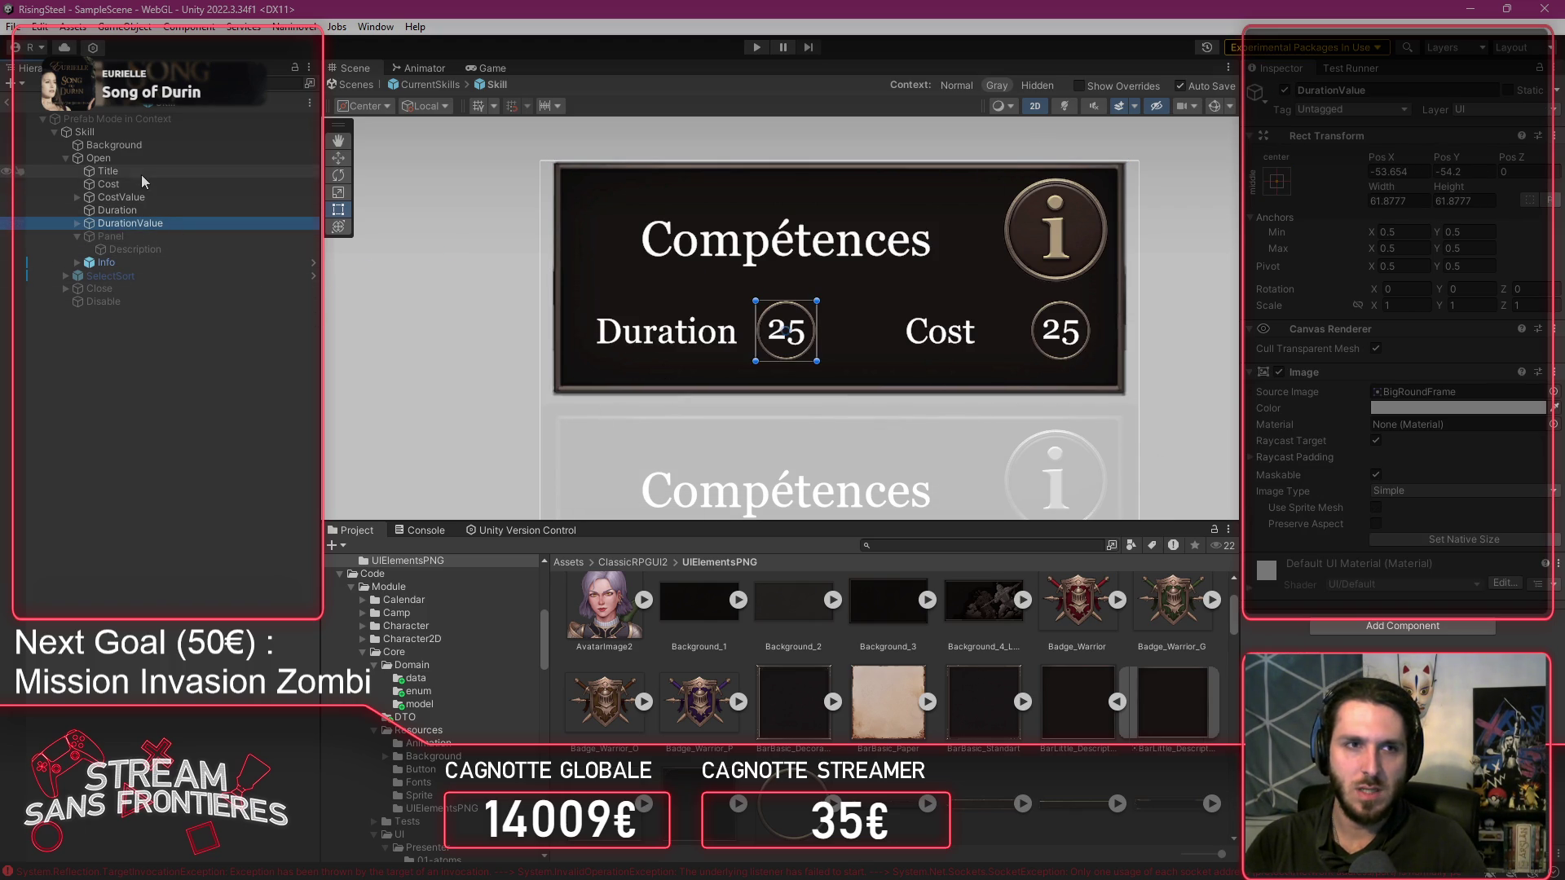
{"action": "left_click", "coordinate": [135, 263]}
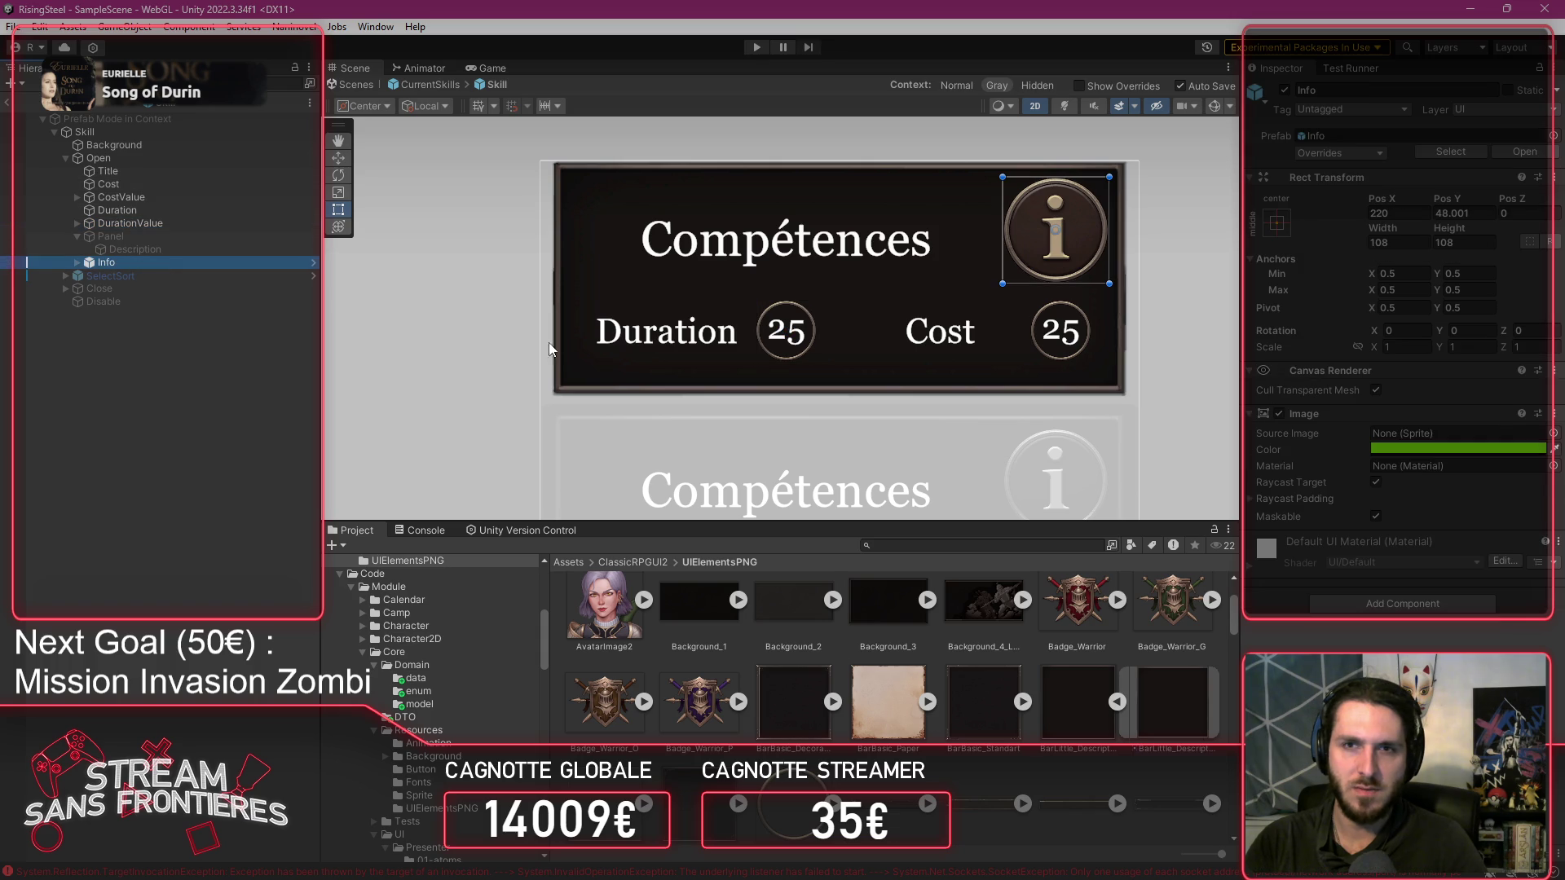
{"action": "left_click", "coordinate": [1407, 605]}
{"action": "left_click", "coordinate": [77, 263]}
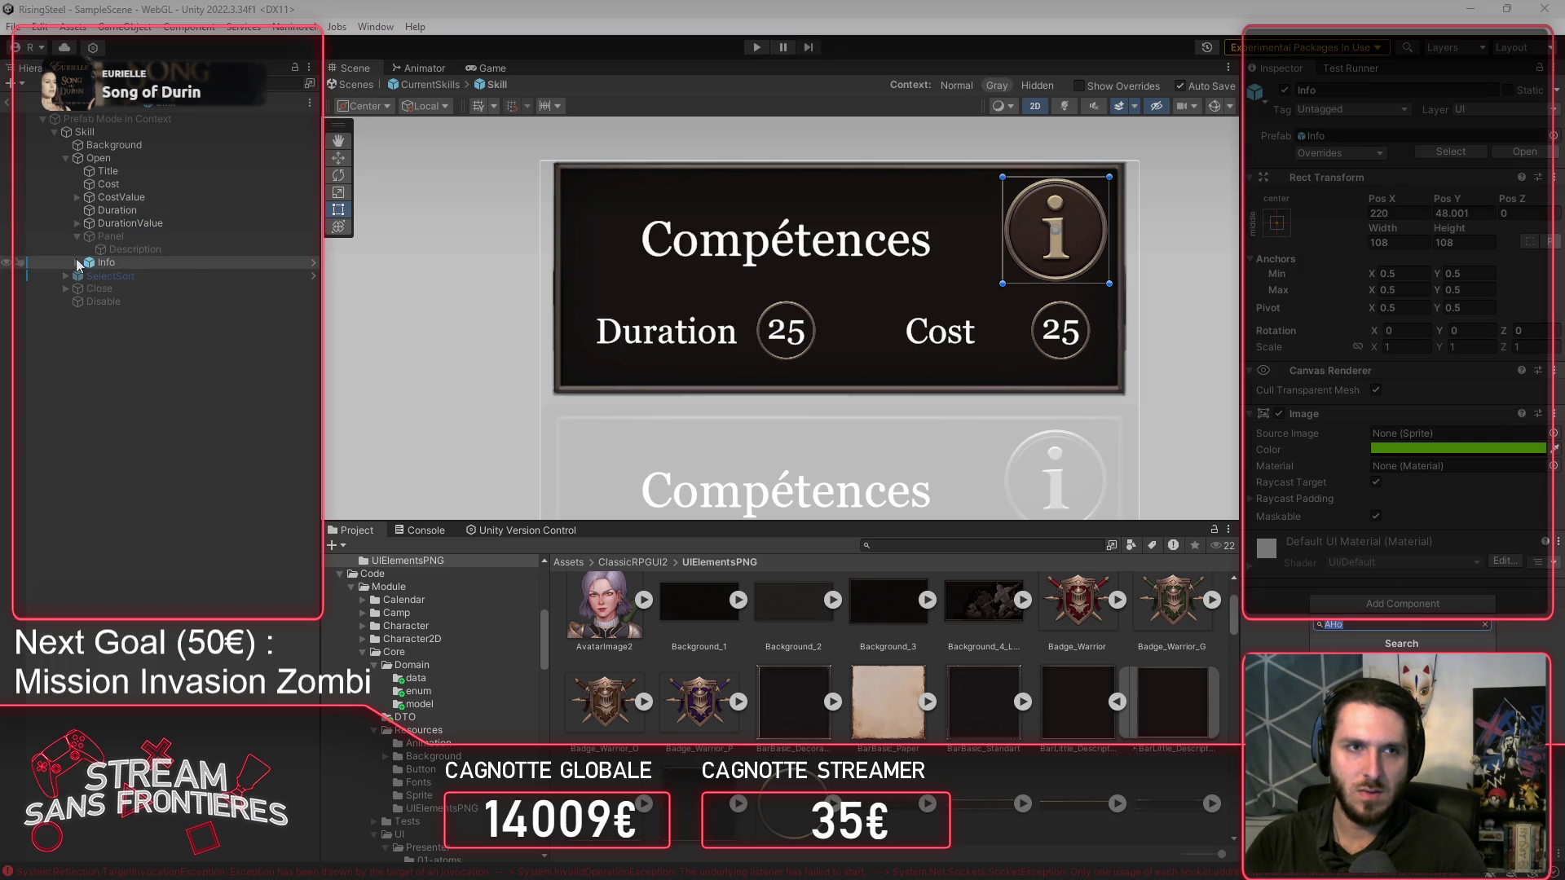
{"action": "left_click", "coordinate": [99, 276]}
{"action": "scroll", "coordinate": [1398, 367], "scroll_direction": "down", "scroll_amount": 5}
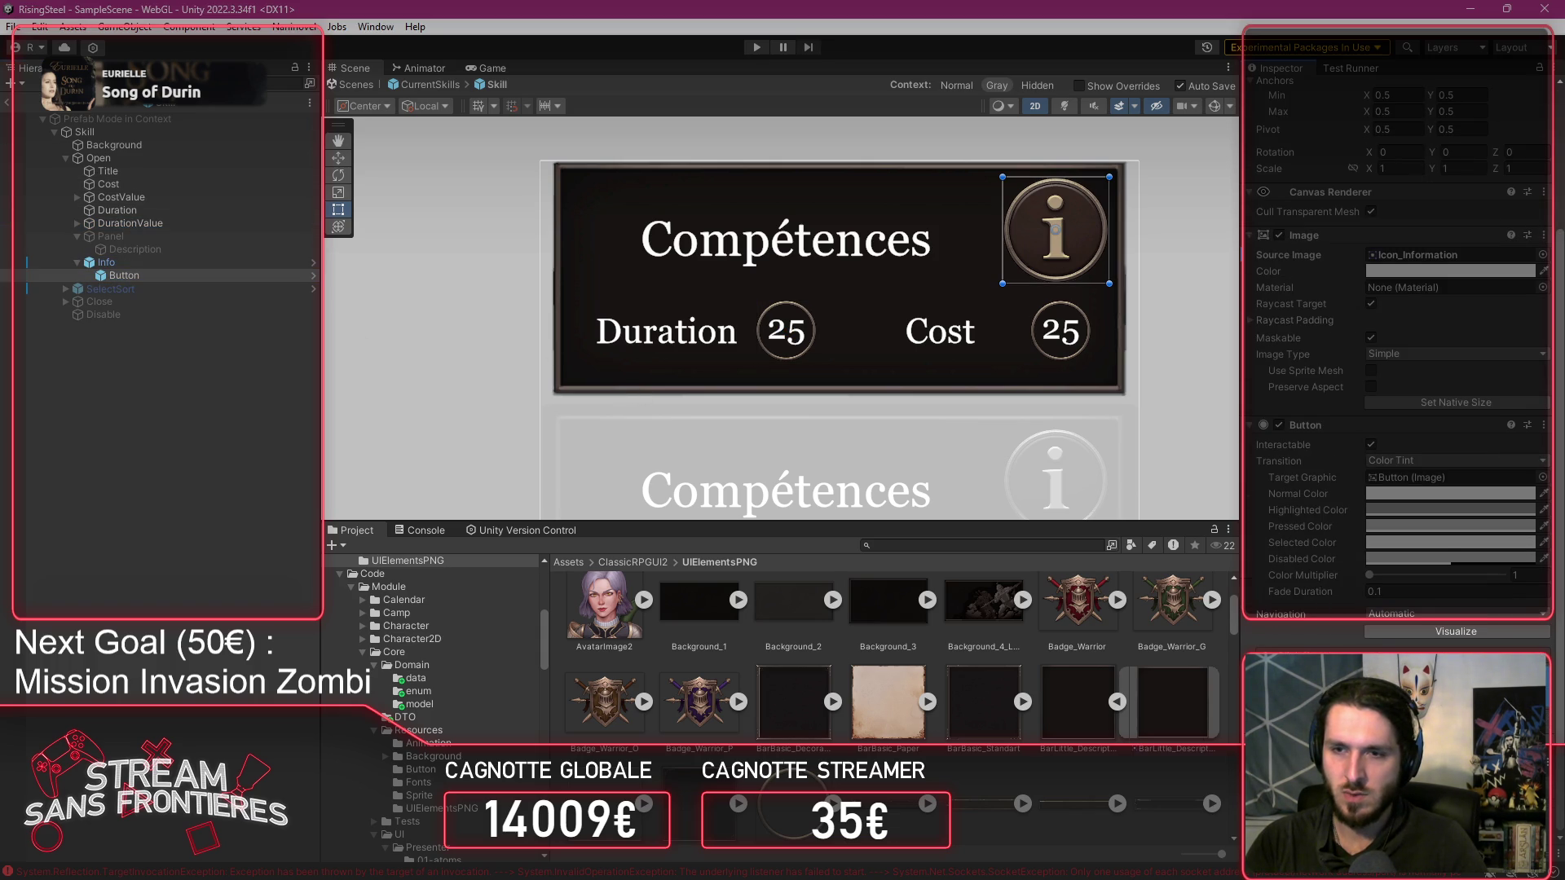
{"action": "left_click", "coordinate": [1456, 652]}
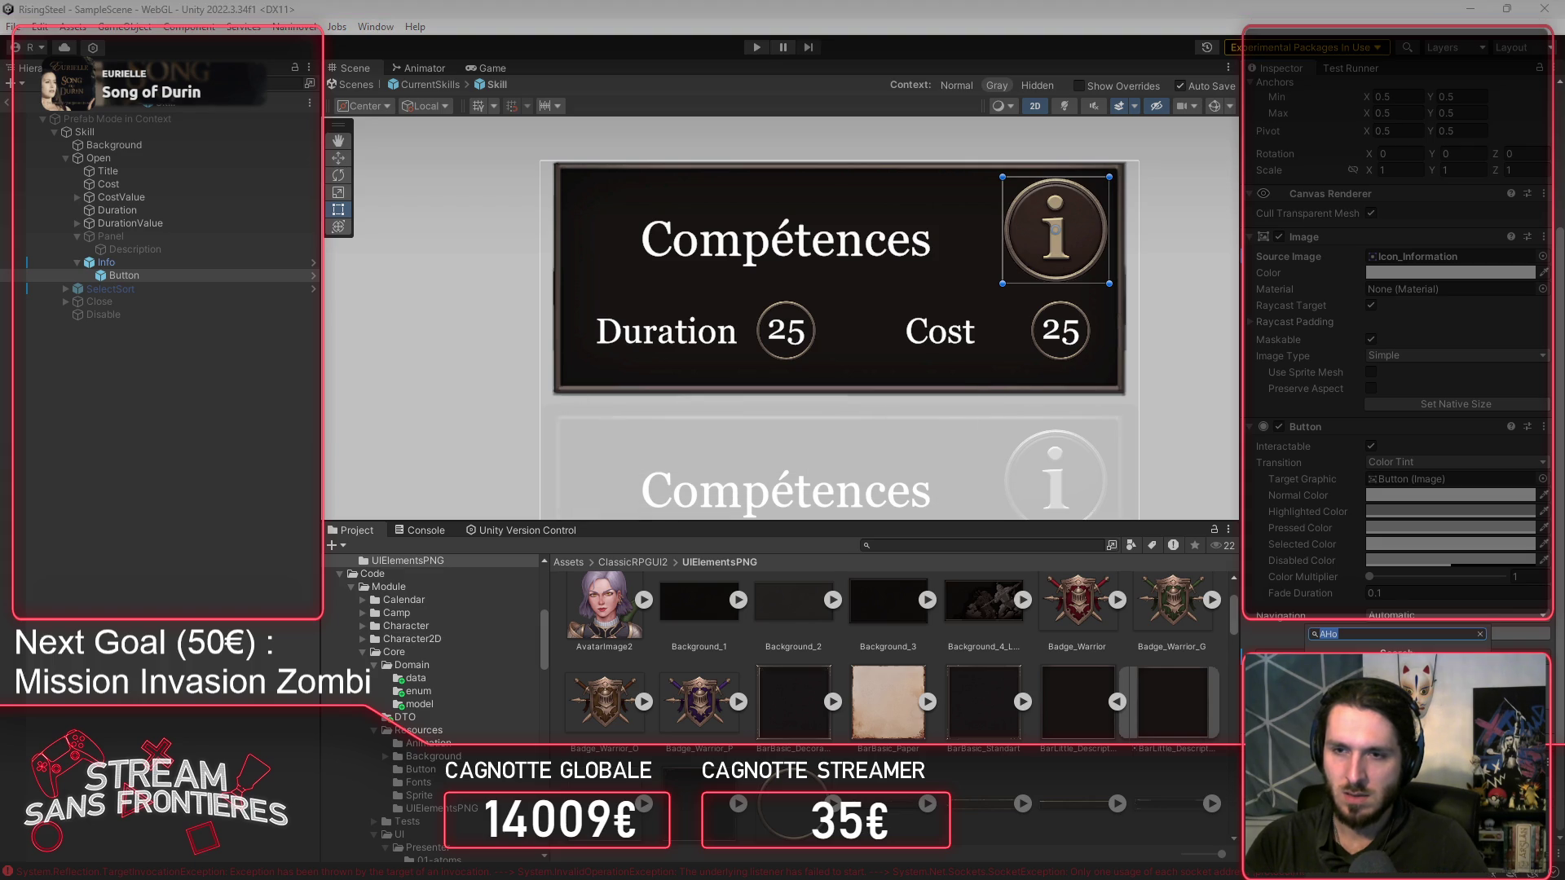
{"action": "key", "text": "Escape"}
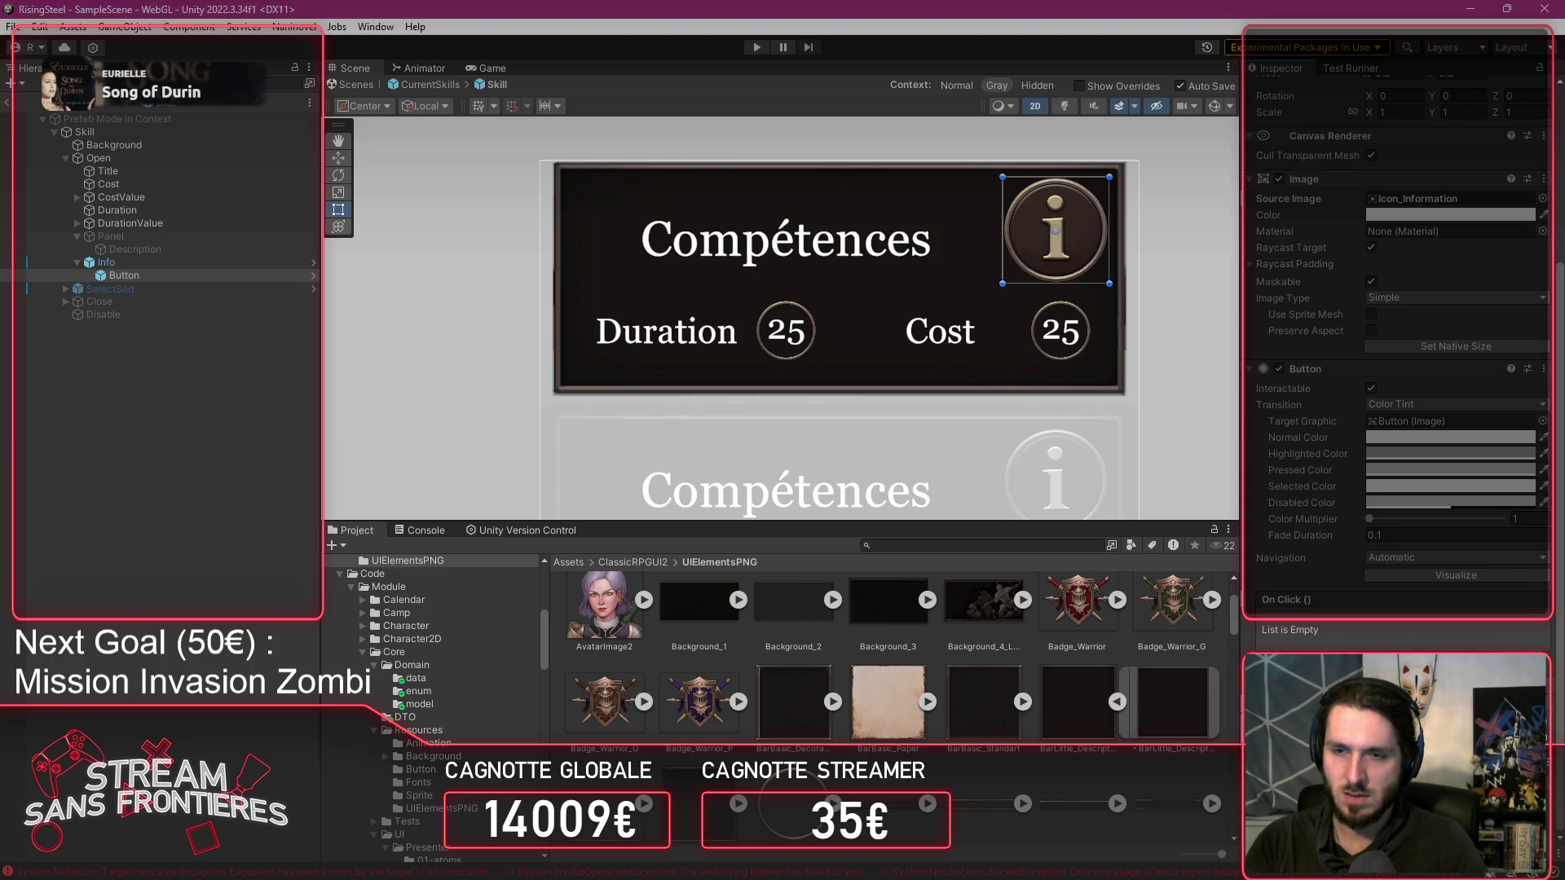
Return to the parent CurrentSkills prefab and expand Canvas (Environment).
{"action": "scroll", "coordinate": [897, 652], "scroll_direction": "up", "scroll_amount": 1}
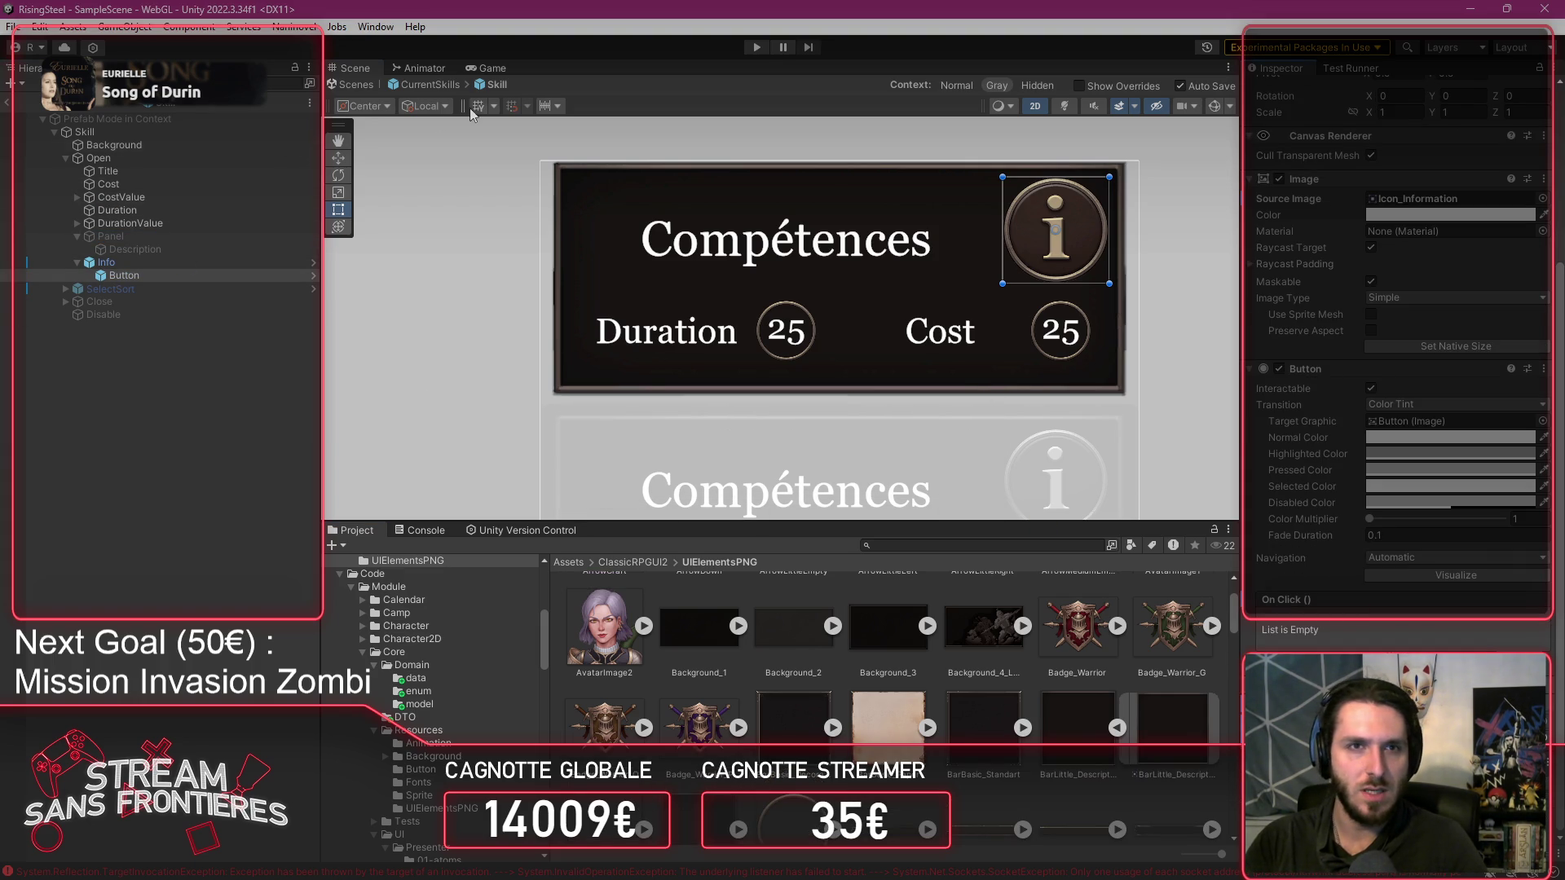
{"action": "left_click", "coordinate": [434, 83]}
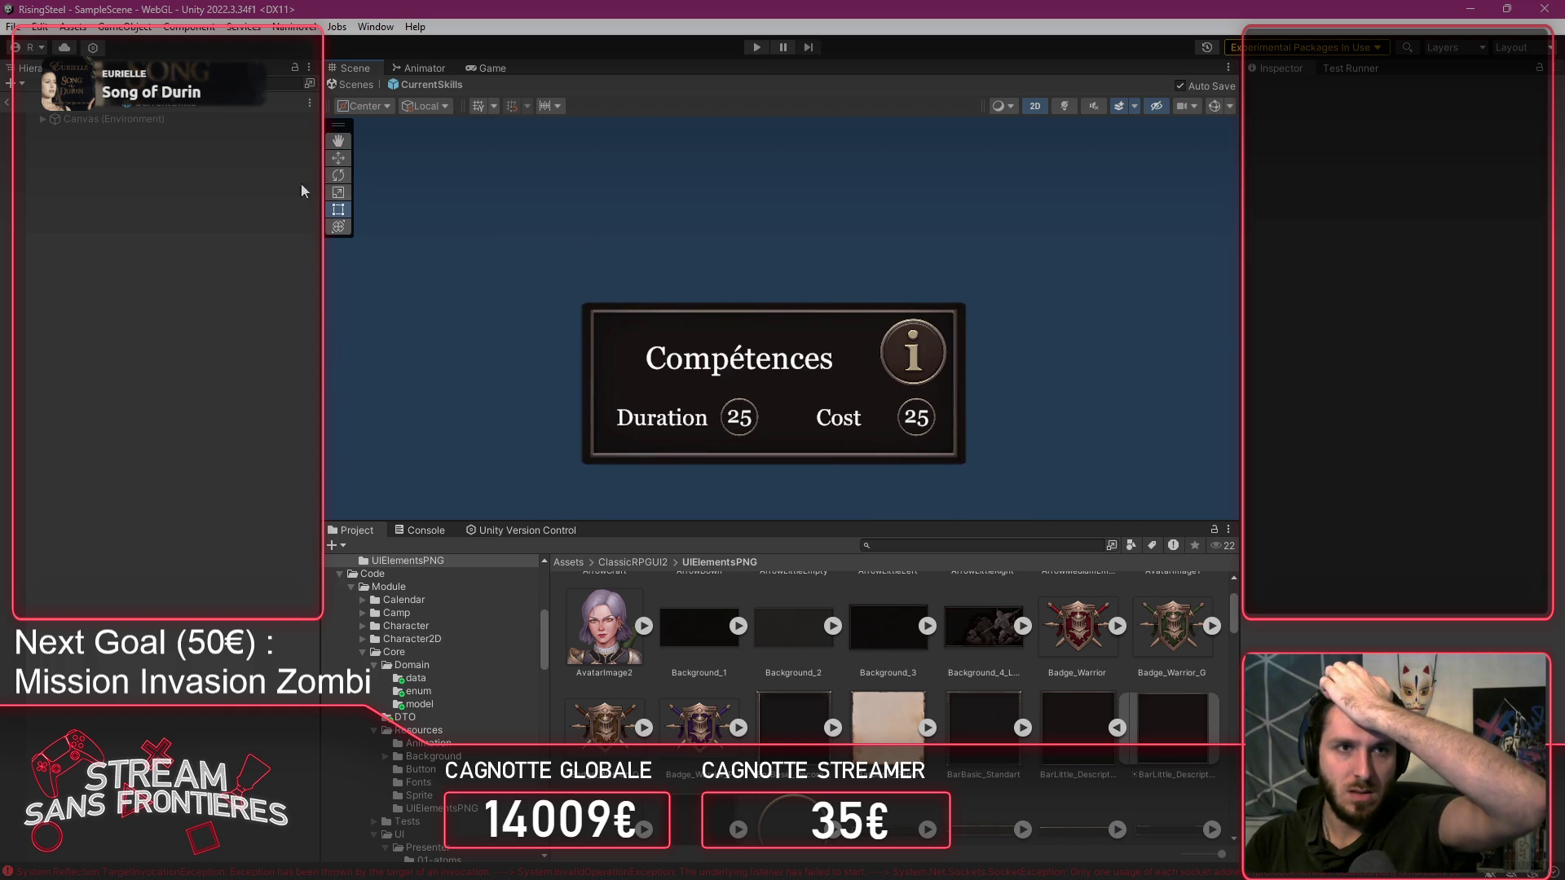
{"action": "left_click", "coordinate": [43, 119]}
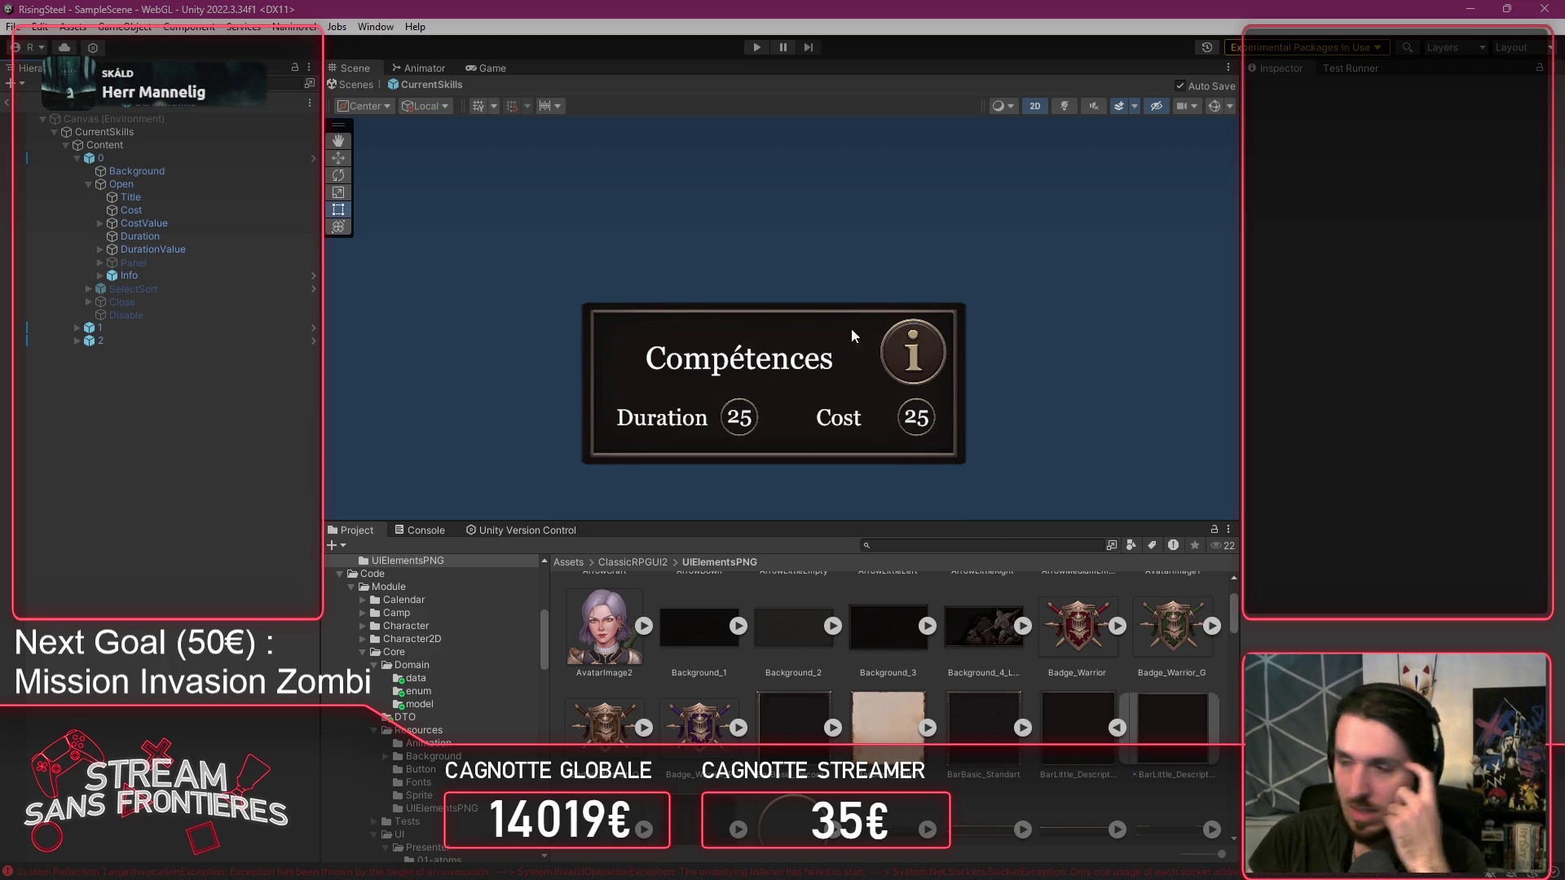
Select card 0's Title, showing Compétences in GeorgiaStandard at font size 50.
{"action": "left_click", "coordinate": [172, 199]}
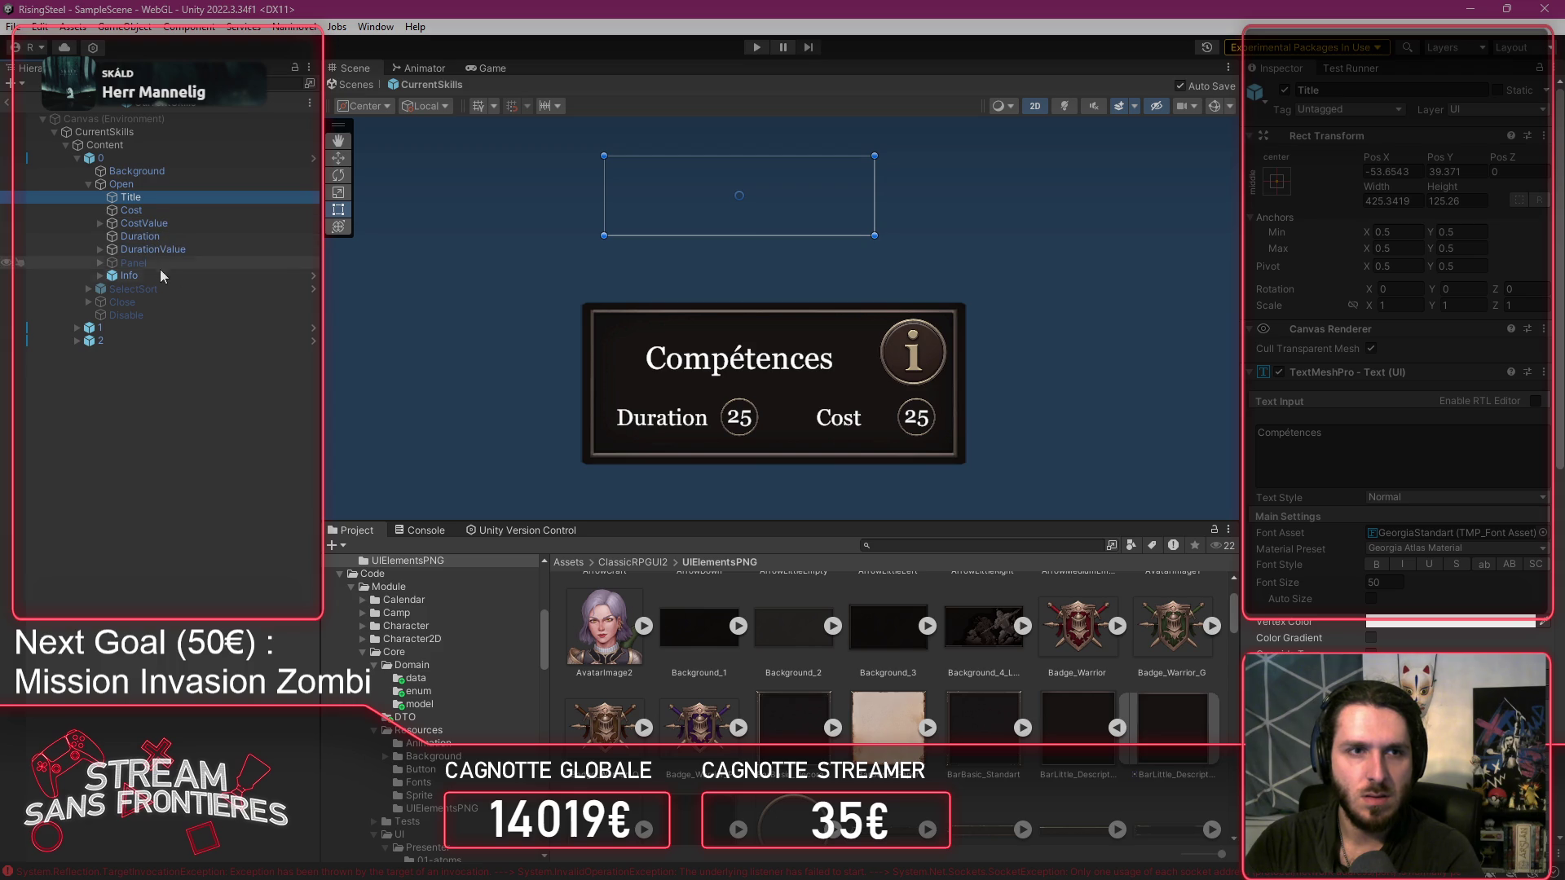
Open the Skill prefab and delete the 'Compétences' text from its Title.
{"action": "scroll", "coordinate": [643, 296], "scroll_direction": "down", "scroll_amount": 3}
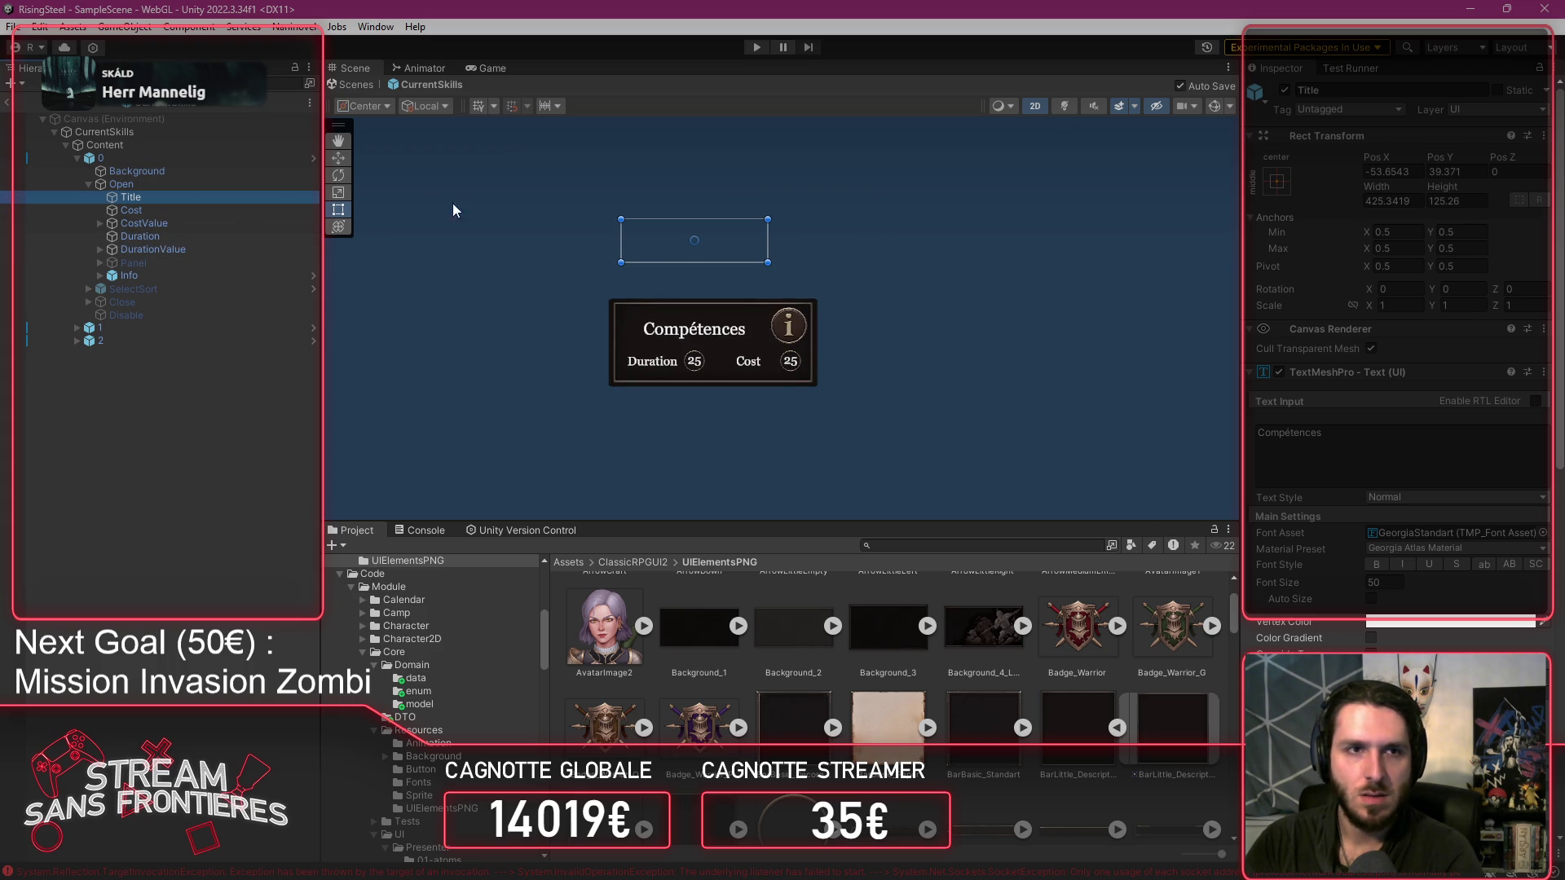
{"action": "left_click", "coordinate": [314, 158]}
{"action": "left_click", "coordinate": [1436, 436]}
{"action": "key", "text": "ctrl+a"}
{"action": "key", "text": "BackSpace"}
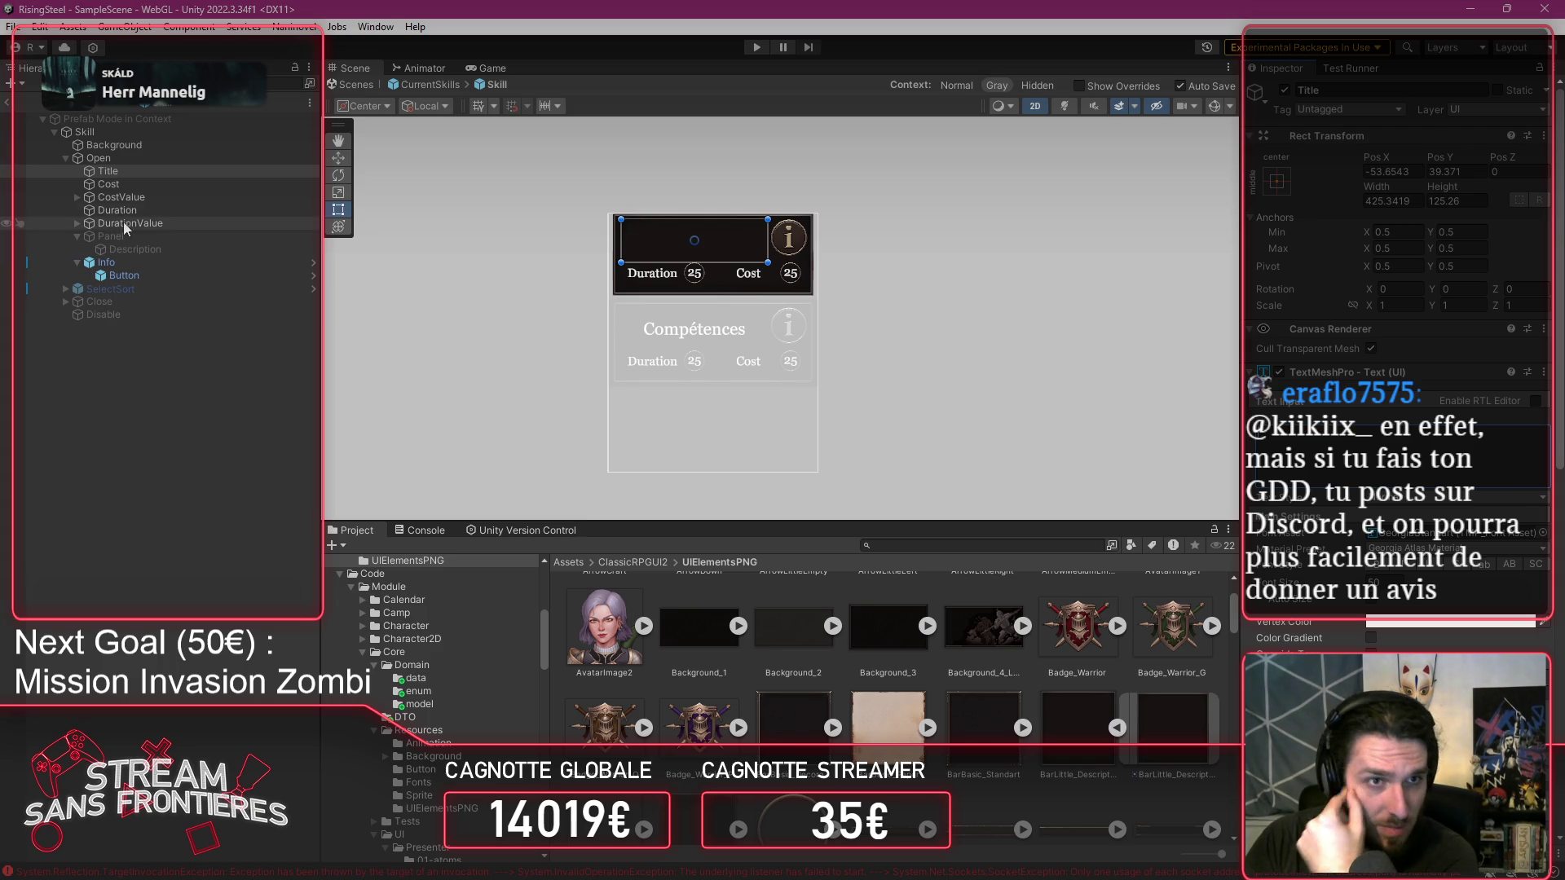
{"action": "left_click", "coordinate": [93, 211]}
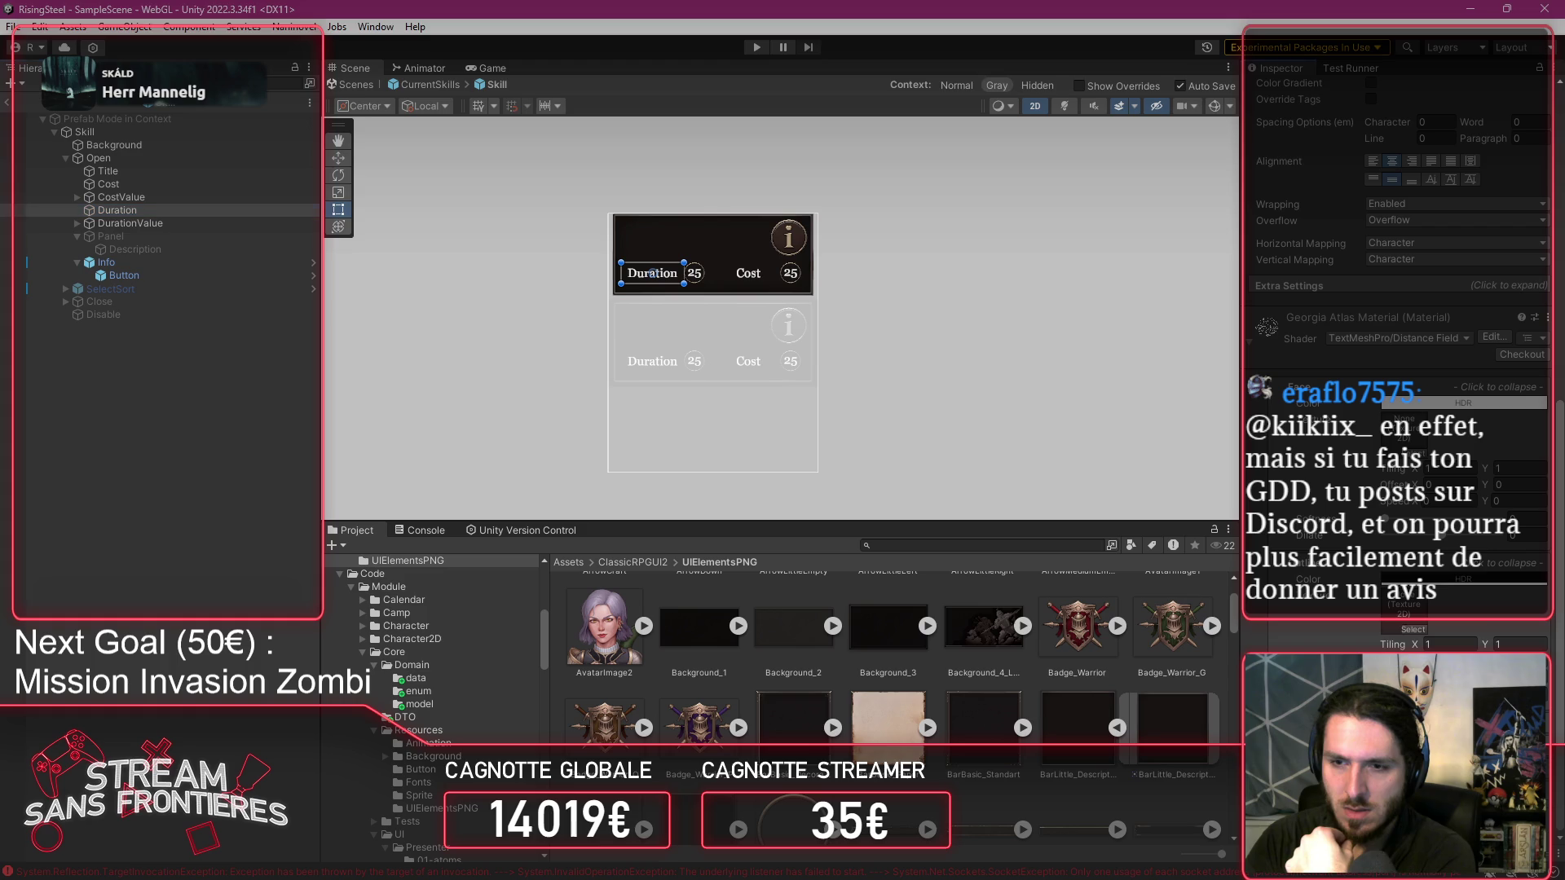
{"action": "left_click", "coordinate": [1412, 629]}
{"action": "key", "text": "Escape"}
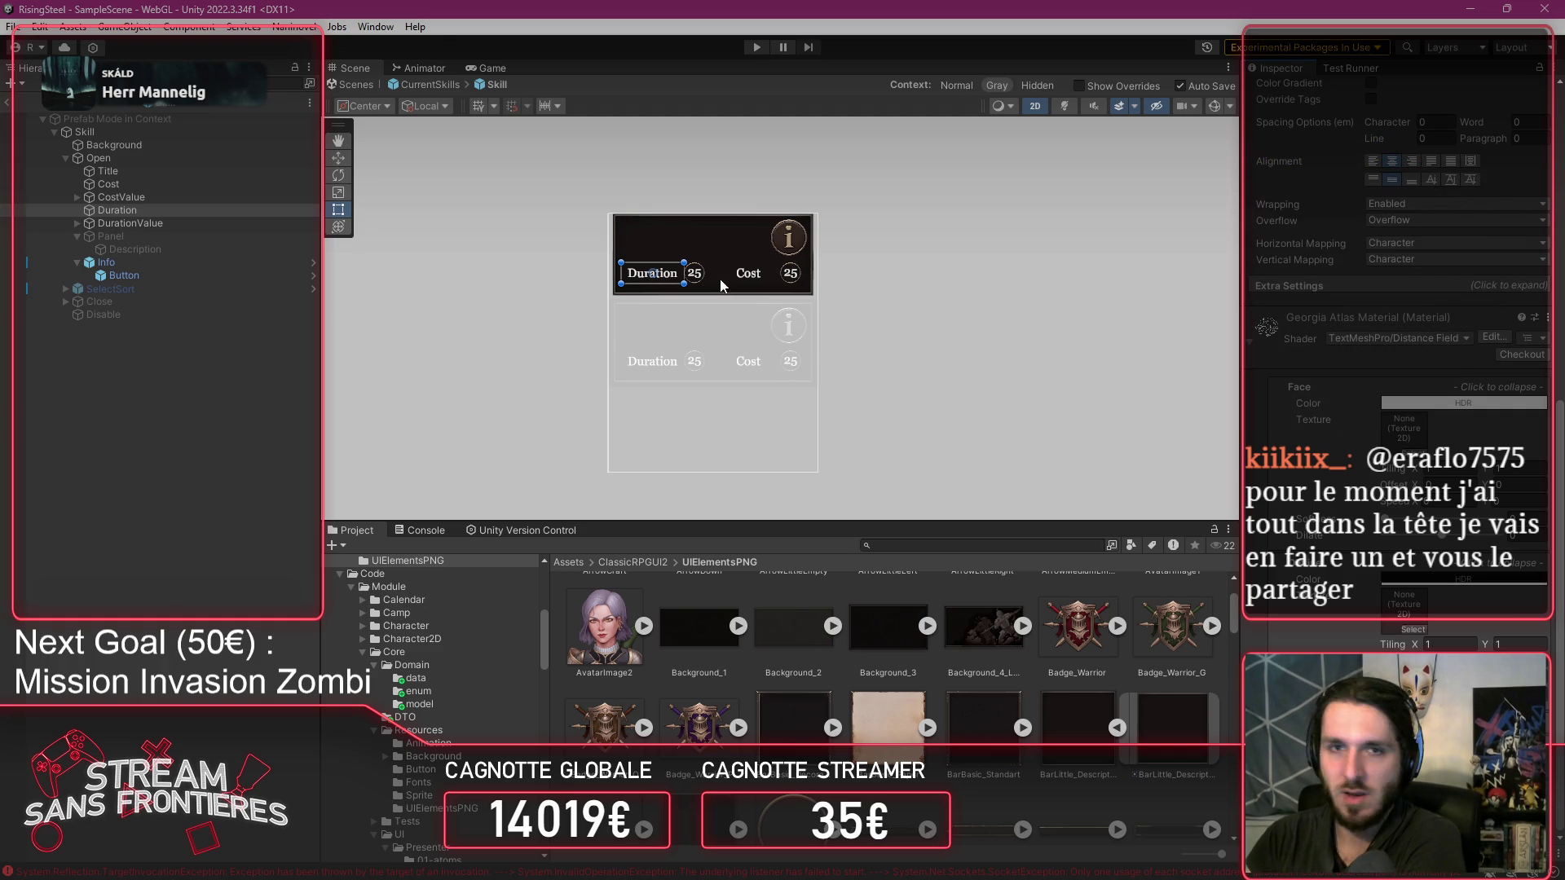
Delete the 25 from both the DurationValue and CostValue Value texts.
{"action": "left_click", "coordinate": [127, 223]}
{"action": "key", "text": "Right"}
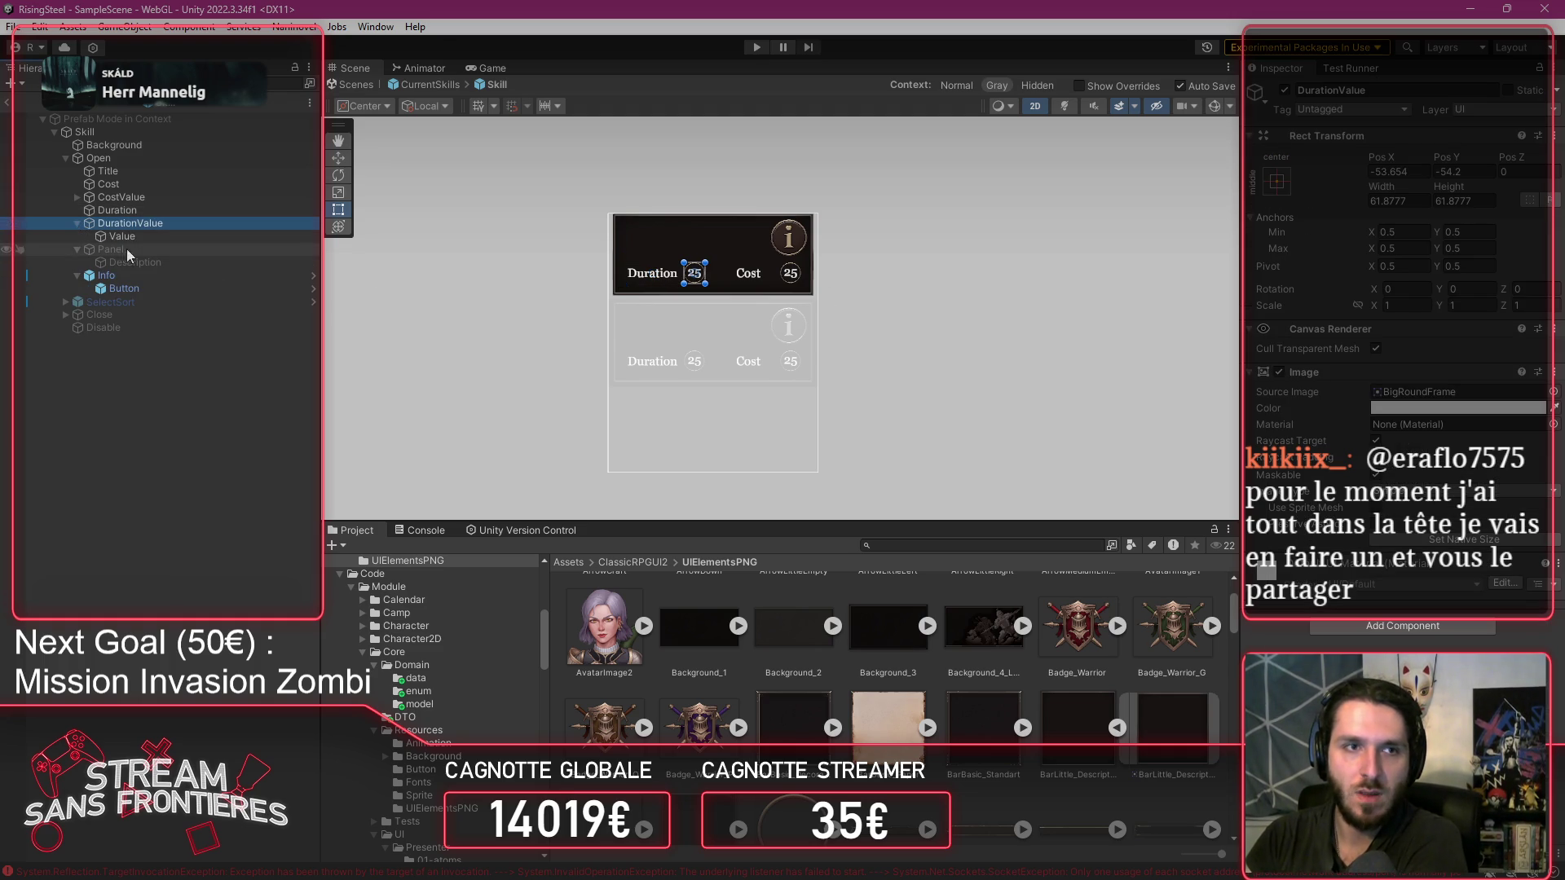
{"action": "key", "text": "Down"}
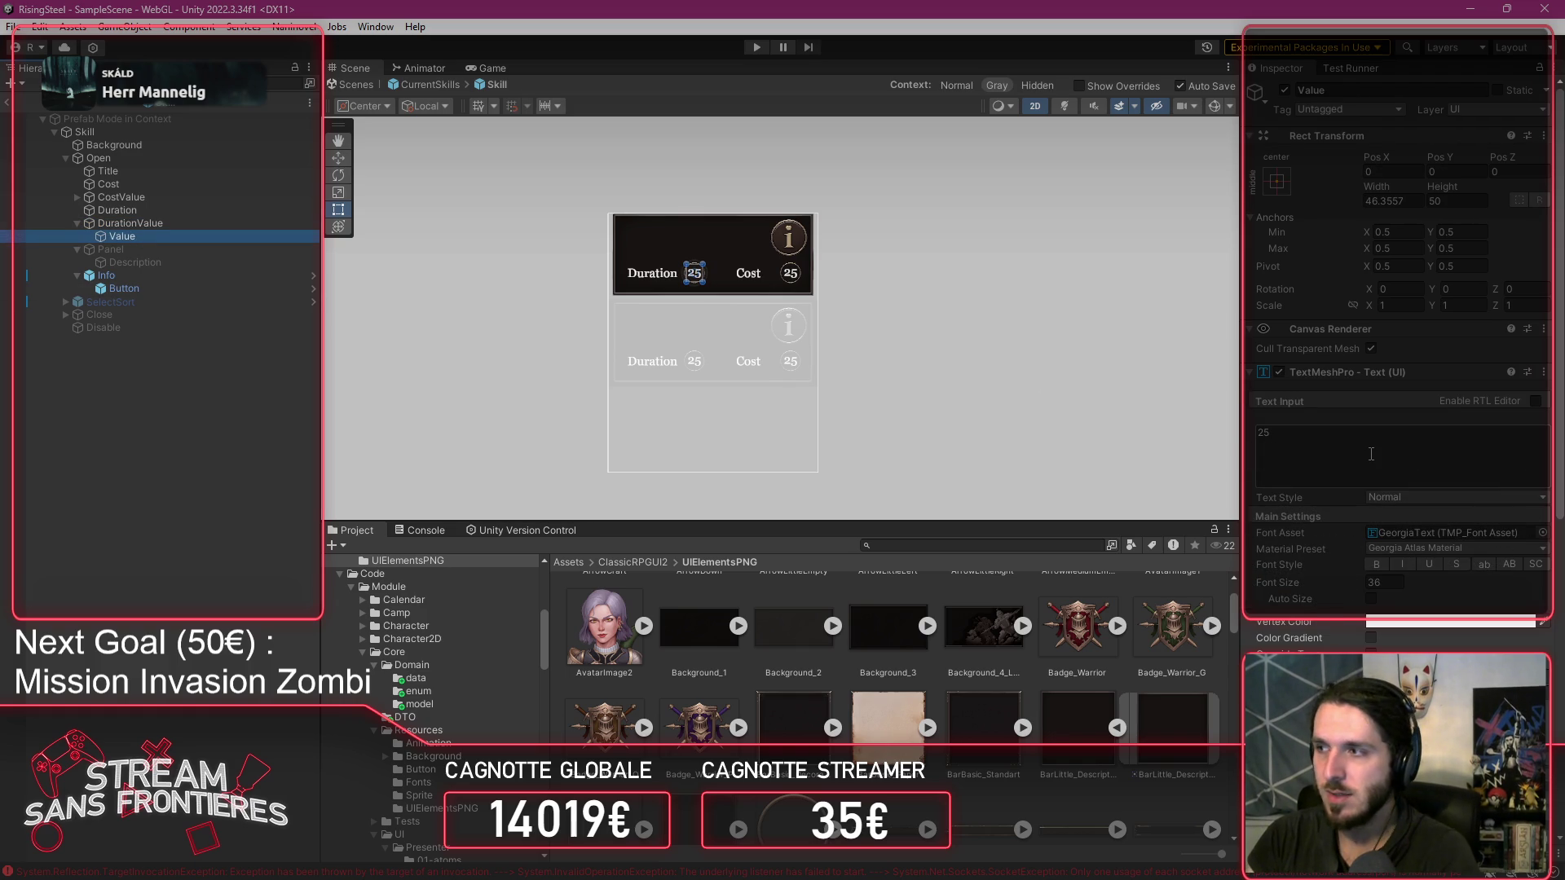
{"action": "left_click", "coordinate": [1371, 454]}
{"action": "type", "text": "0"}
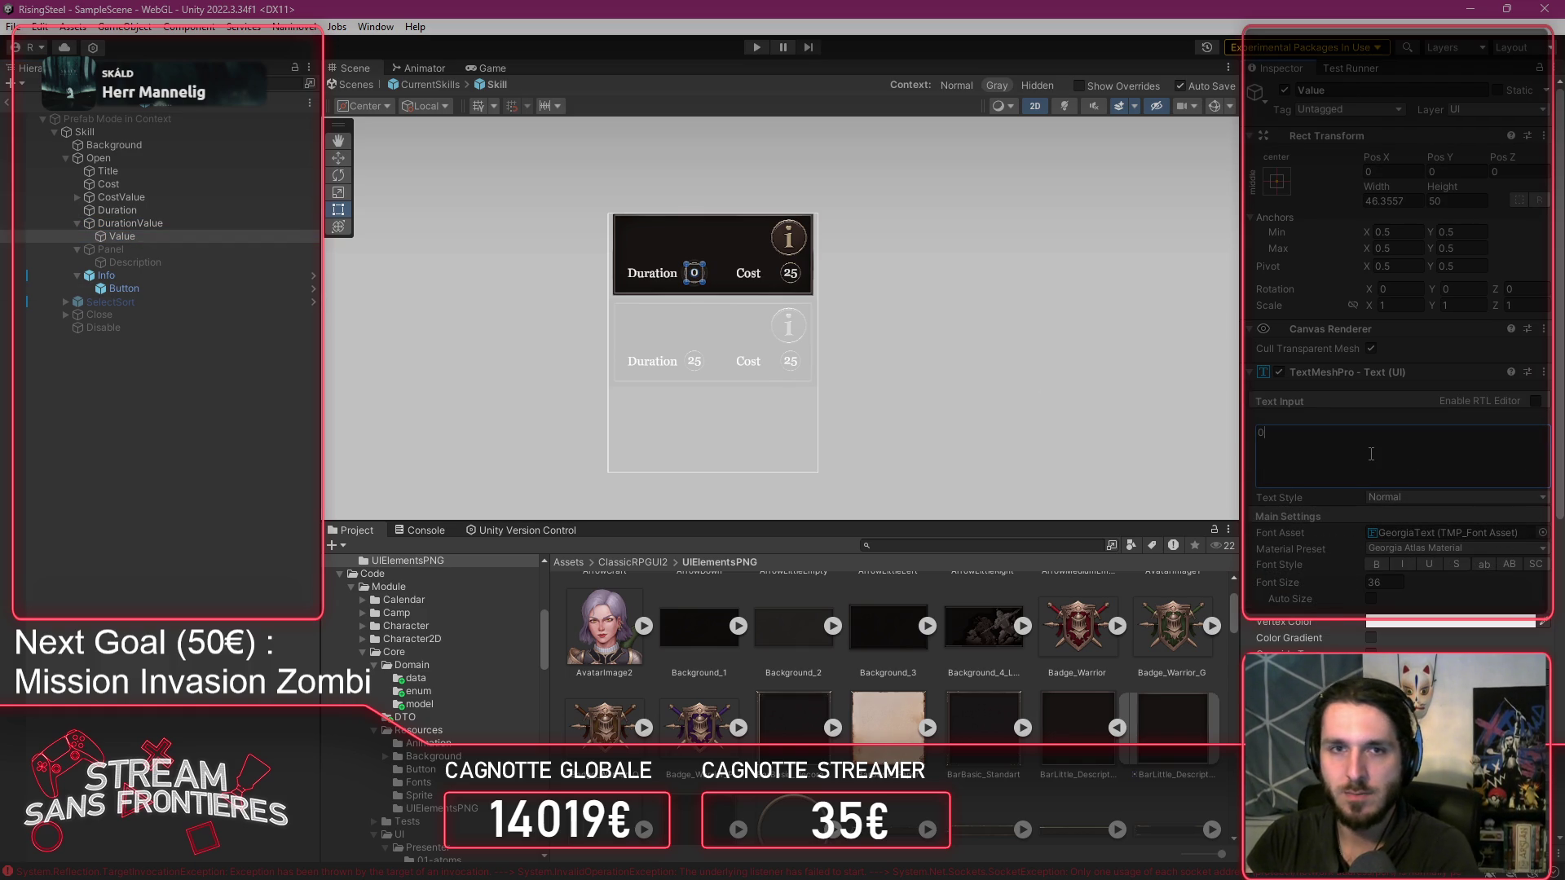
{"action": "key", "text": "BackSpace"}
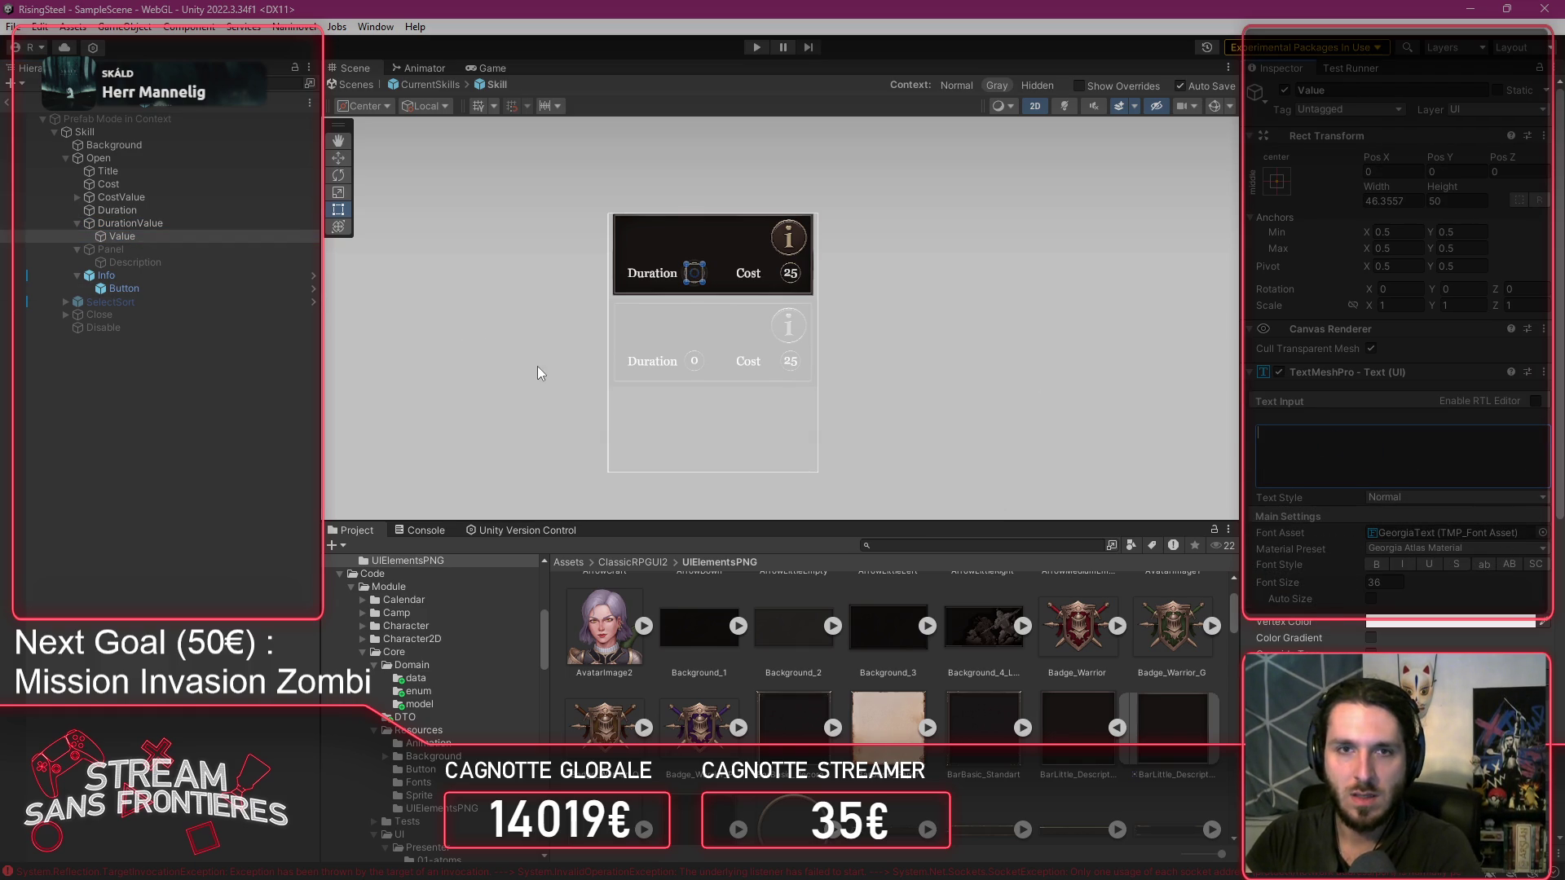
{"action": "left_click", "coordinate": [68, 194]}
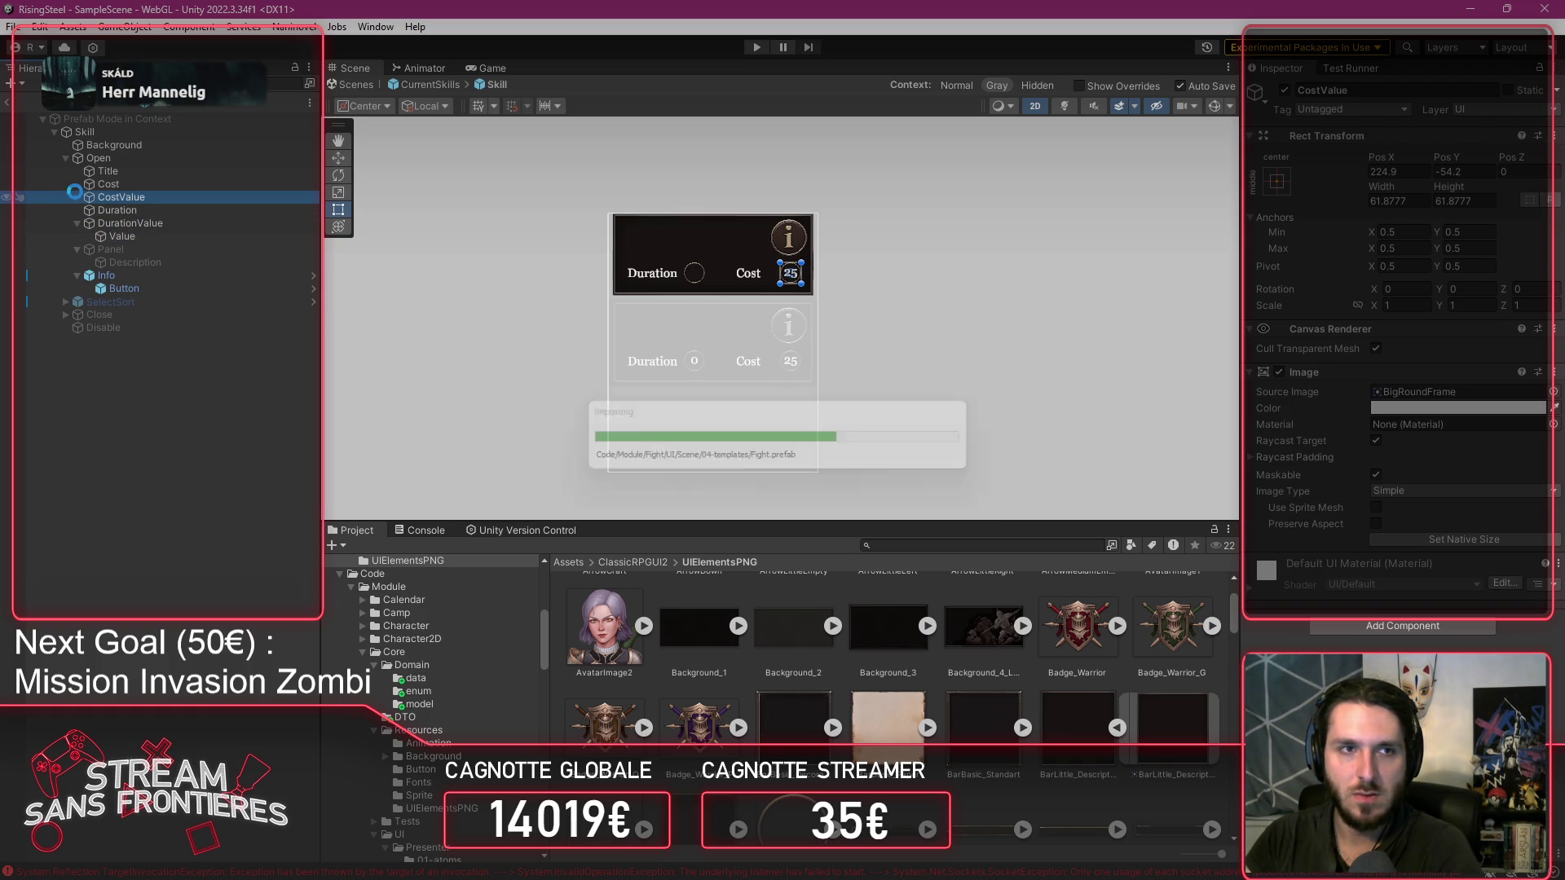
{"action": "left_click", "coordinate": [76, 197]}
{"action": "left_click", "coordinate": [105, 210]}
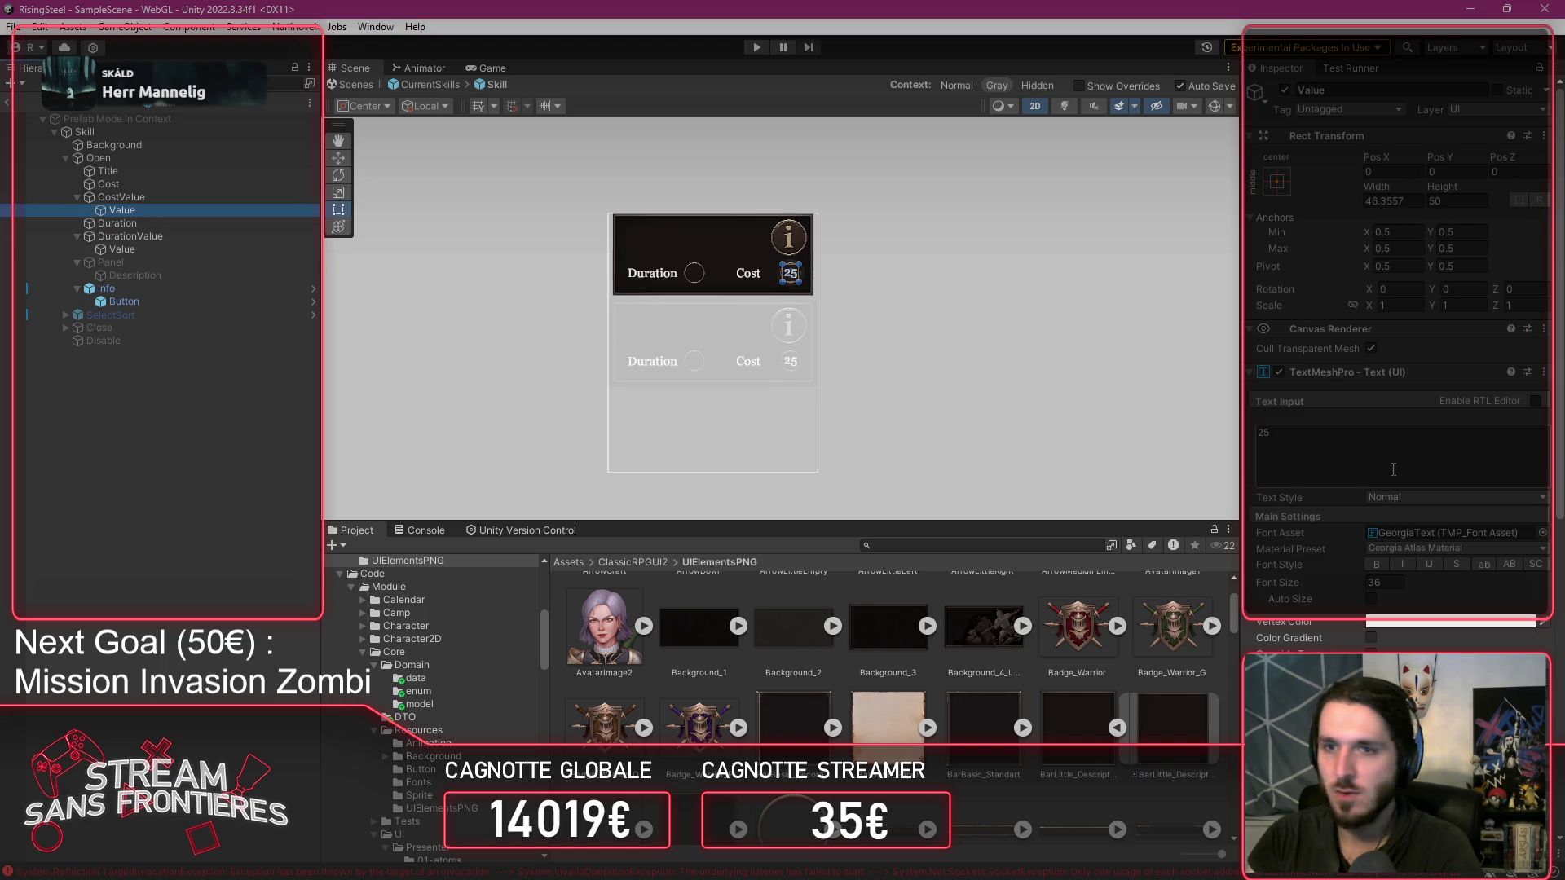
{"action": "left_click", "coordinate": [1377, 454]}
{"action": "key", "text": "BackSpace"}
{"action": "left_click", "coordinate": [1028, 409]}
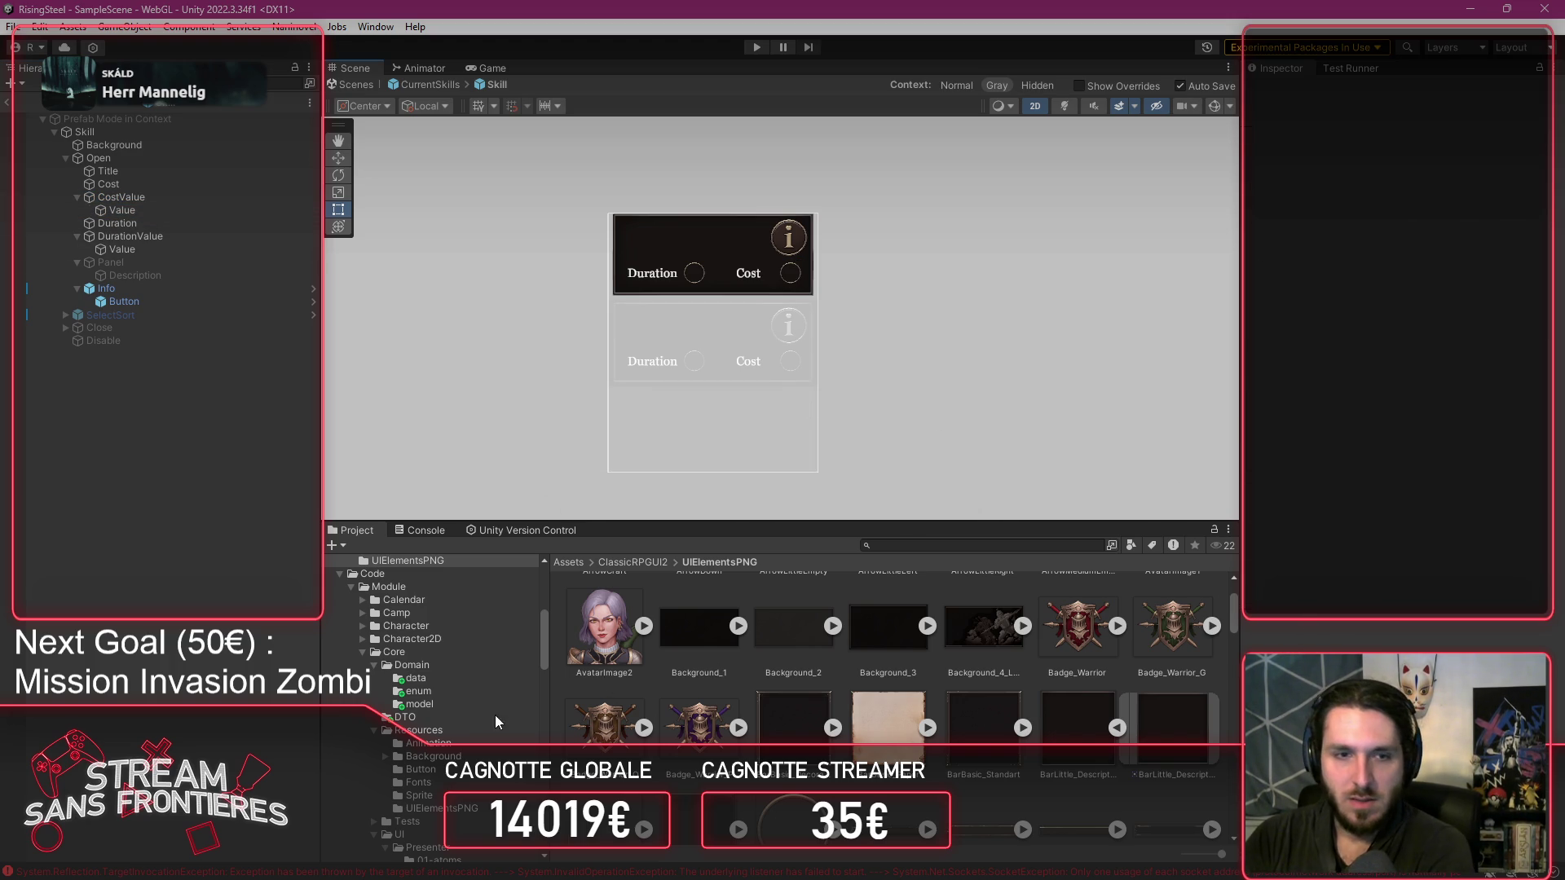
Browse the Project panel to the Scene 05-pages folder and show its contents.
{"action": "scroll", "coordinate": [485, 713], "scroll_direction": "up", "scroll_amount": 8}
{"action": "scroll", "coordinate": [474, 713], "scroll_direction": "down", "scroll_amount": 10}
{"action": "left_click", "coordinate": [453, 753]}
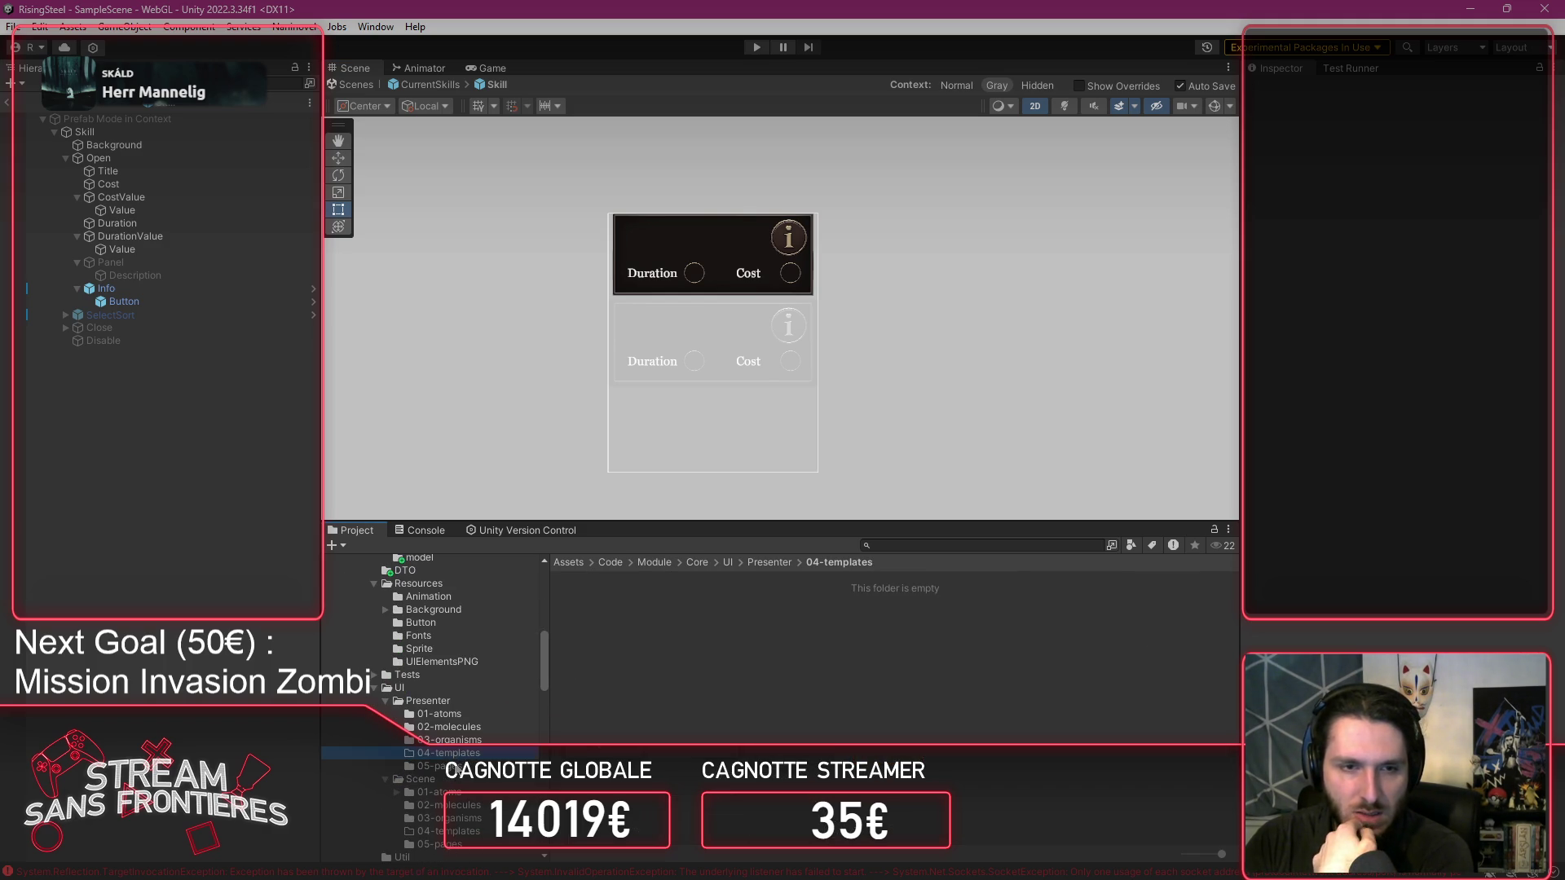
{"action": "left_click", "coordinate": [447, 766]}
{"action": "scroll", "coordinate": [445, 782], "scroll_direction": "down", "scroll_amount": 2}
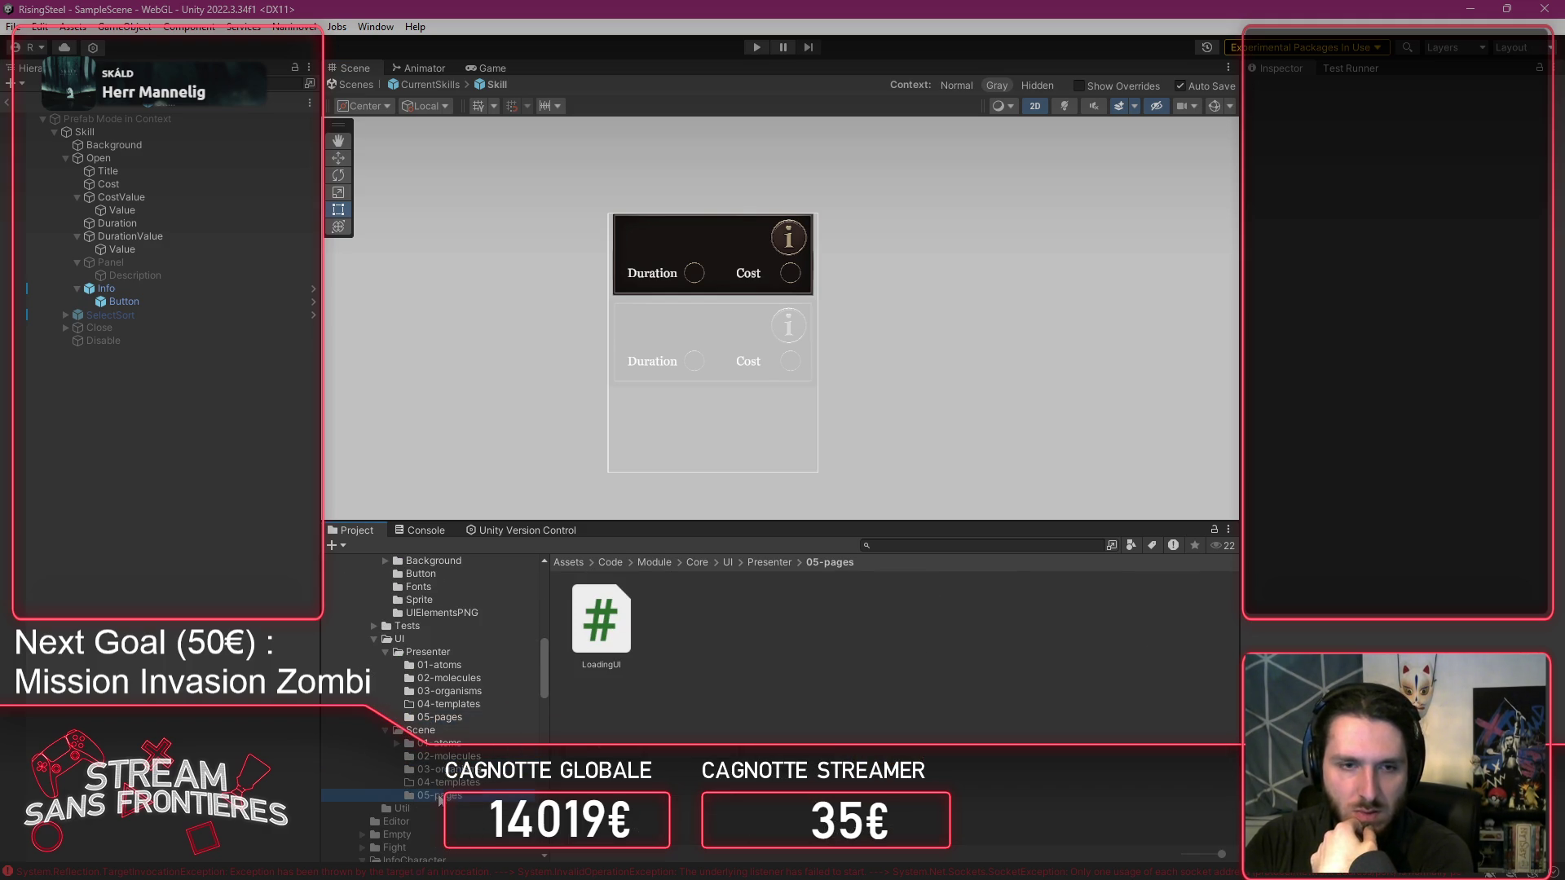
{"action": "left_click", "coordinate": [441, 795]}
{"action": "scroll", "coordinate": [440, 799], "scroll_direction": "down", "scroll_amount": 8}
{"action": "left_click", "coordinate": [436, 825]}
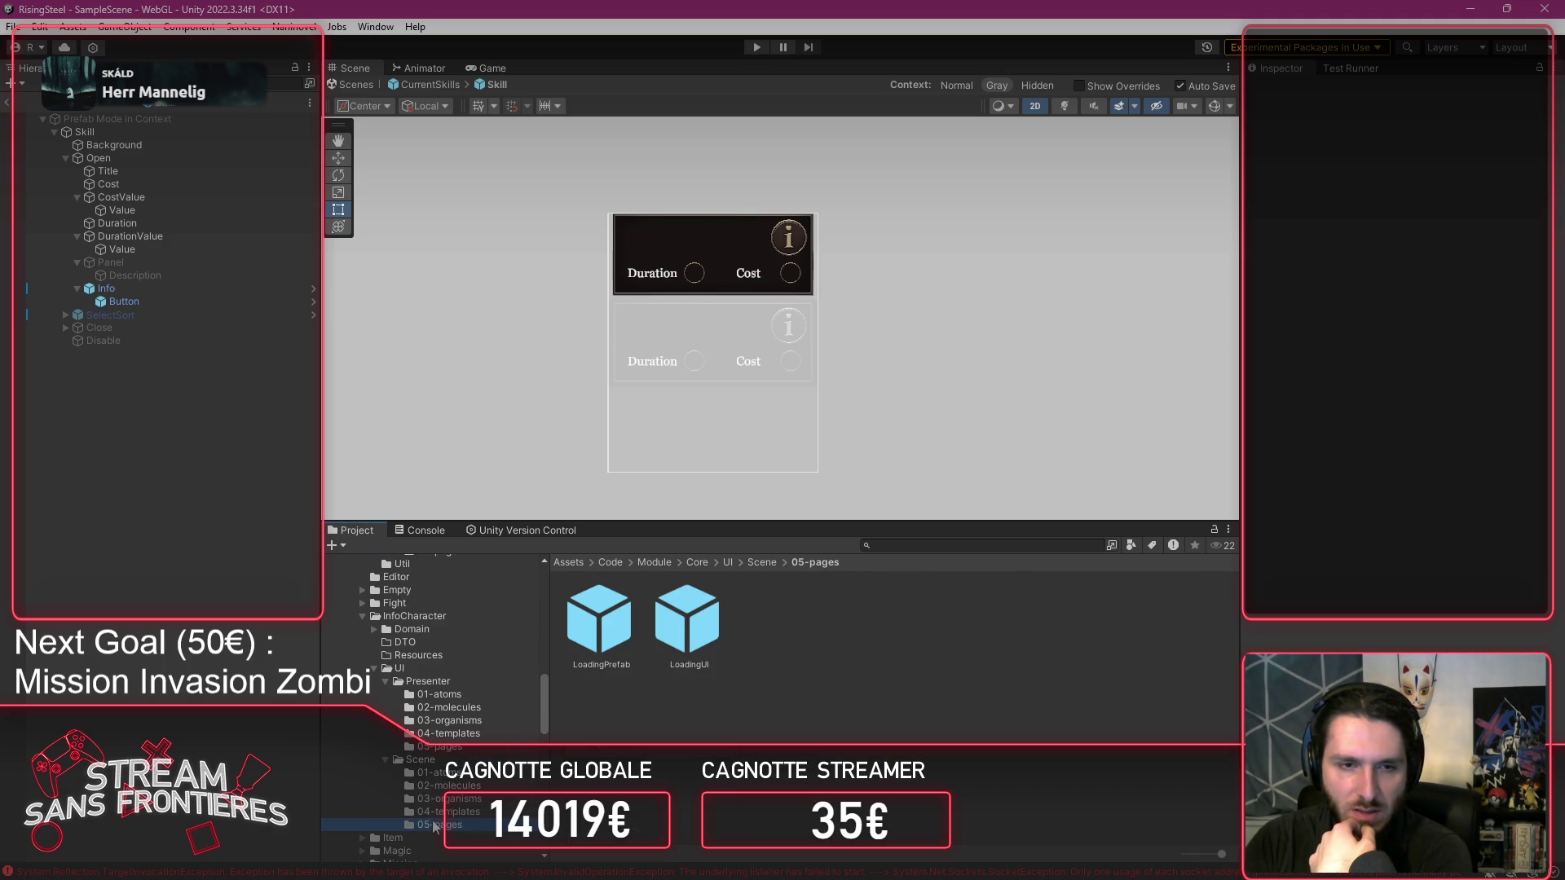
Open the CharacterEditable prefab and centre the character panel in view.
{"action": "double_click", "coordinate": [611, 633]}
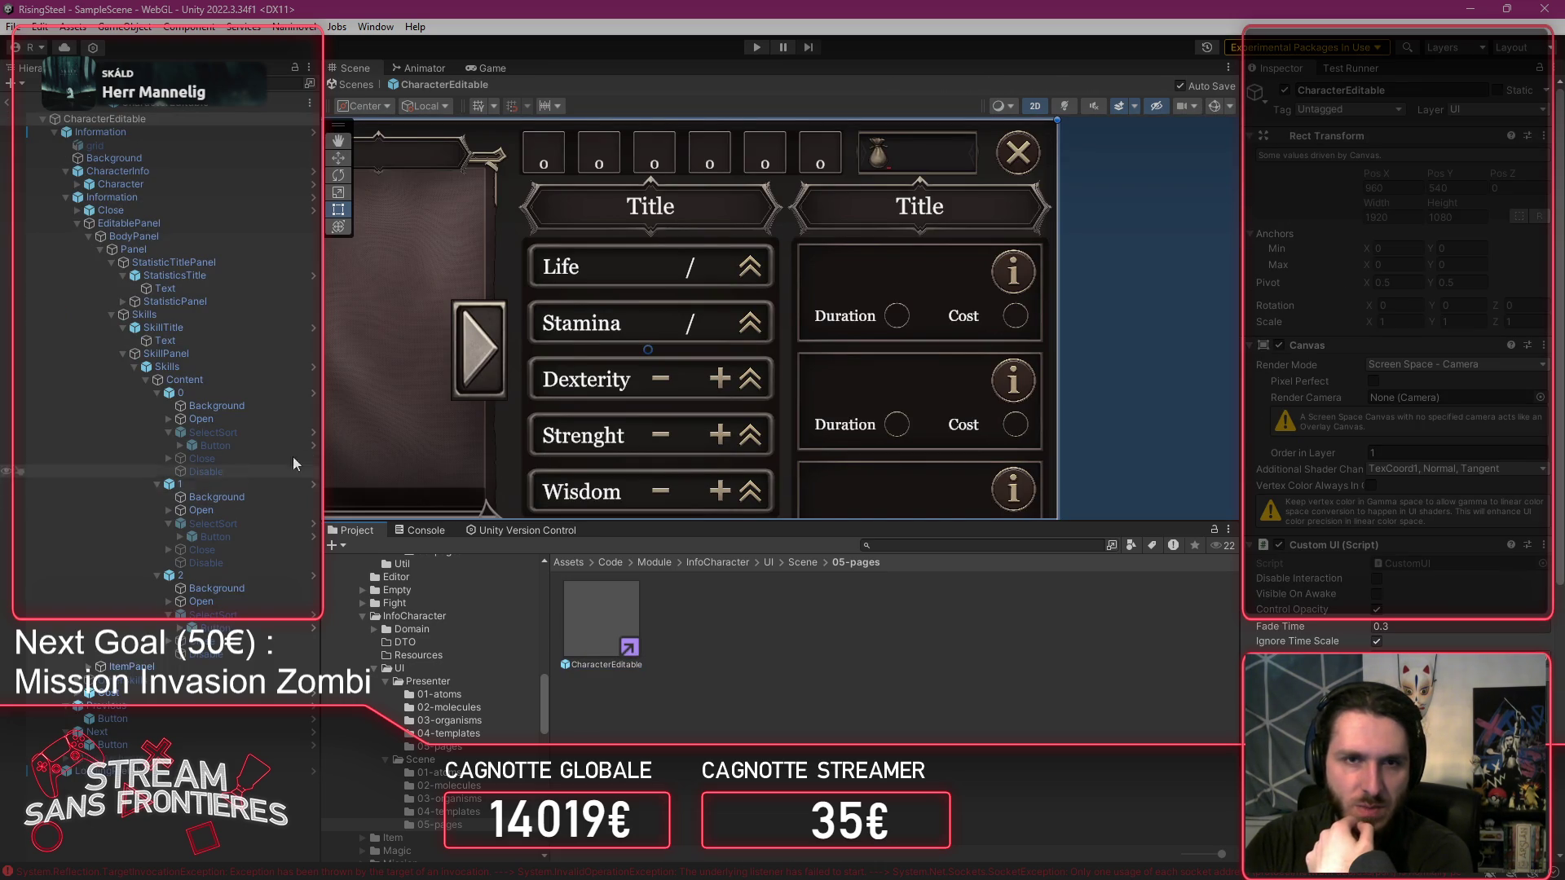
{"action": "scroll", "coordinate": [555, 388], "scroll_direction": "down", "scroll_amount": 3}
{"action": "left_click_drag", "start_coordinate": [706, 383], "coordinate": [837, 381]}
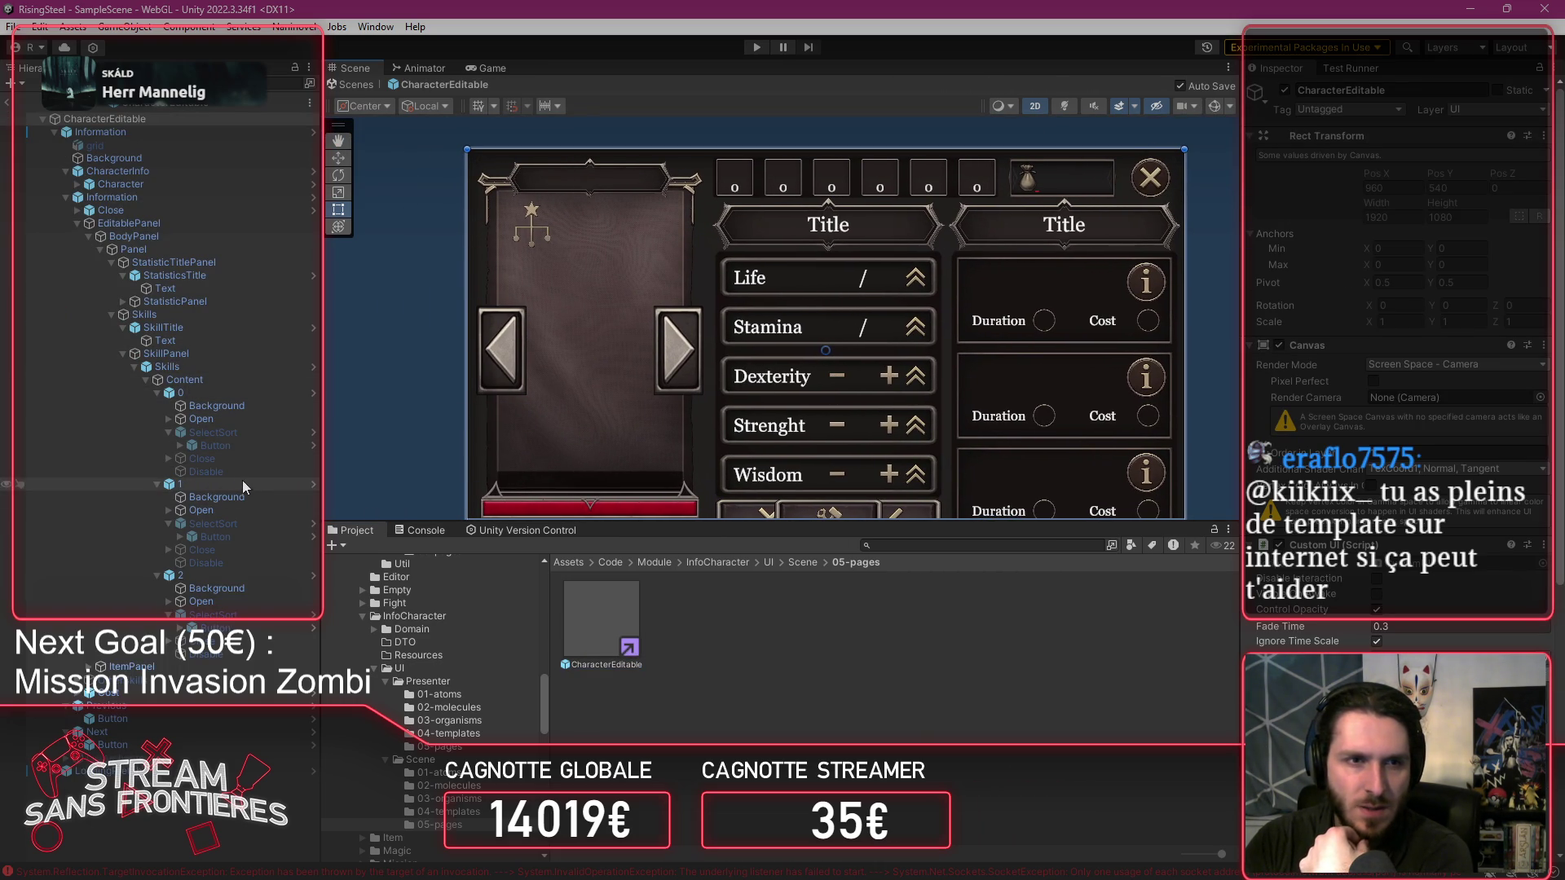
Expand StatisticPanel > Statistics > Content > Life and inspect its Label's text setup.
{"action": "left_click", "coordinate": [122, 300]}
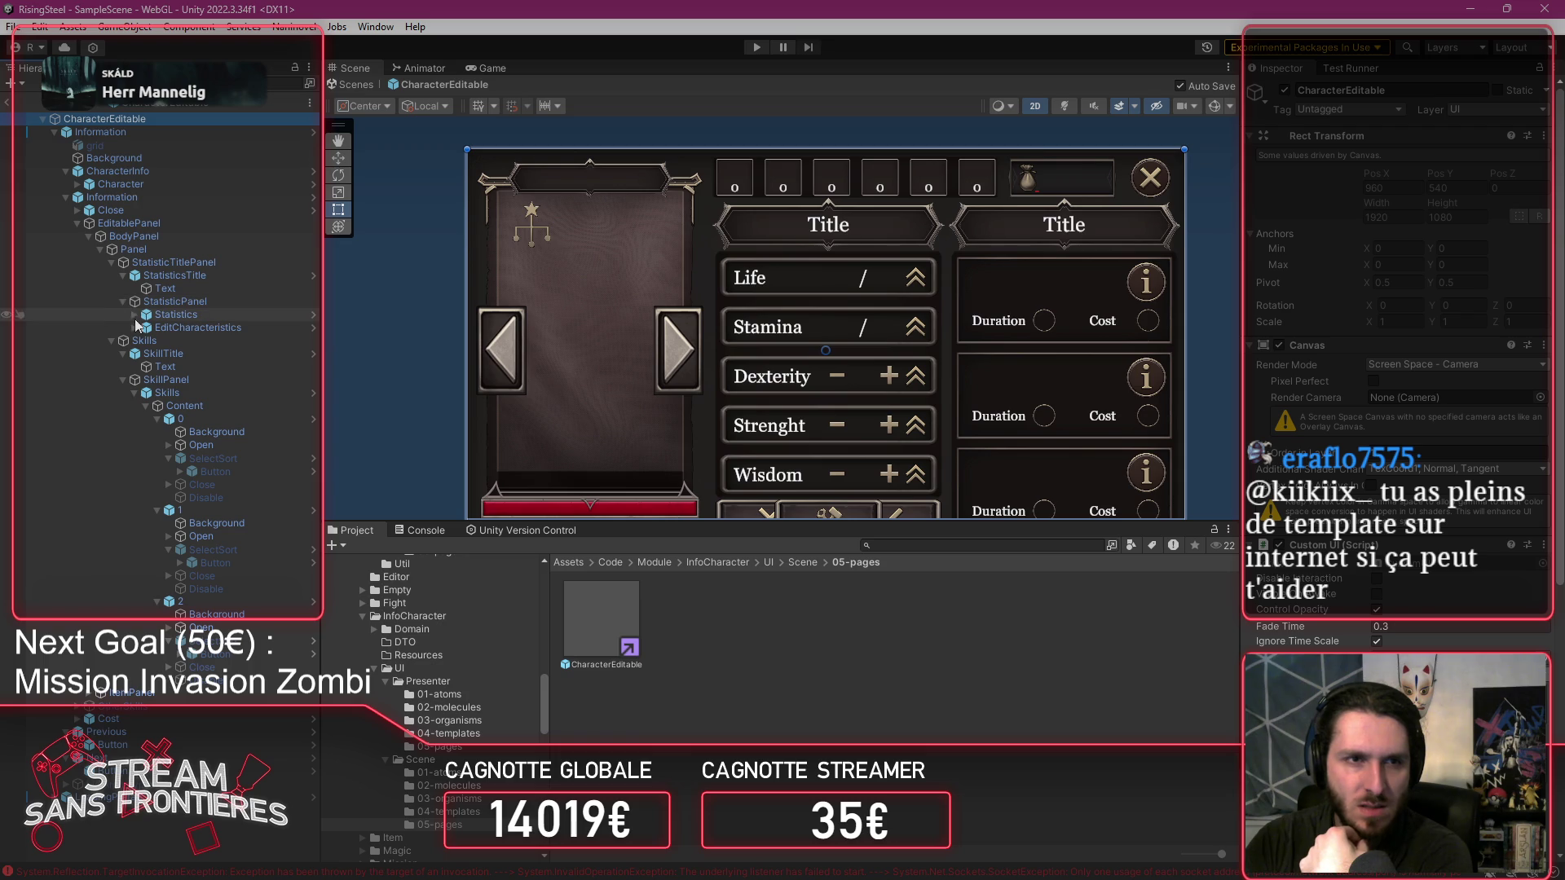
{"action": "left_click", "coordinate": [135, 315]}
{"action": "left_click", "coordinate": [146, 328]}
{"action": "left_click", "coordinate": [157, 341]}
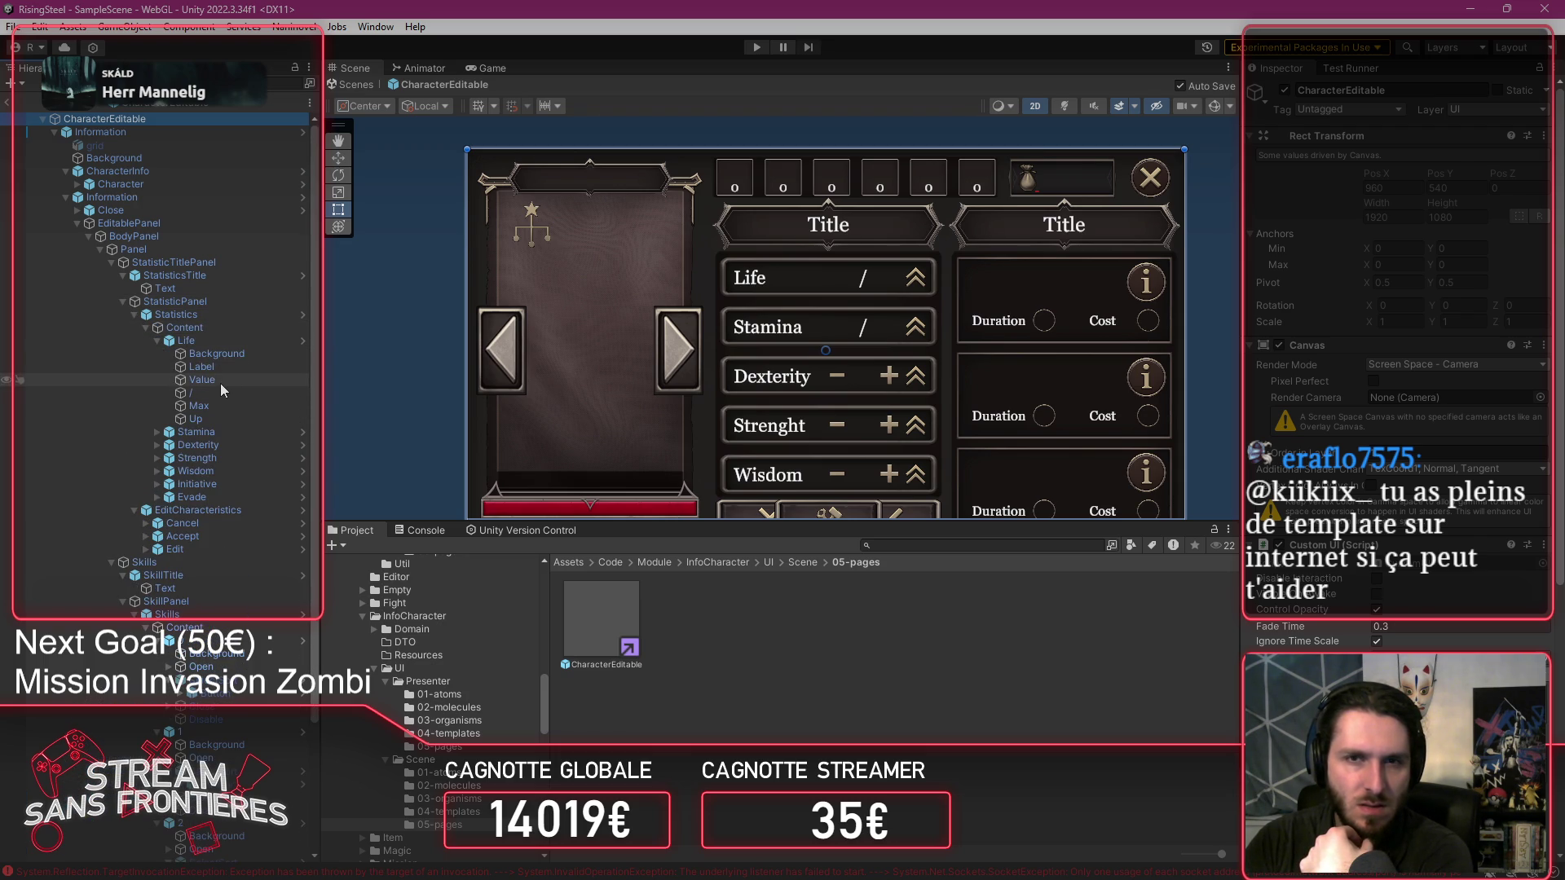
{"action": "left_click", "coordinate": [220, 381]}
{"action": "left_click", "coordinate": [233, 363]}
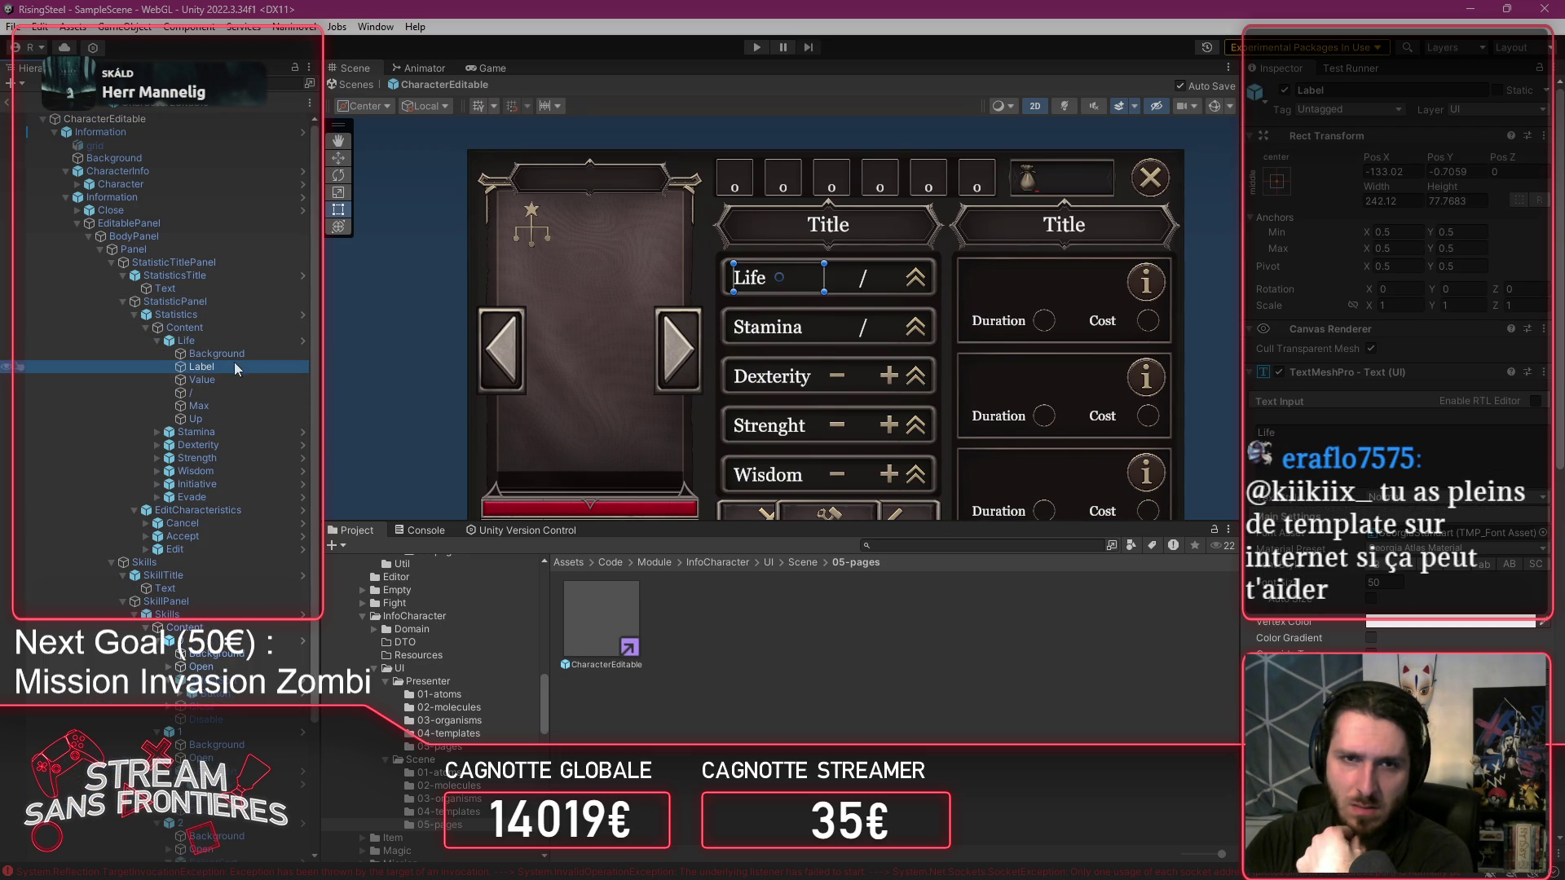
{"action": "scroll", "coordinate": [1540, 448], "scroll_direction": "down", "scroll_amount": 10}
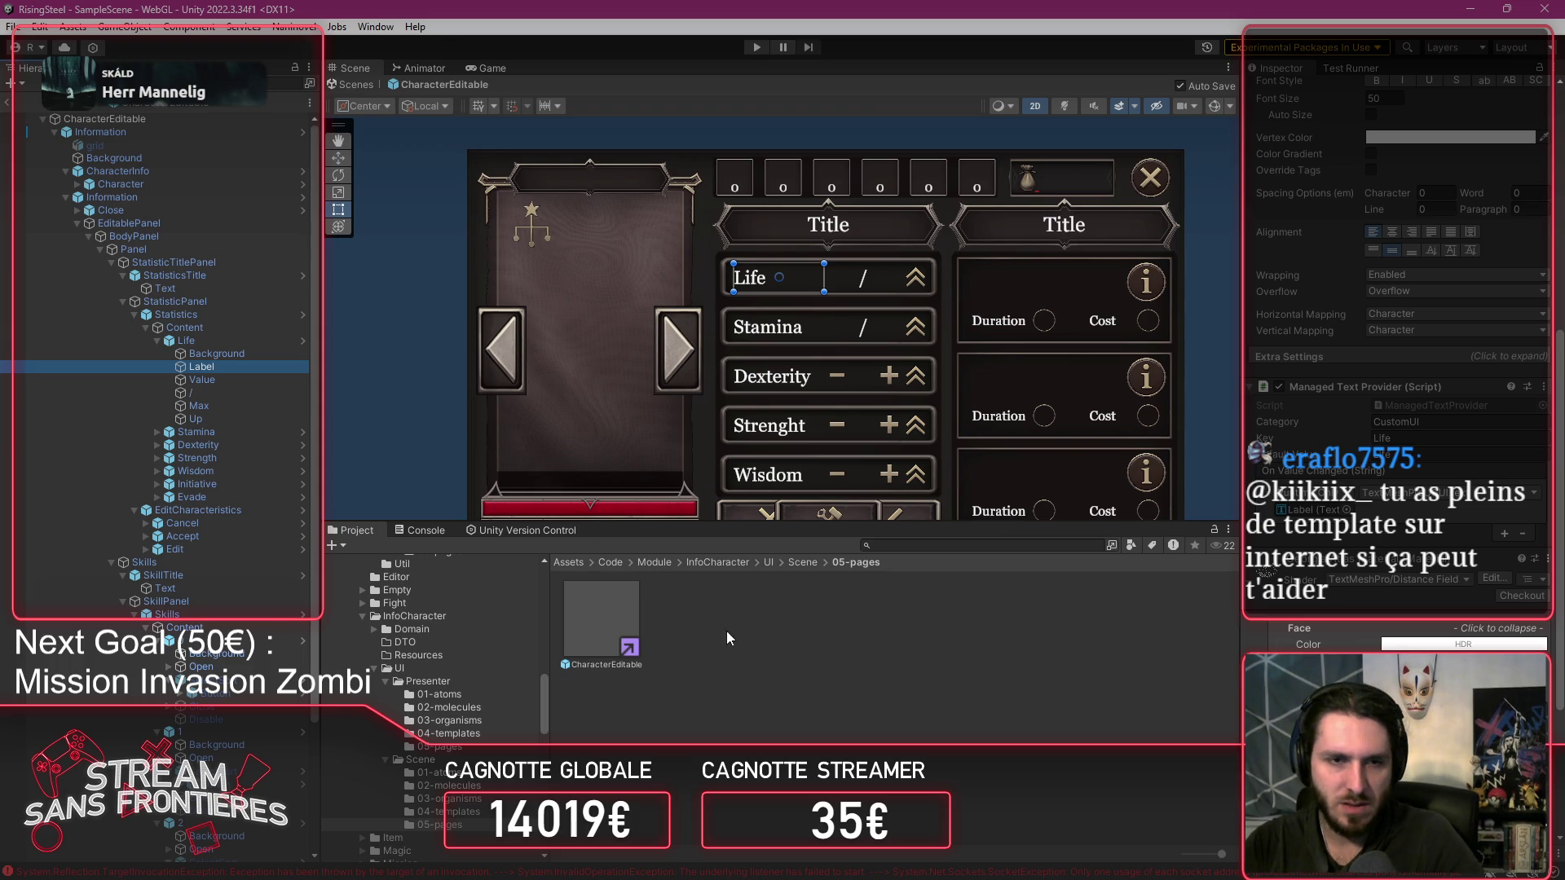
{"action": "scroll", "coordinate": [520, 665], "scroll_direction": "down", "scroll_amount": 2}
{"action": "scroll", "coordinate": [520, 665], "scroll_direction": "up", "scroll_amount": 2}
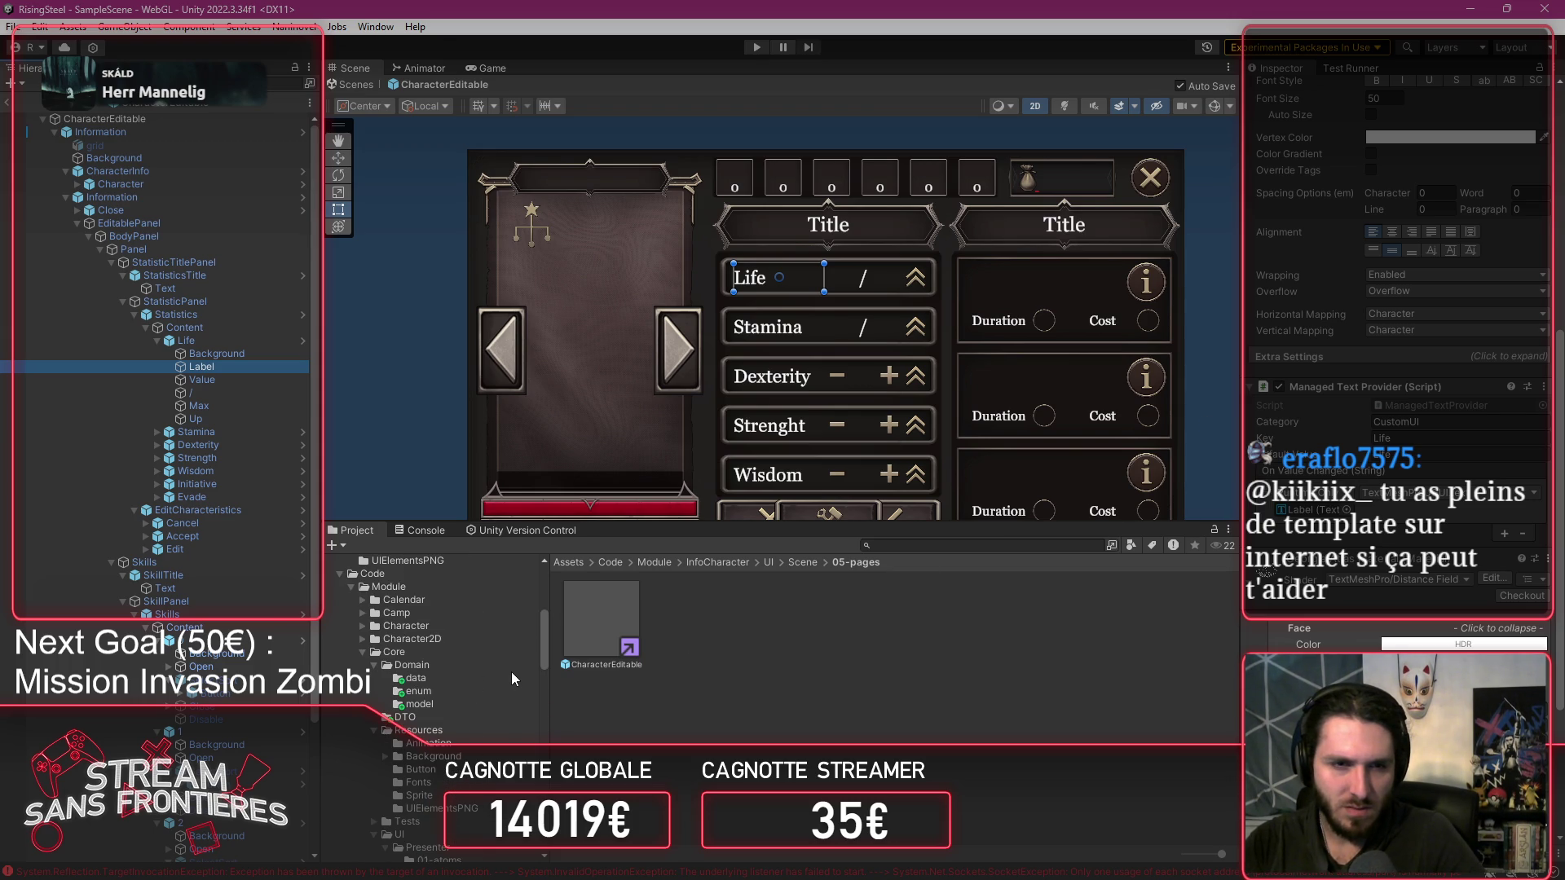
{"action": "scroll", "coordinate": [461, 692], "scroll_direction": "down", "scroll_amount": 3}
Browse to Scene/02-molecules and open the Skill prefab in Prefab Mode.
{"action": "left_click", "coordinate": [456, 768]}
{"action": "left_click", "coordinate": [455, 844]}
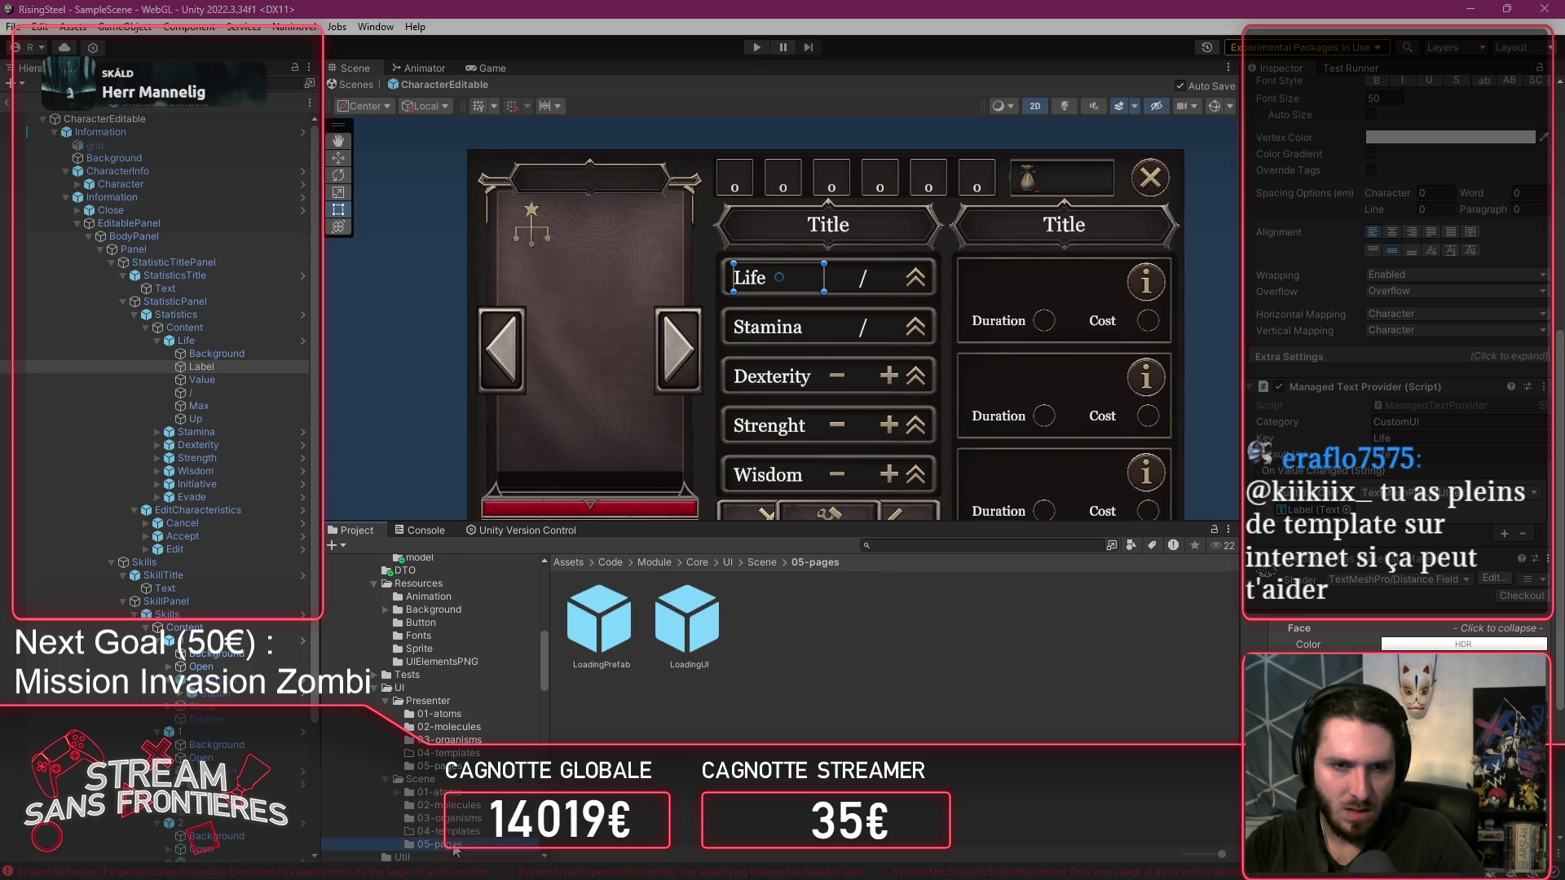
{"action": "left_click", "coordinate": [458, 805]}
{"action": "left_click", "coordinate": [470, 820]}
{"action": "left_click", "coordinate": [471, 807]}
{"action": "left_click", "coordinate": [583, 644]}
{"action": "double_click", "coordinate": [584, 644]}
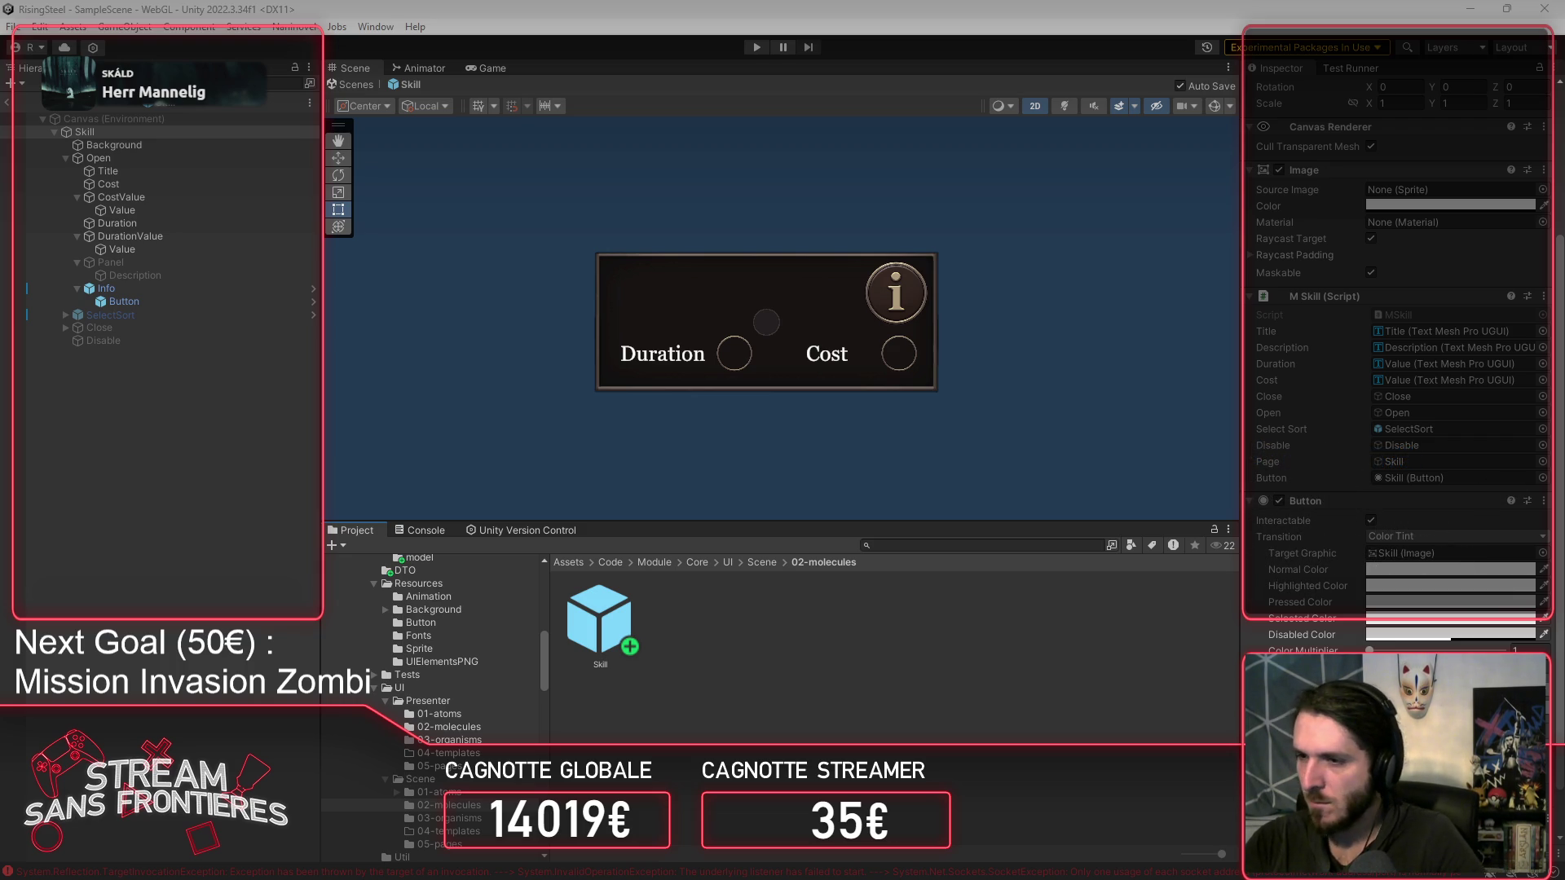
{"action": "key", "text": "alt+Tab"}
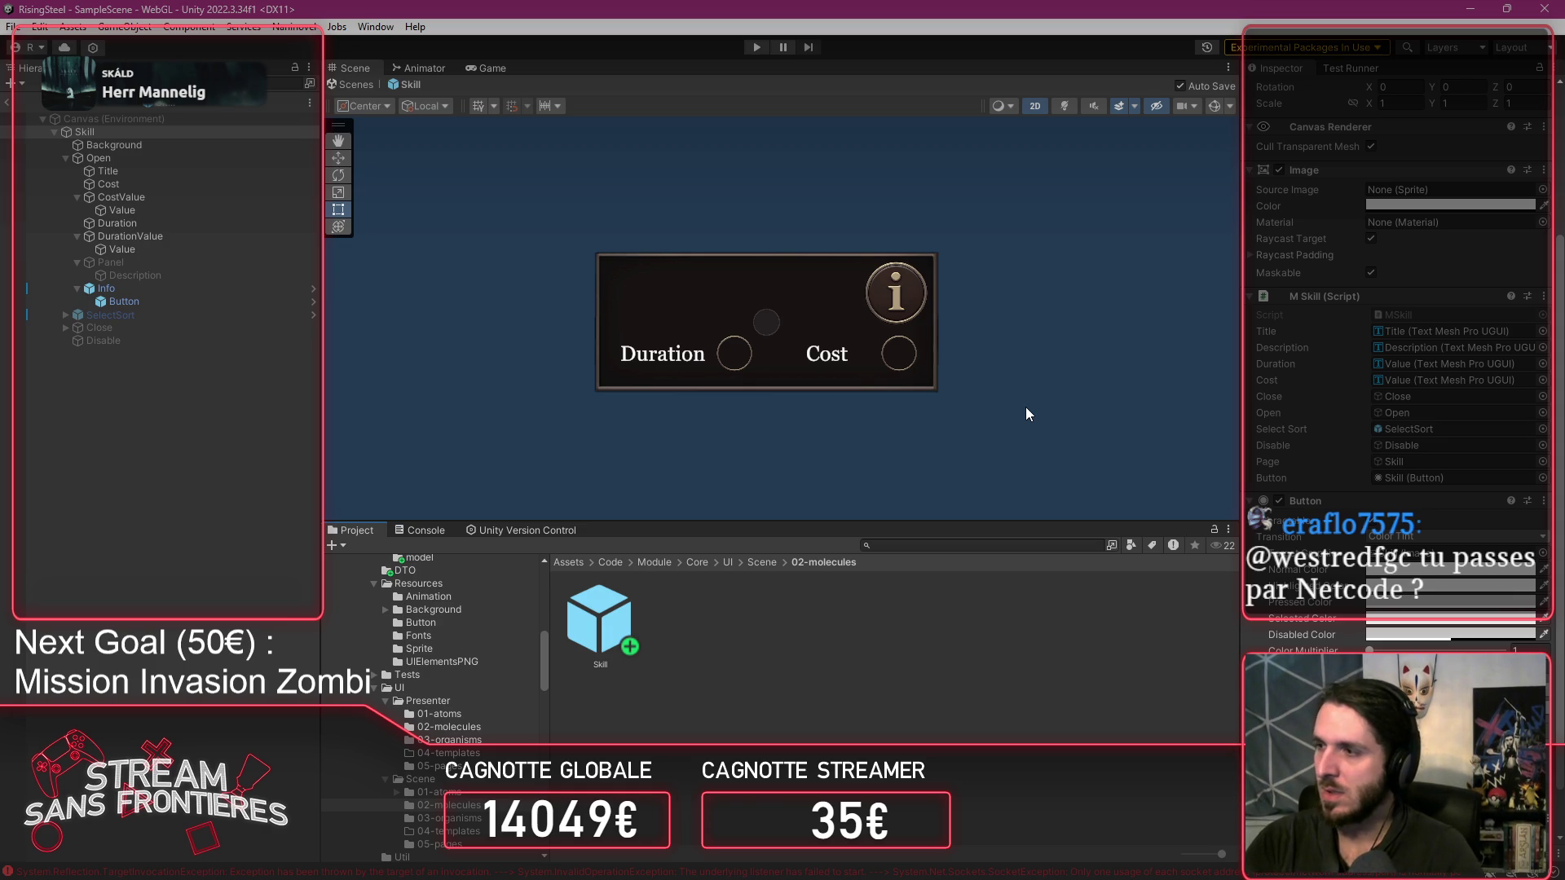
{"action": "scroll", "coordinate": [1399, 412], "scroll_direction": "down", "scroll_amount": 2}
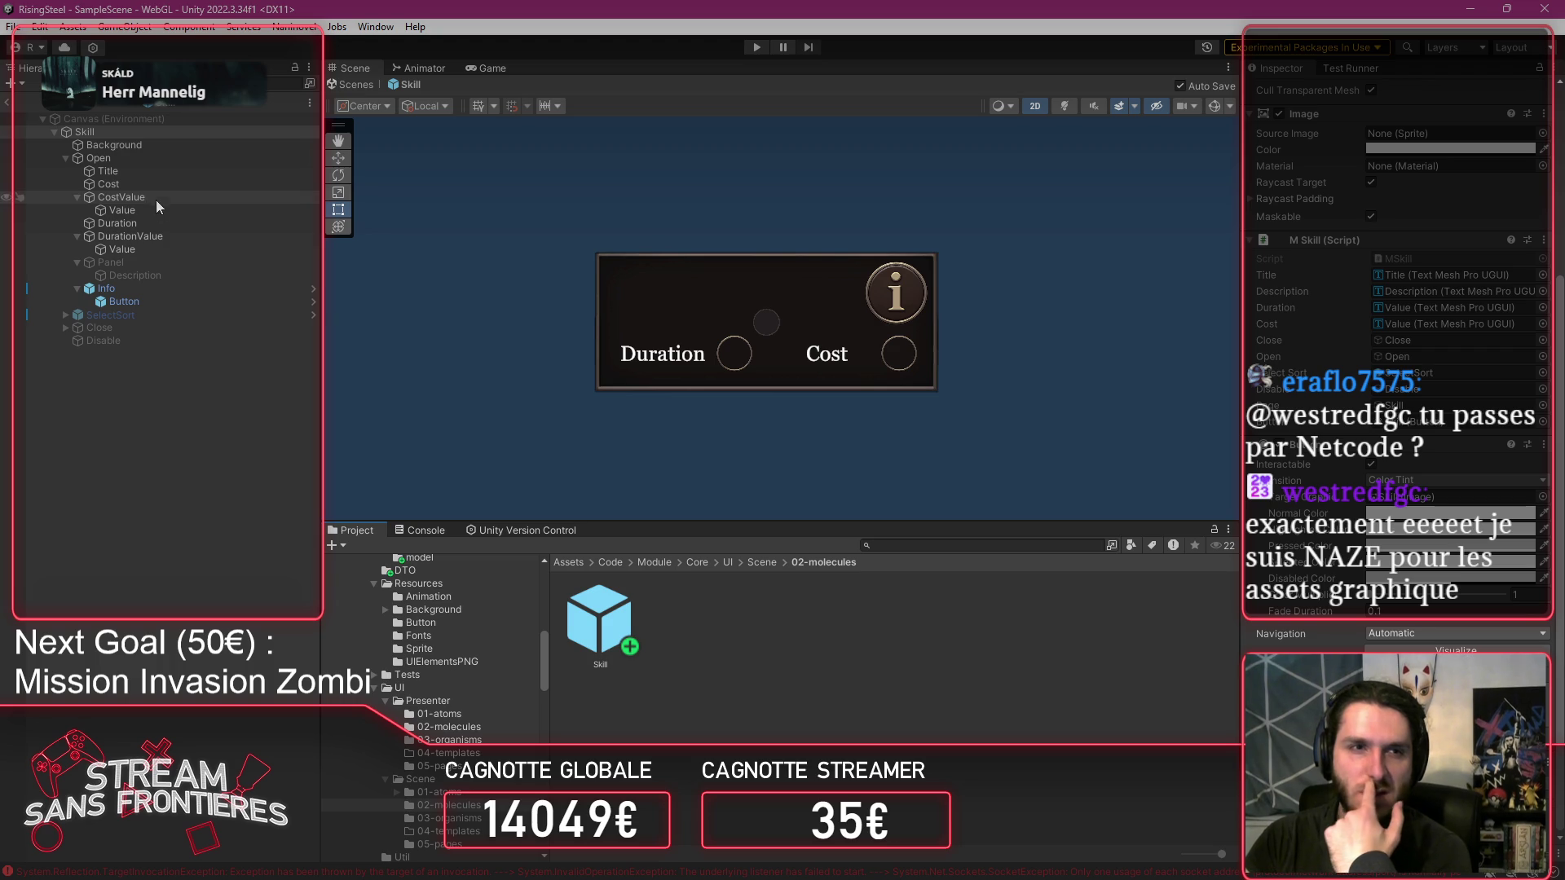
Add a Managed Text Provider component to the Duration label.
{"action": "left_click", "coordinate": [155, 223]}
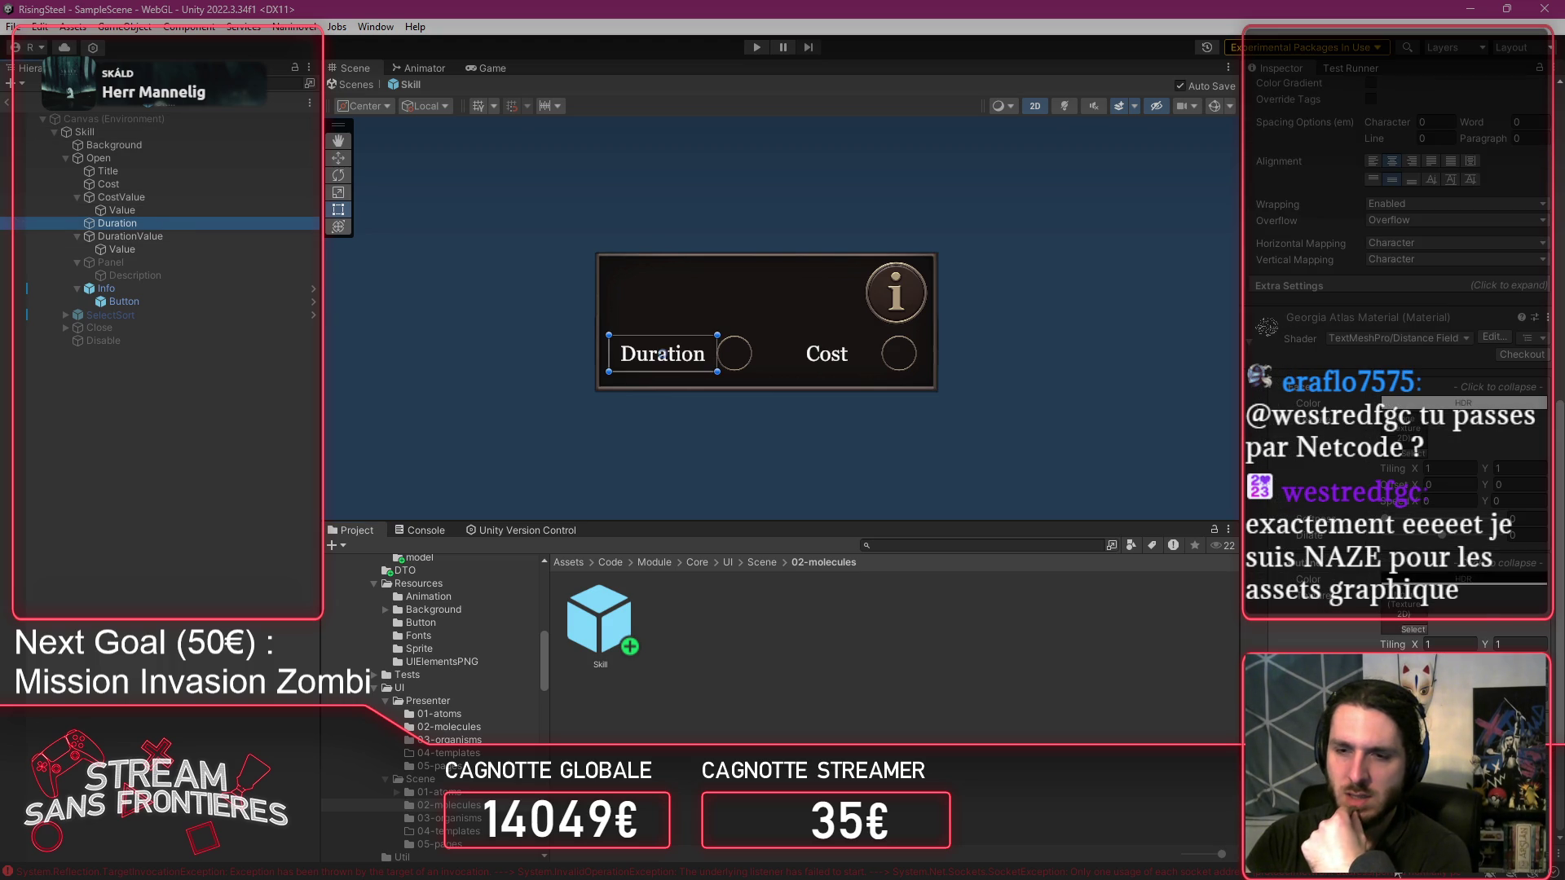
{"action": "left_click", "coordinate": [1412, 629]}
{"action": "type", "text": "Mana"}
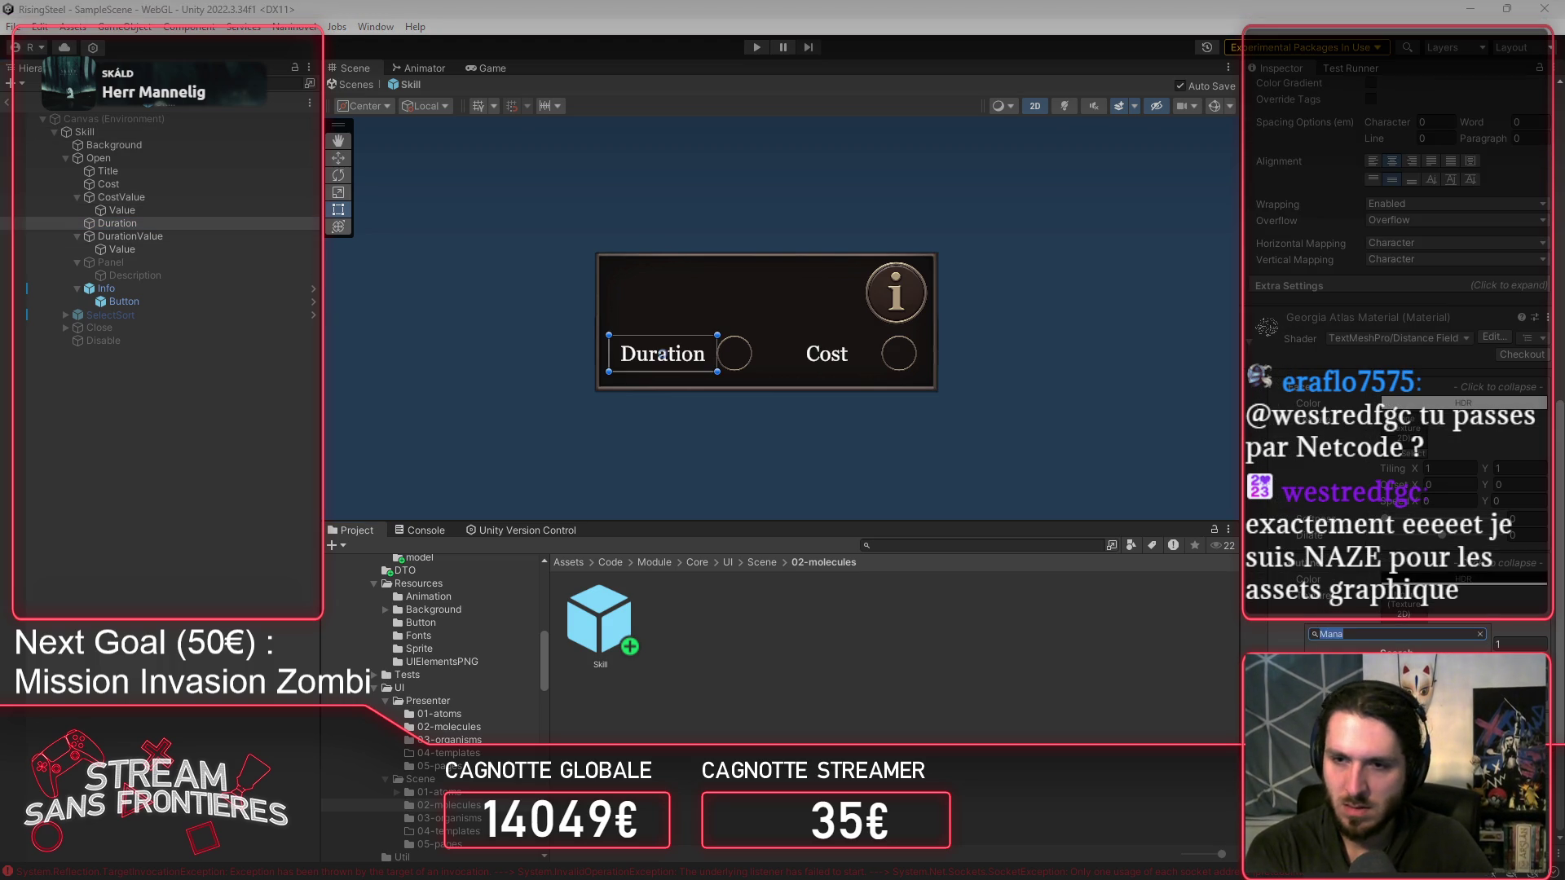
{"action": "left_click", "coordinate": [1372, 648]}
Set the provider's Category to CustomUI and route On Value Changed to TextMeshProUGUI.text.
{"action": "scroll", "coordinate": [1386, 489], "scroll_direction": "down", "scroll_amount": 2}
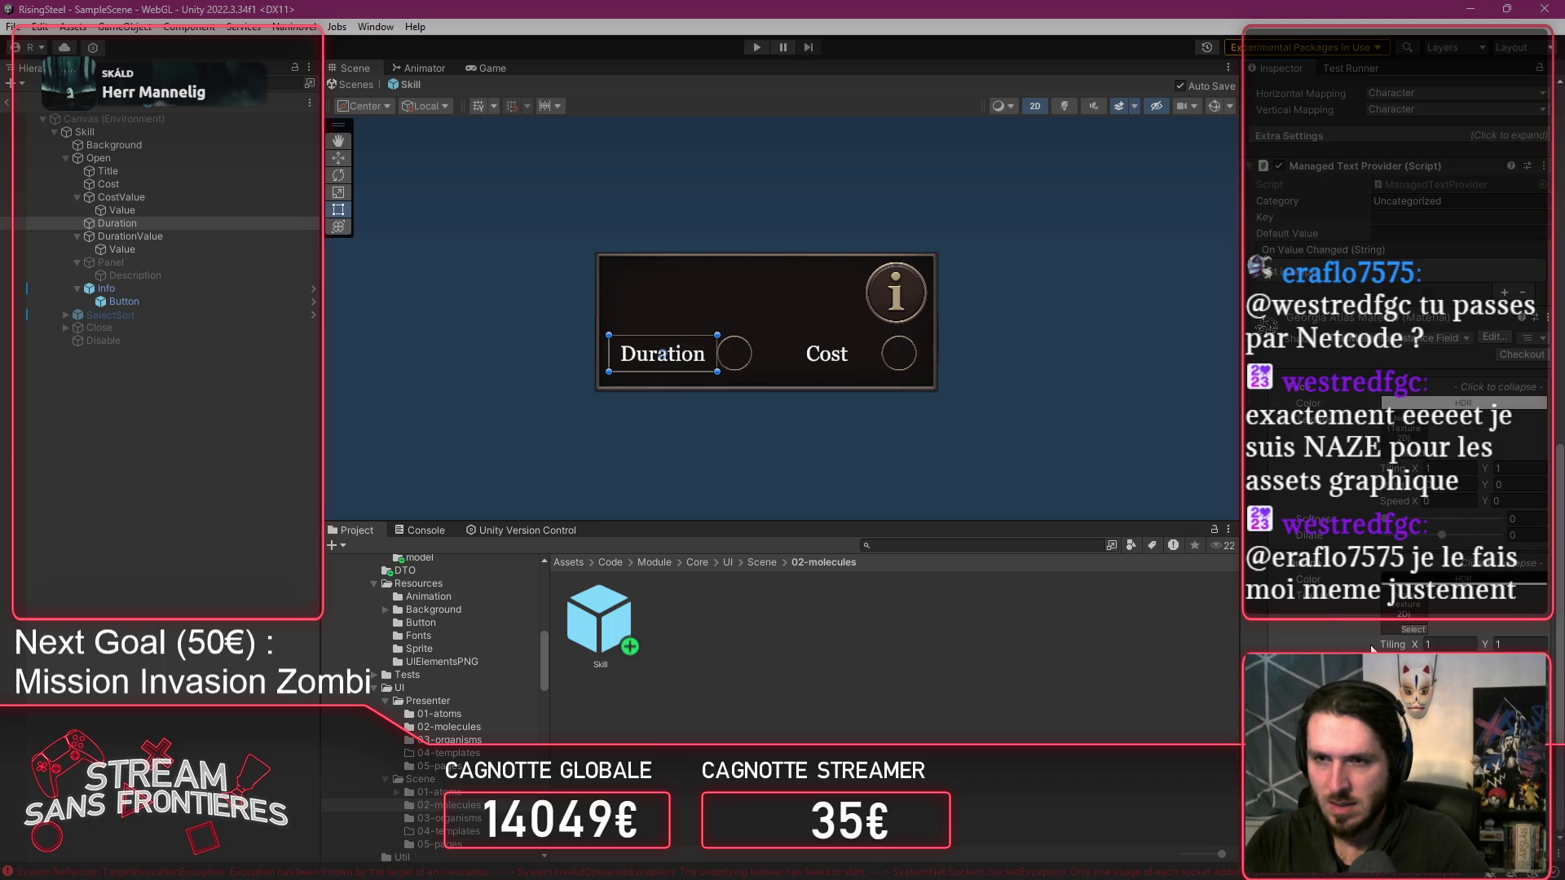
{"action": "left_click", "coordinate": [1447, 465]}
{"action": "type", "text": "Cus"}
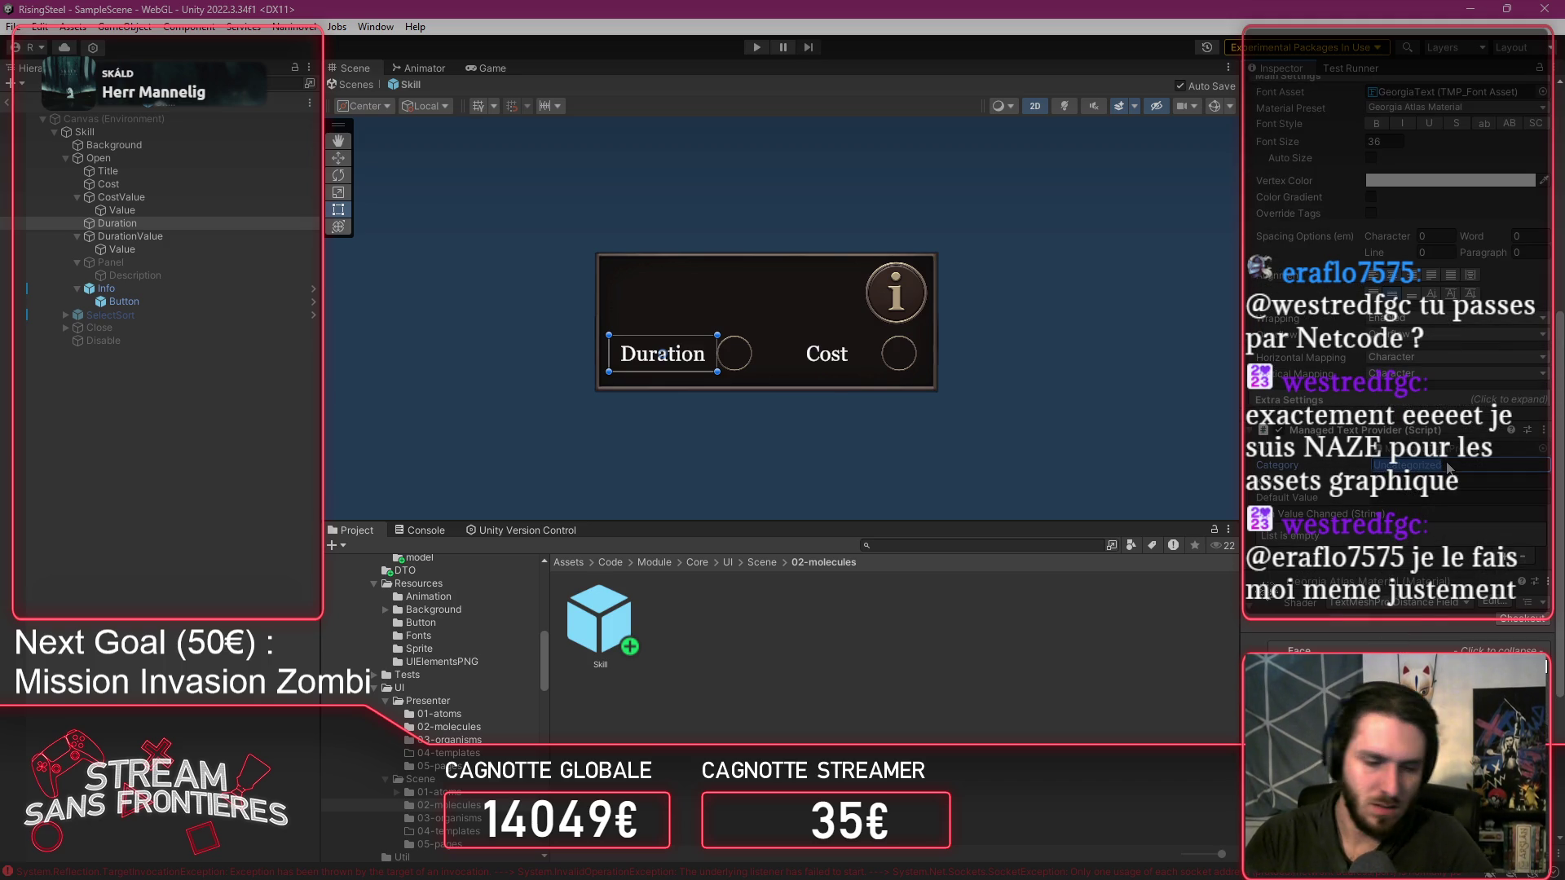
{"action": "type", "text": "tomUI"}
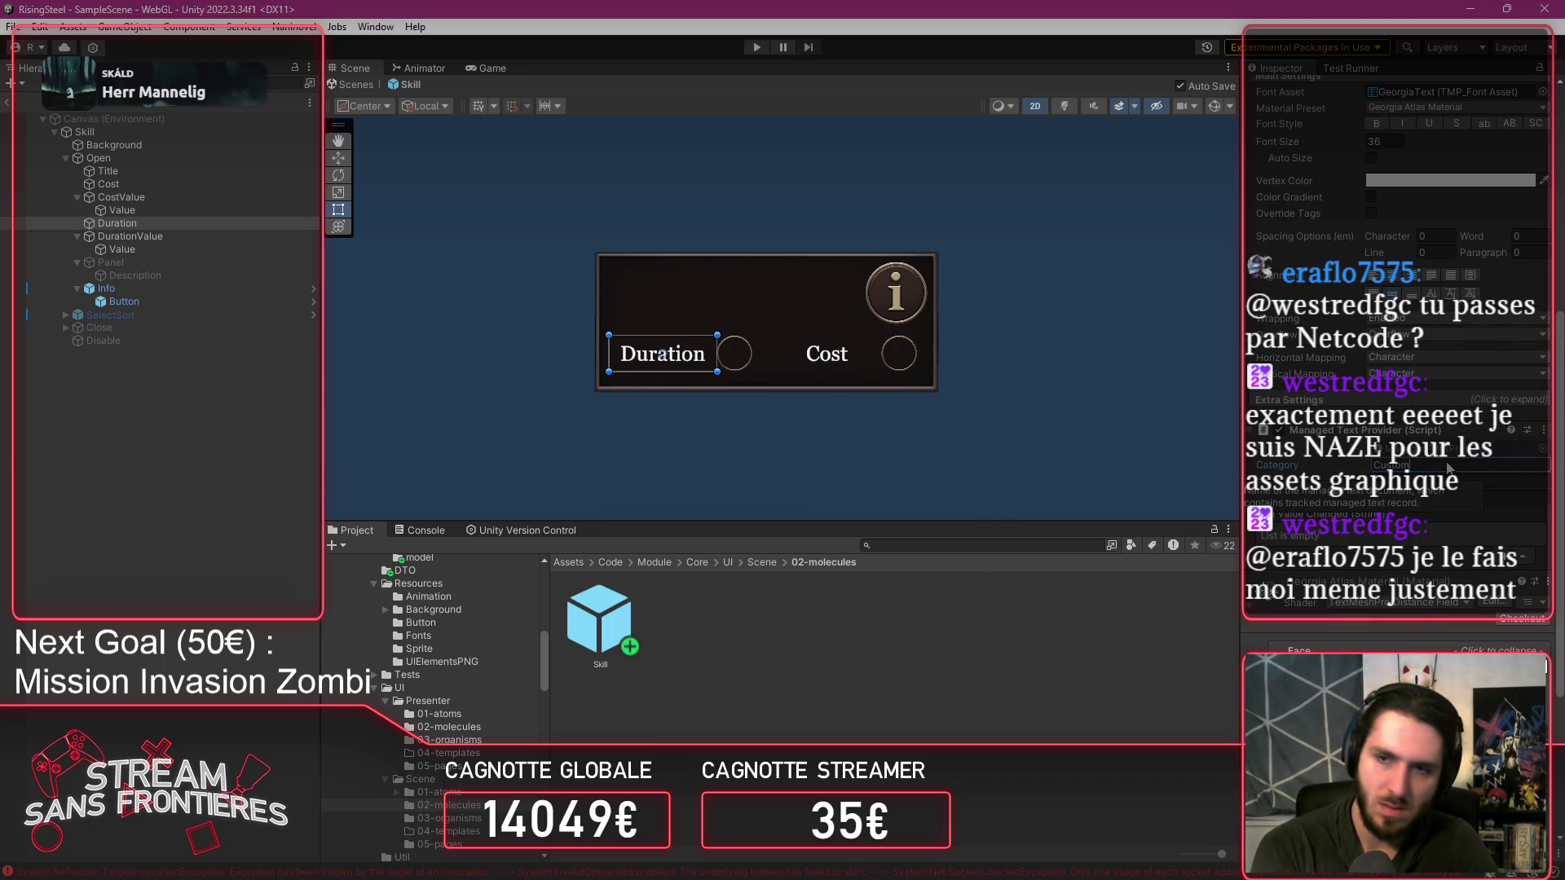
{"action": "key", "text": "Return"}
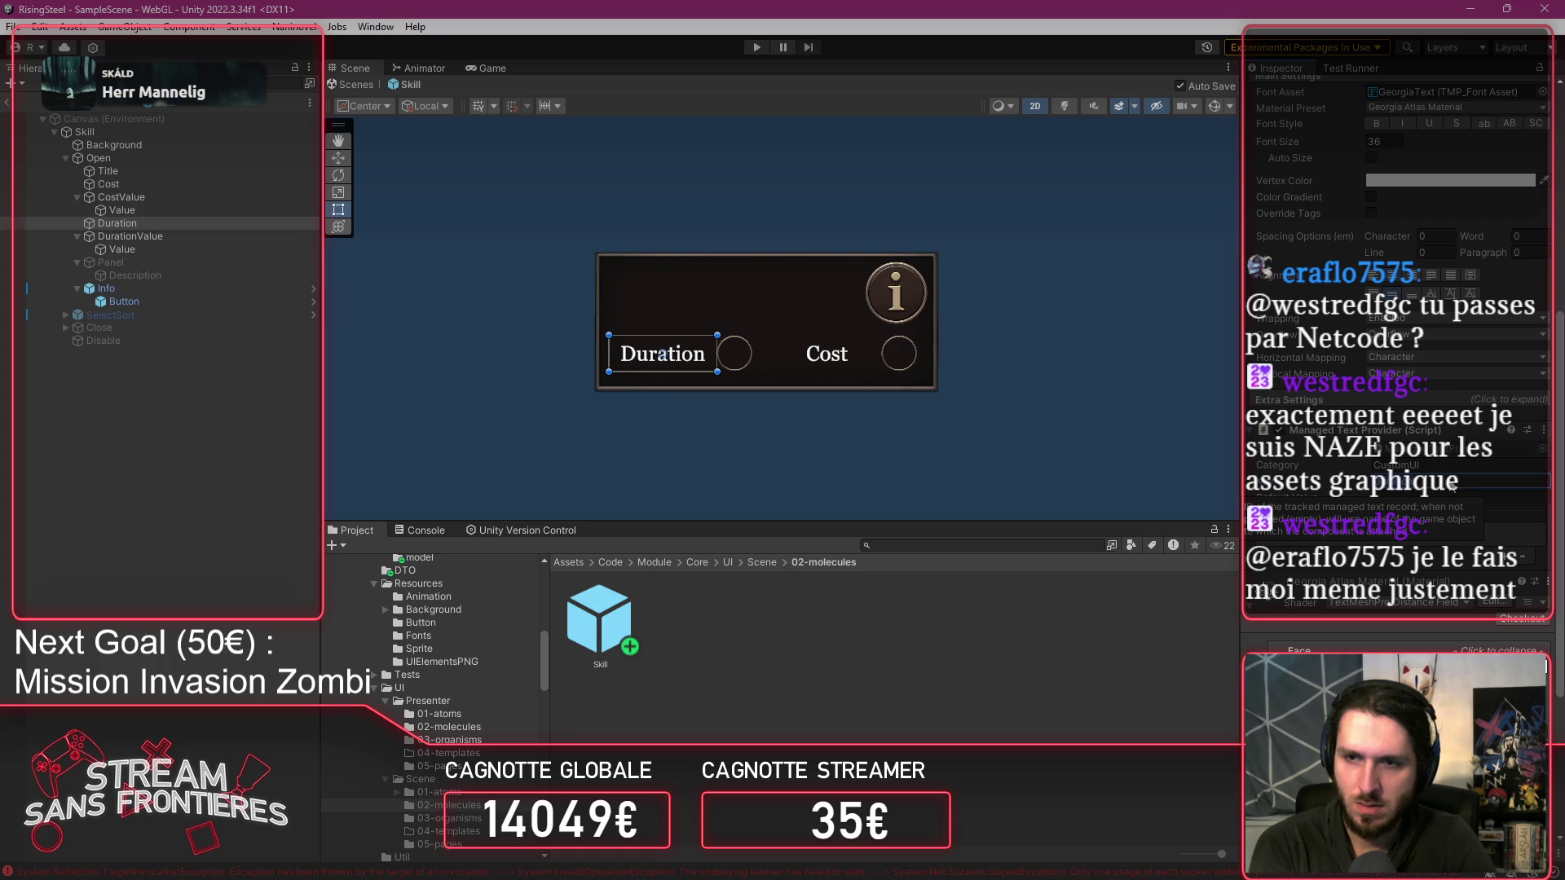
{"action": "left_click", "coordinate": [1470, 498]}
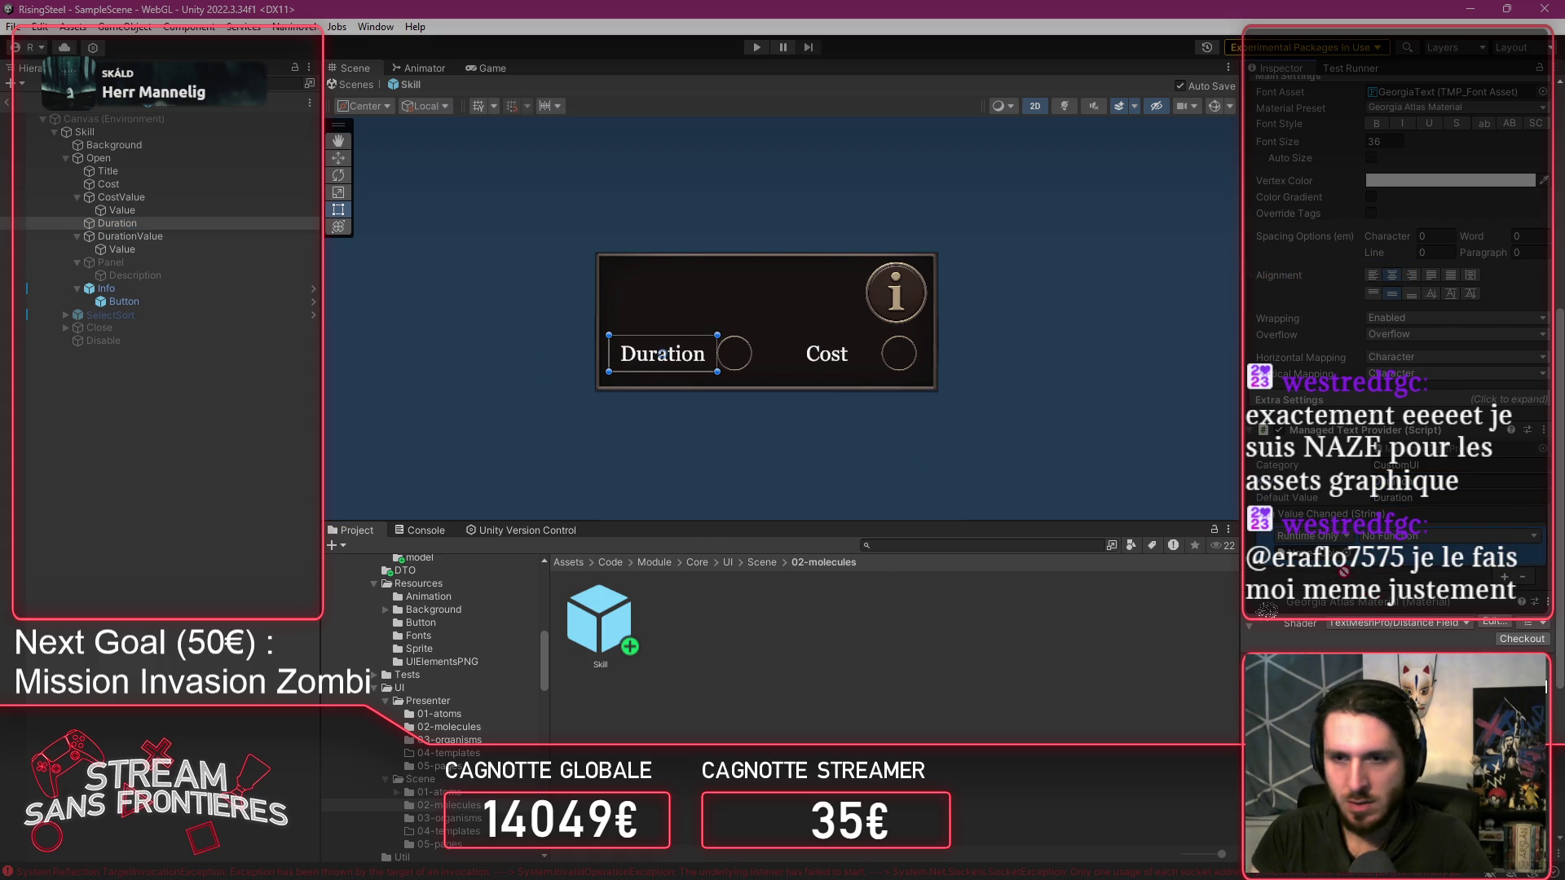
{"action": "left_click", "coordinate": [1435, 535]}
{"action": "mouse_move", "coordinate": [1434, 633]}
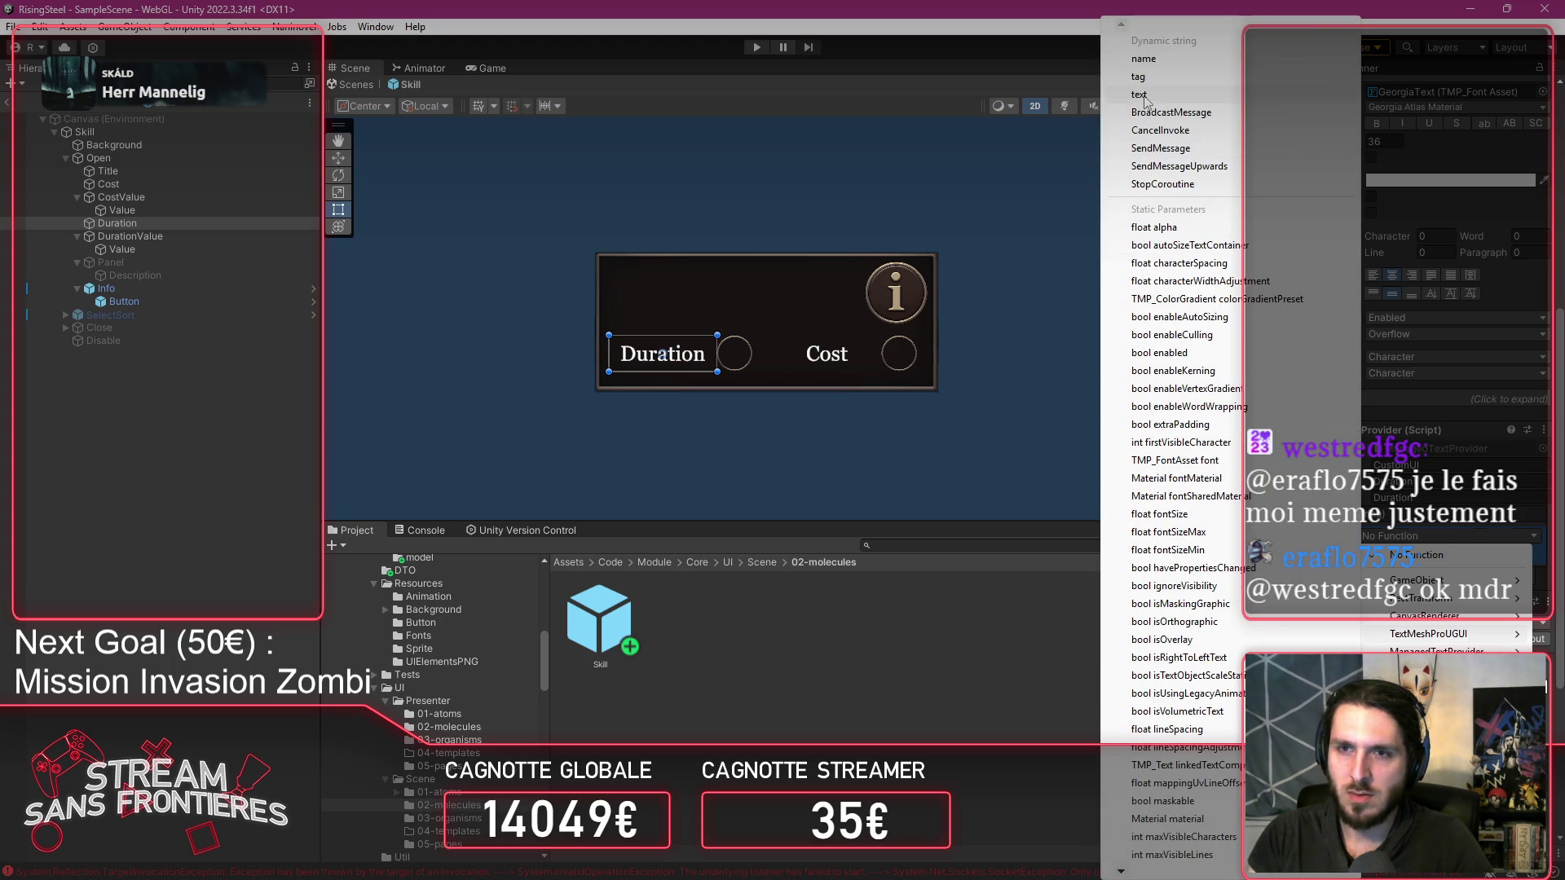
{"action": "left_click", "coordinate": [1141, 95]}
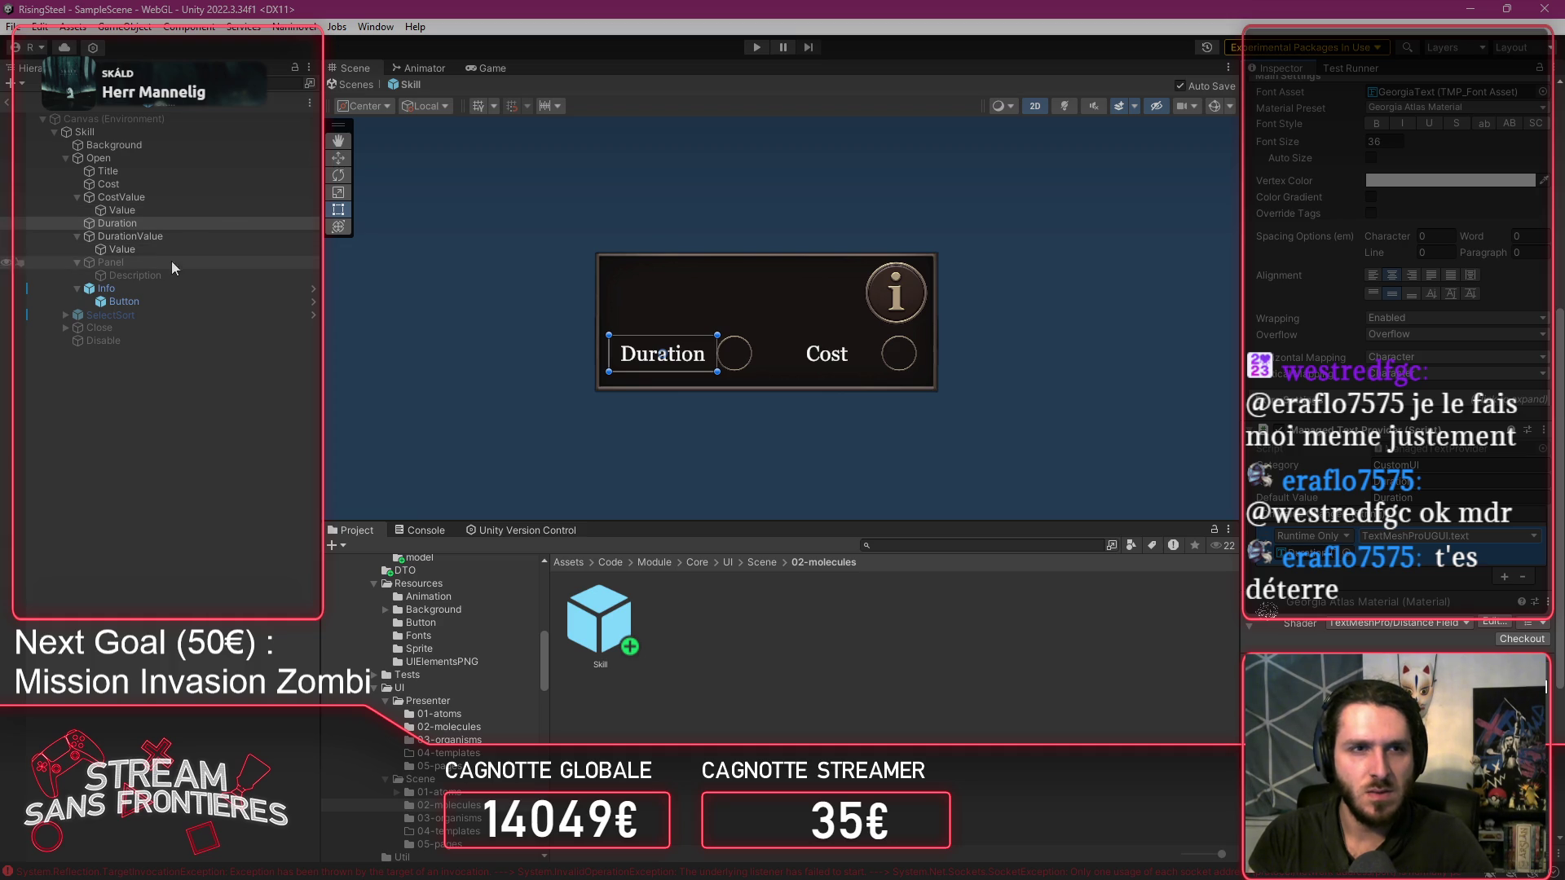
{"action": "left_click", "coordinate": [160, 183]}
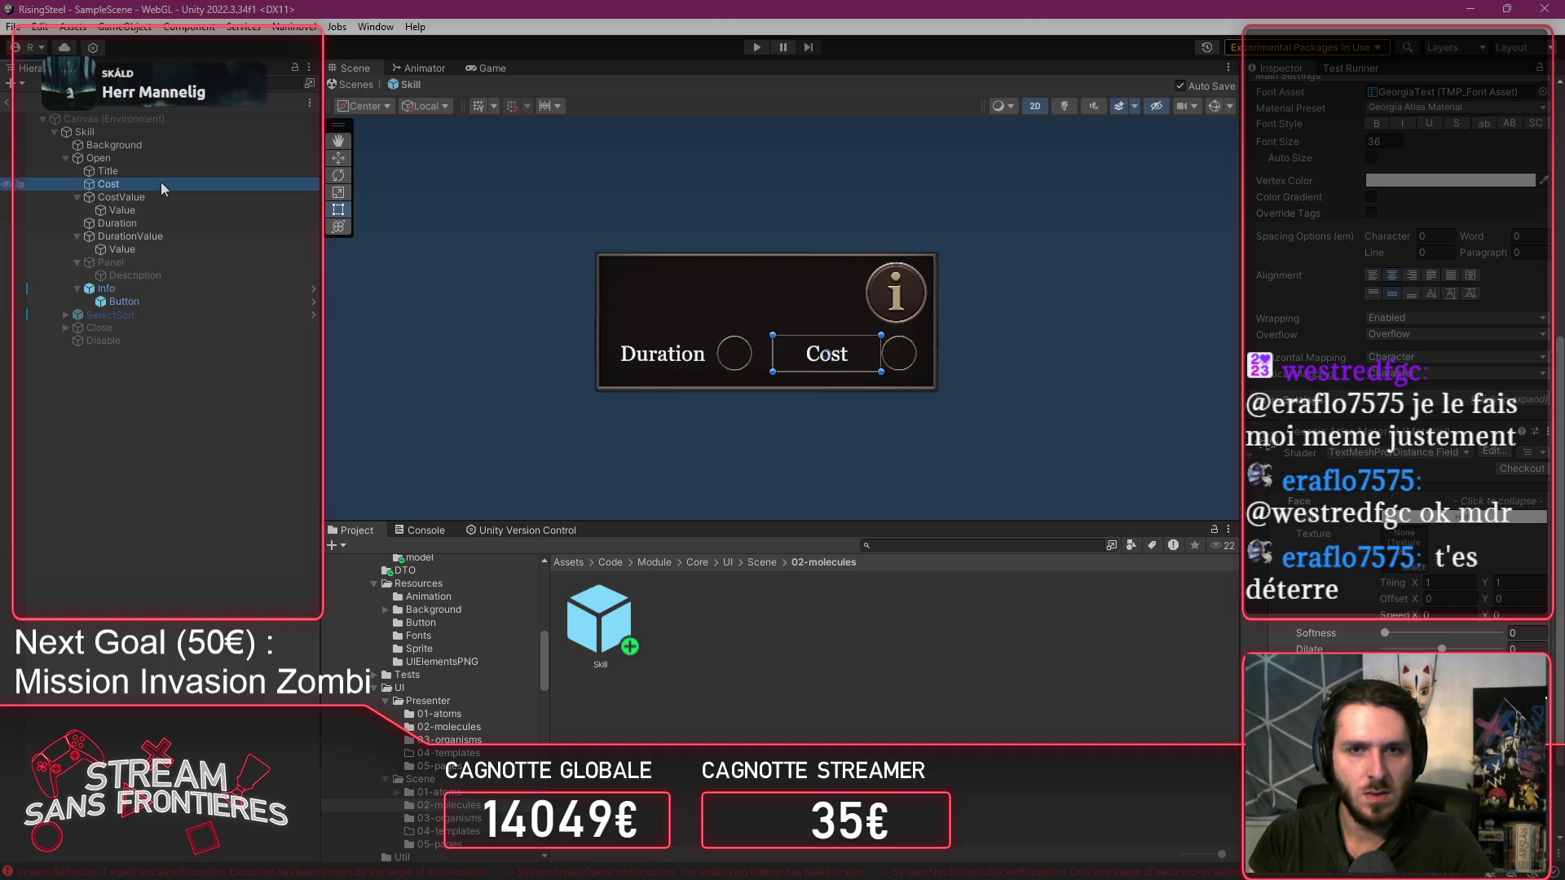
Add a Managed Text Provider to the Cost label with Cost as its value.
{"action": "scroll", "coordinate": [1360, 601], "scroll_direction": "down", "scroll_amount": 3}
{"action": "left_click", "coordinate": [1414, 629]}
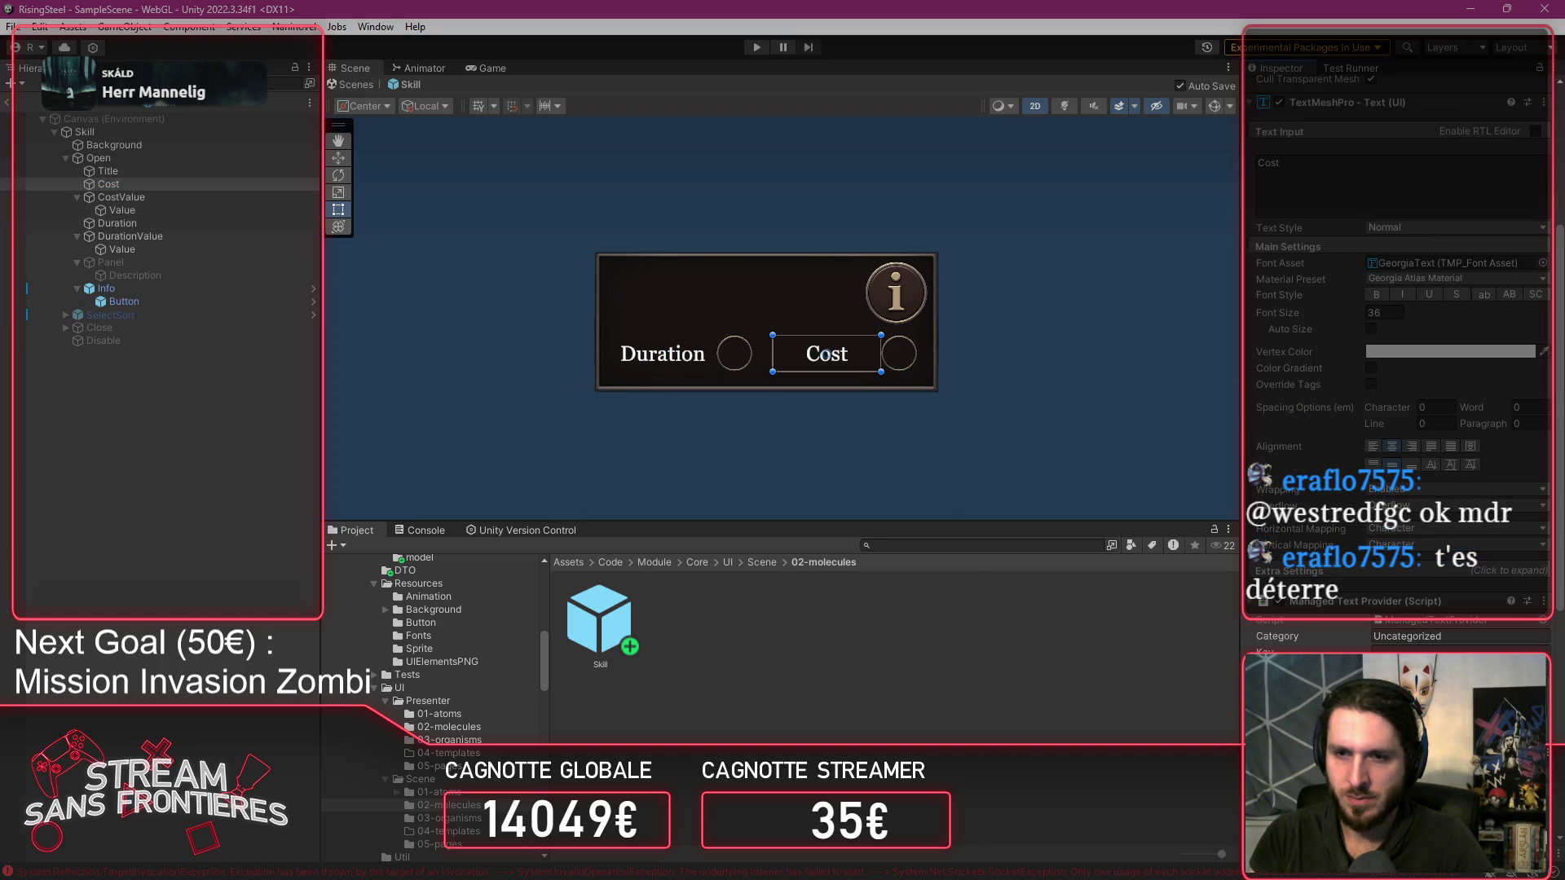
{"action": "scroll", "coordinate": [1458, 567], "scroll_direction": "down", "scroll_amount": 5}
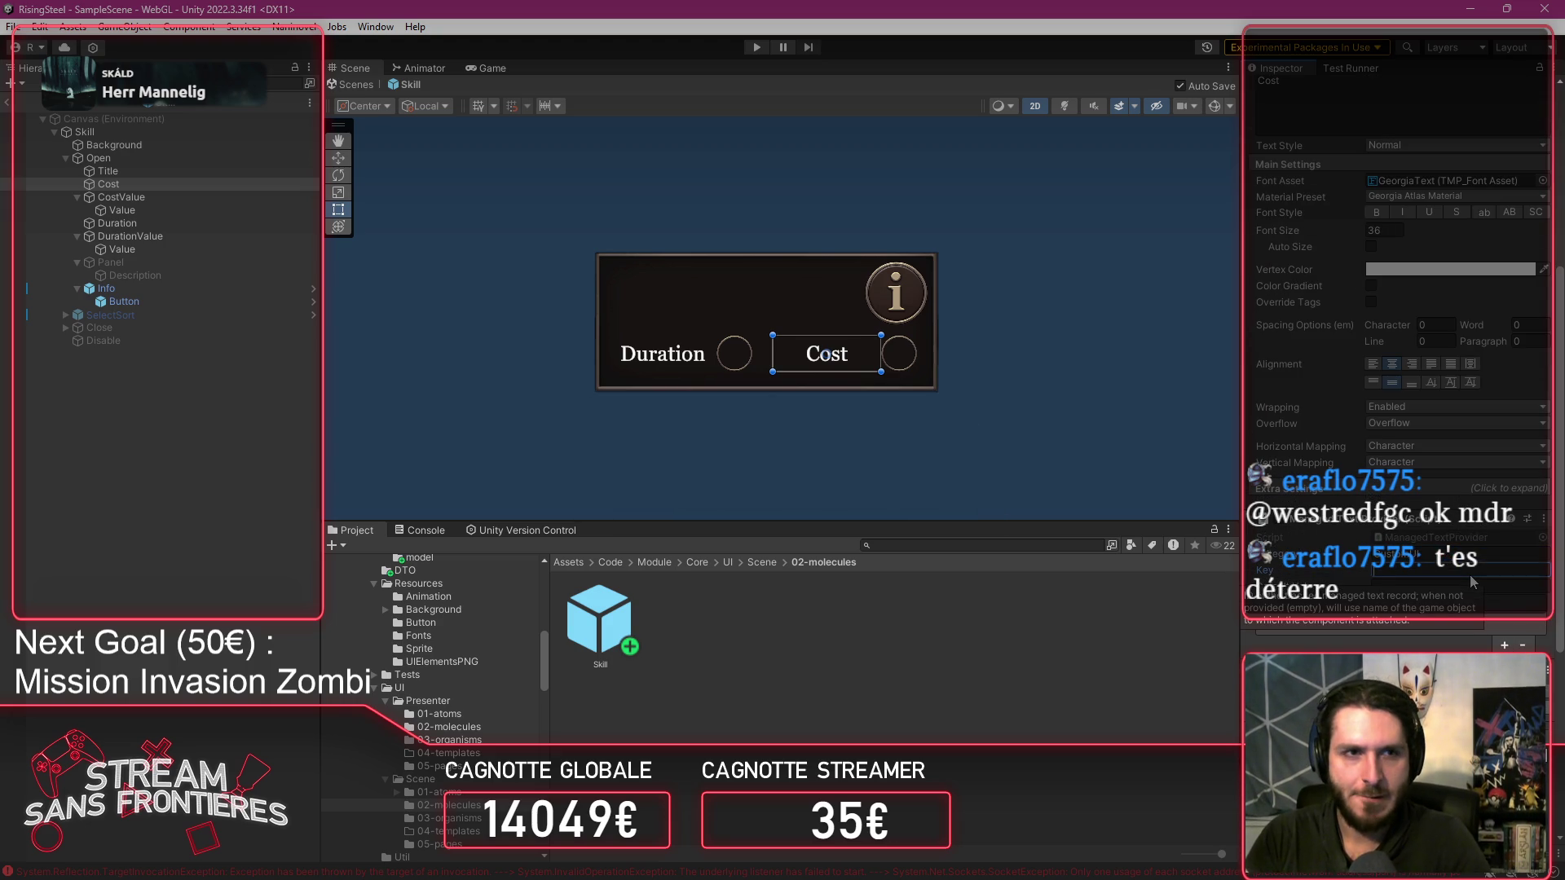
{"action": "type", "text": "C"}
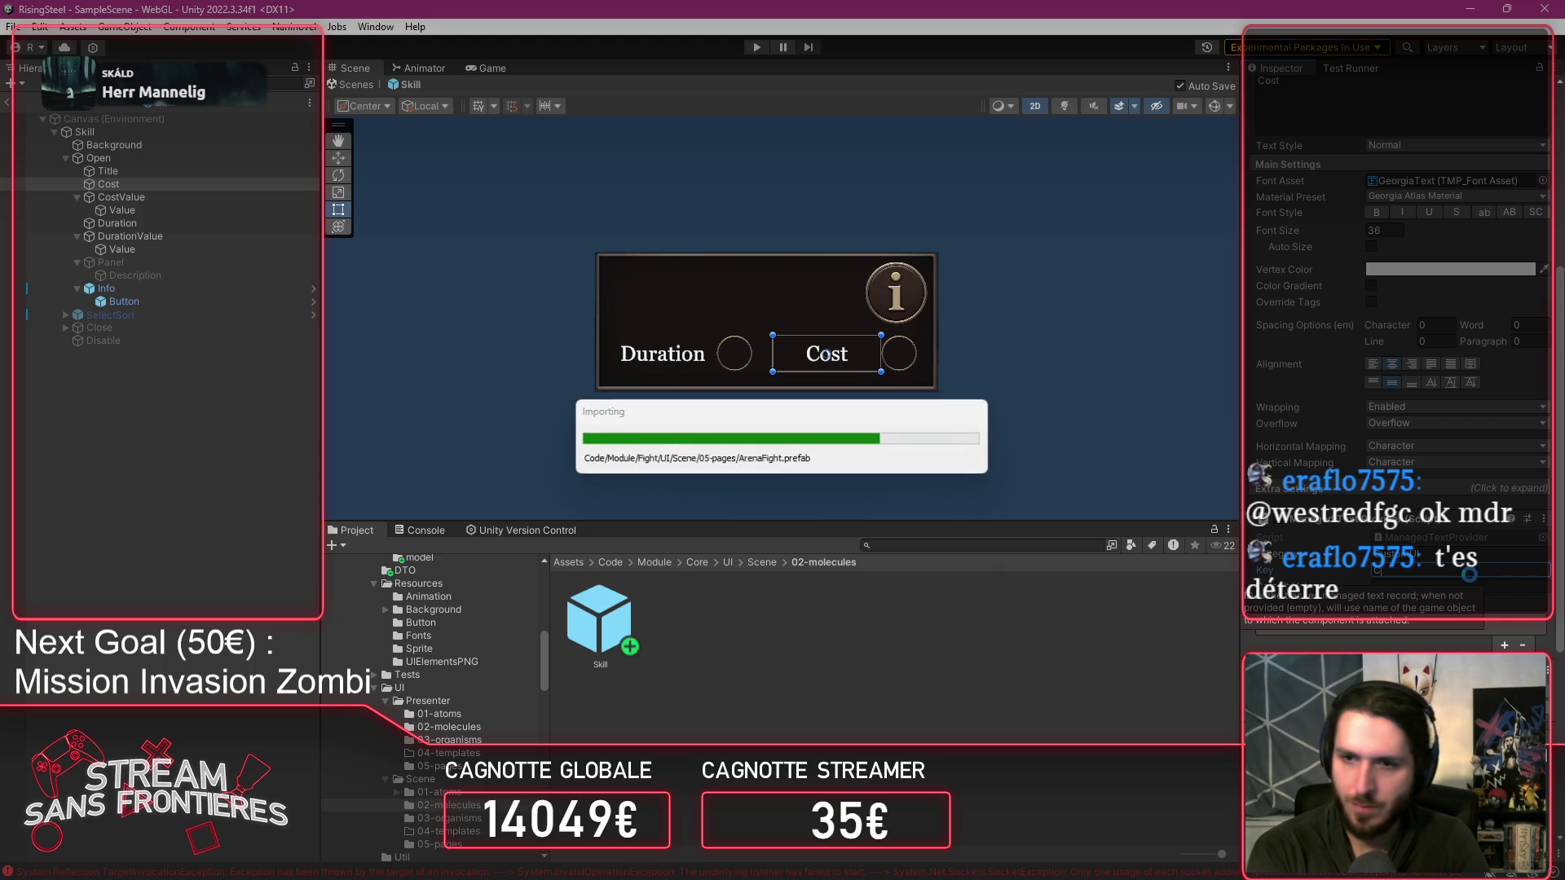
{"action": "type", "text": "ost"}
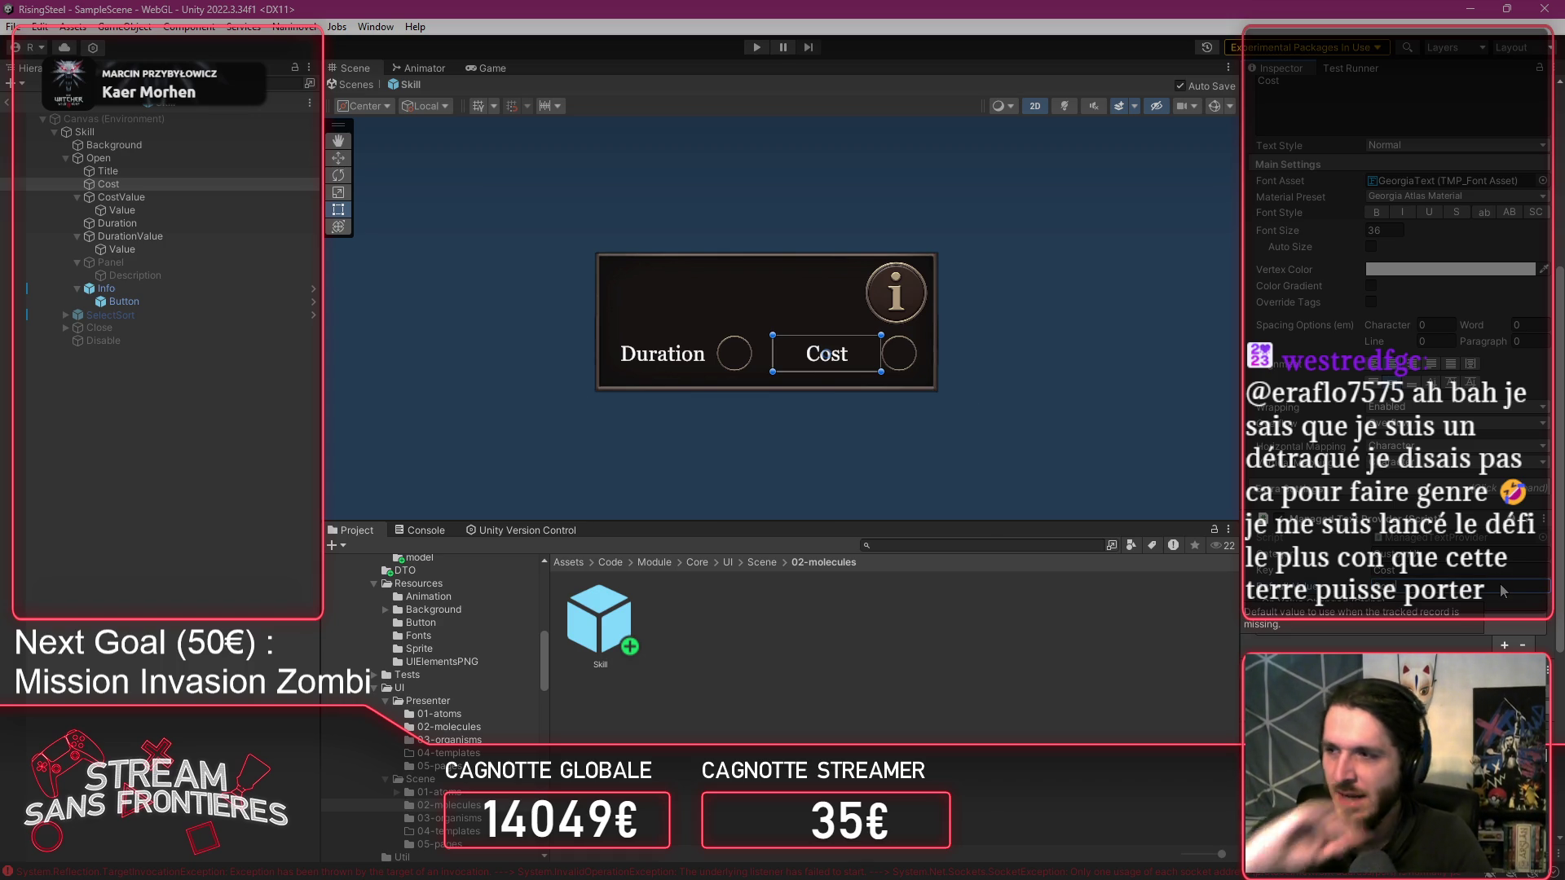
Add an On Value Changed entry that sets the Cost label's TextMeshProUGUI.text.
{"action": "scroll", "coordinate": [1500, 584], "scroll_direction": "down", "scroll_amount": 2}
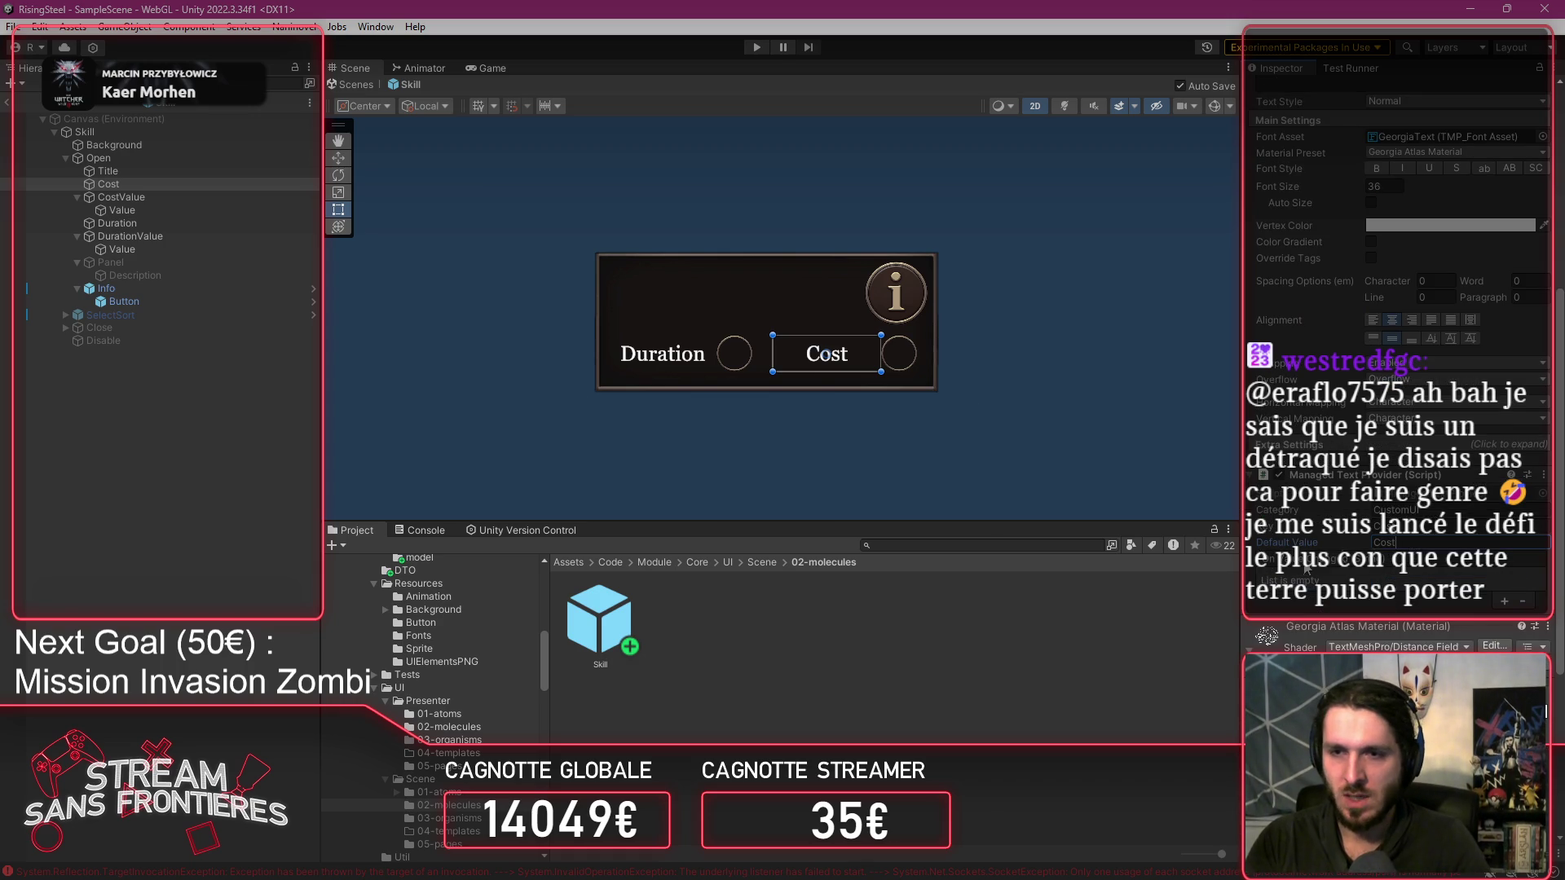
{"action": "left_click", "coordinate": [1505, 601]}
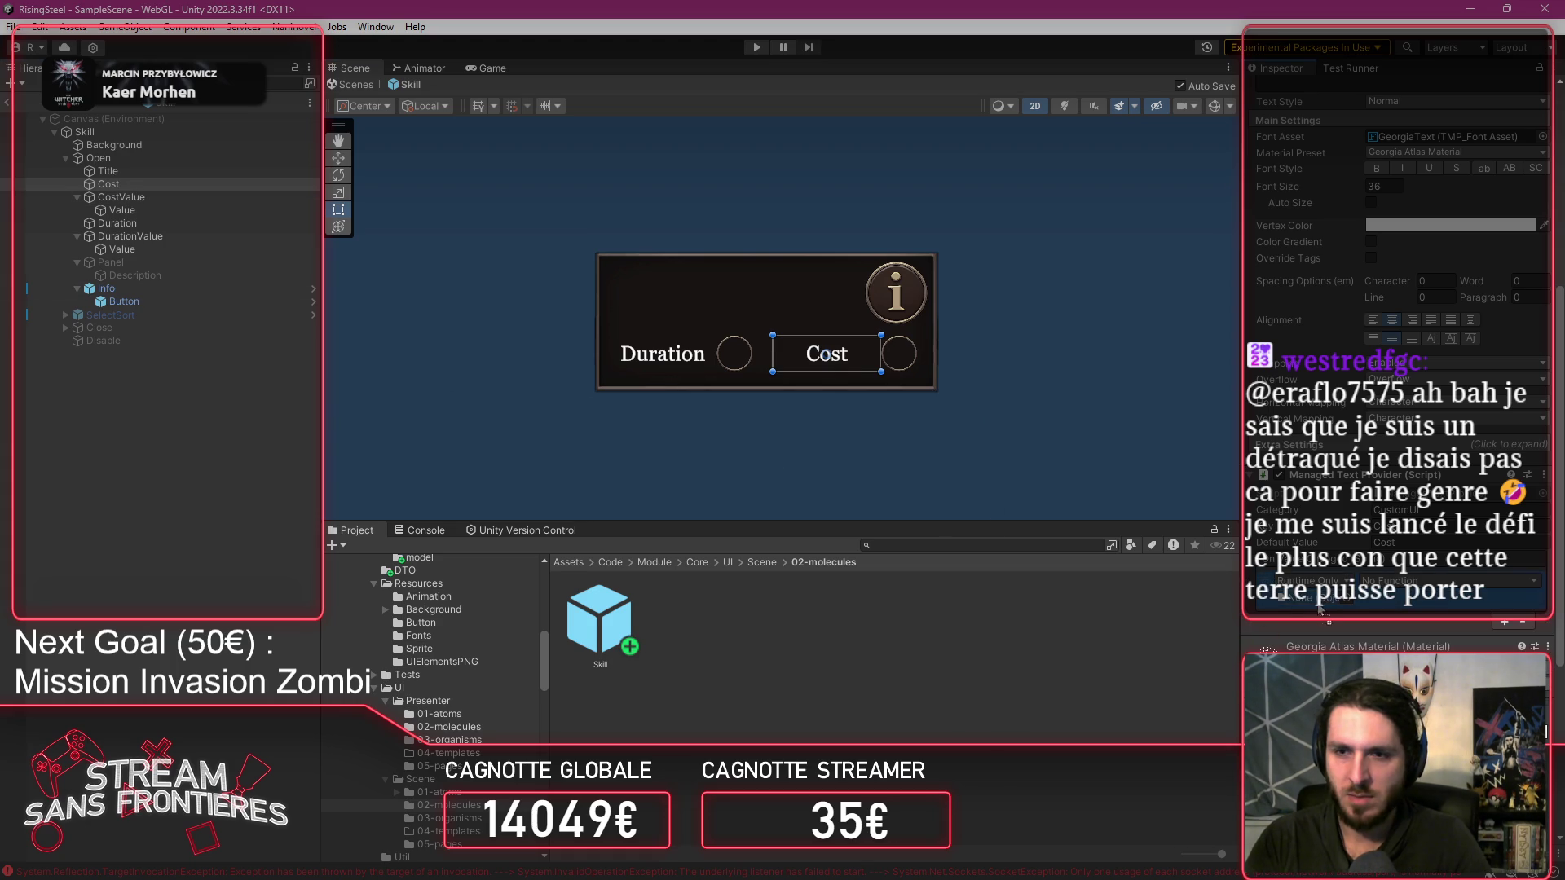
{"action": "left_click", "coordinate": [1427, 580]}
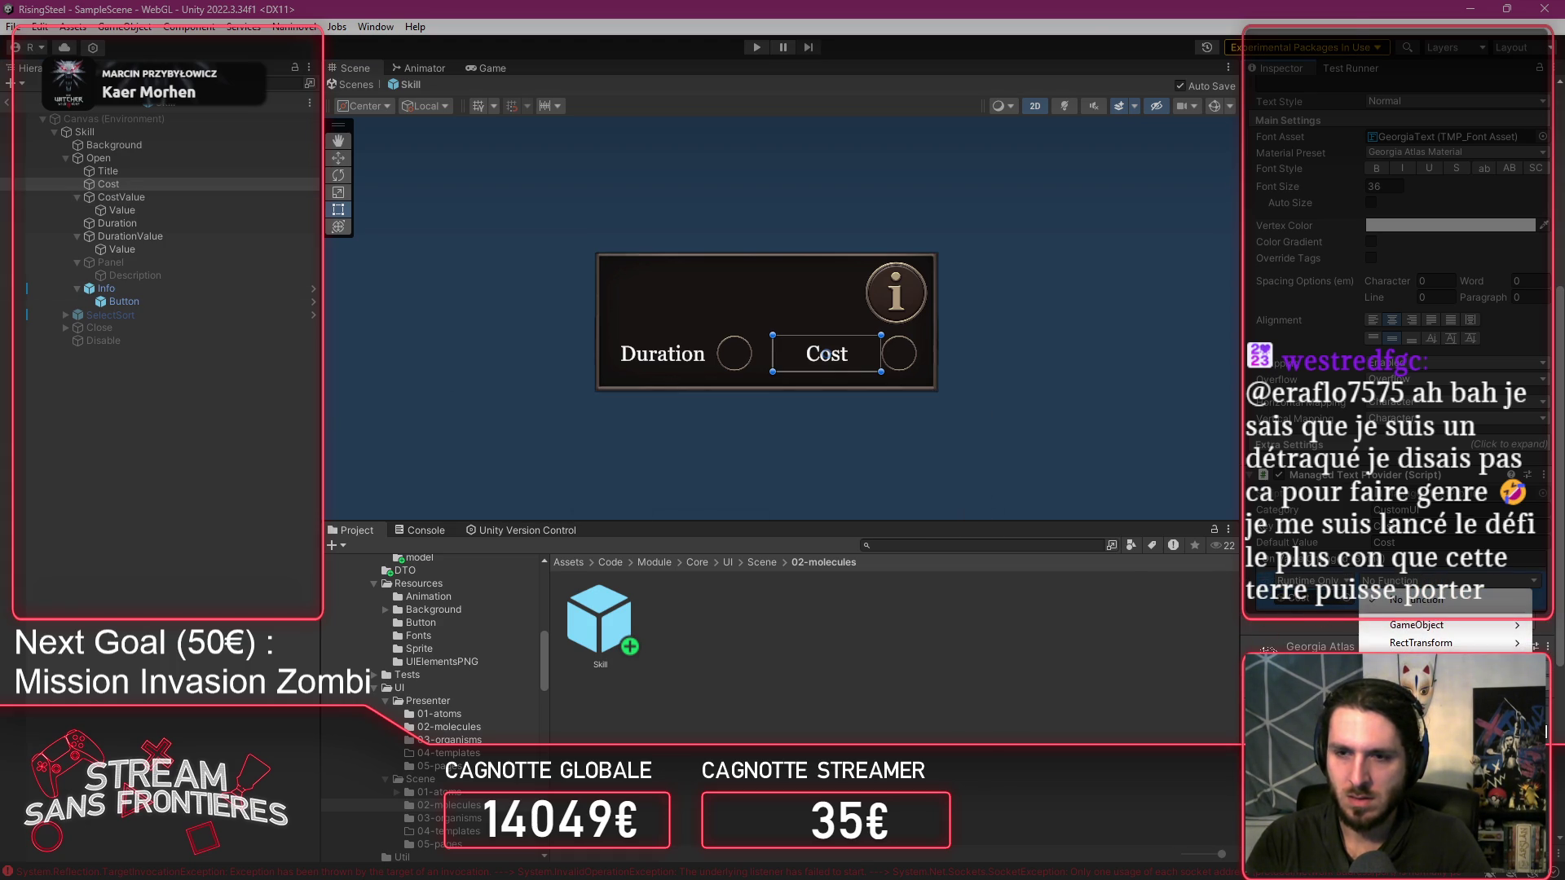
{"action": "mouse_move", "coordinate": [1419, 625]}
{"action": "left_click", "coordinate": [1178, 94]}
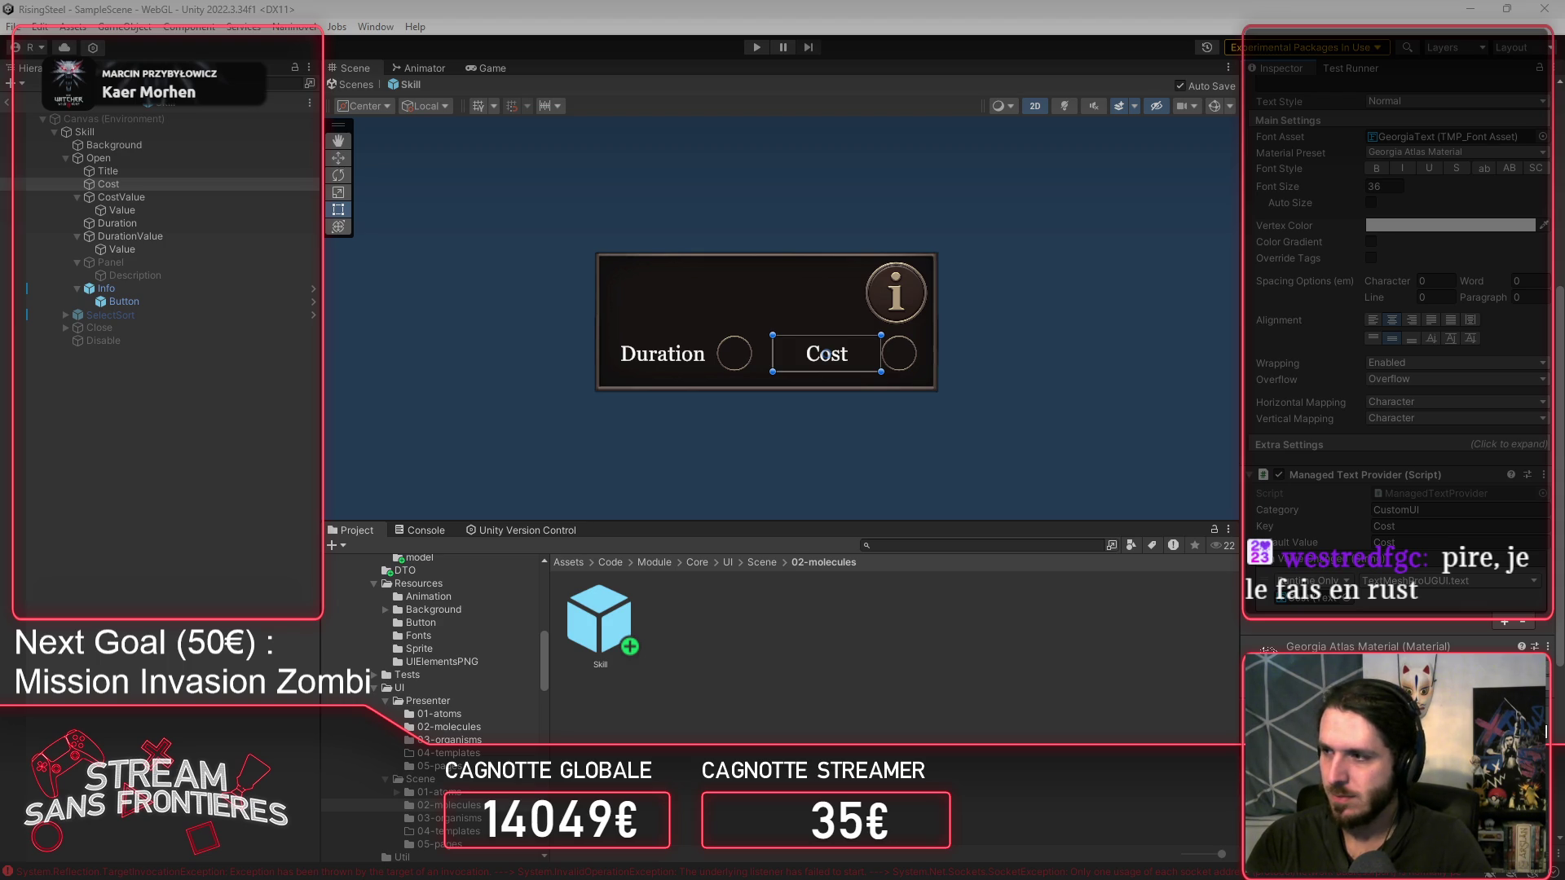
Bring the code editor showing MSkill.cs back in front of Unity.
{"action": "left_click_drag", "start_coordinate": [1549, 8], "coordinate": [557, 7]}
{"action": "left_click", "coordinate": [1472, 12]}
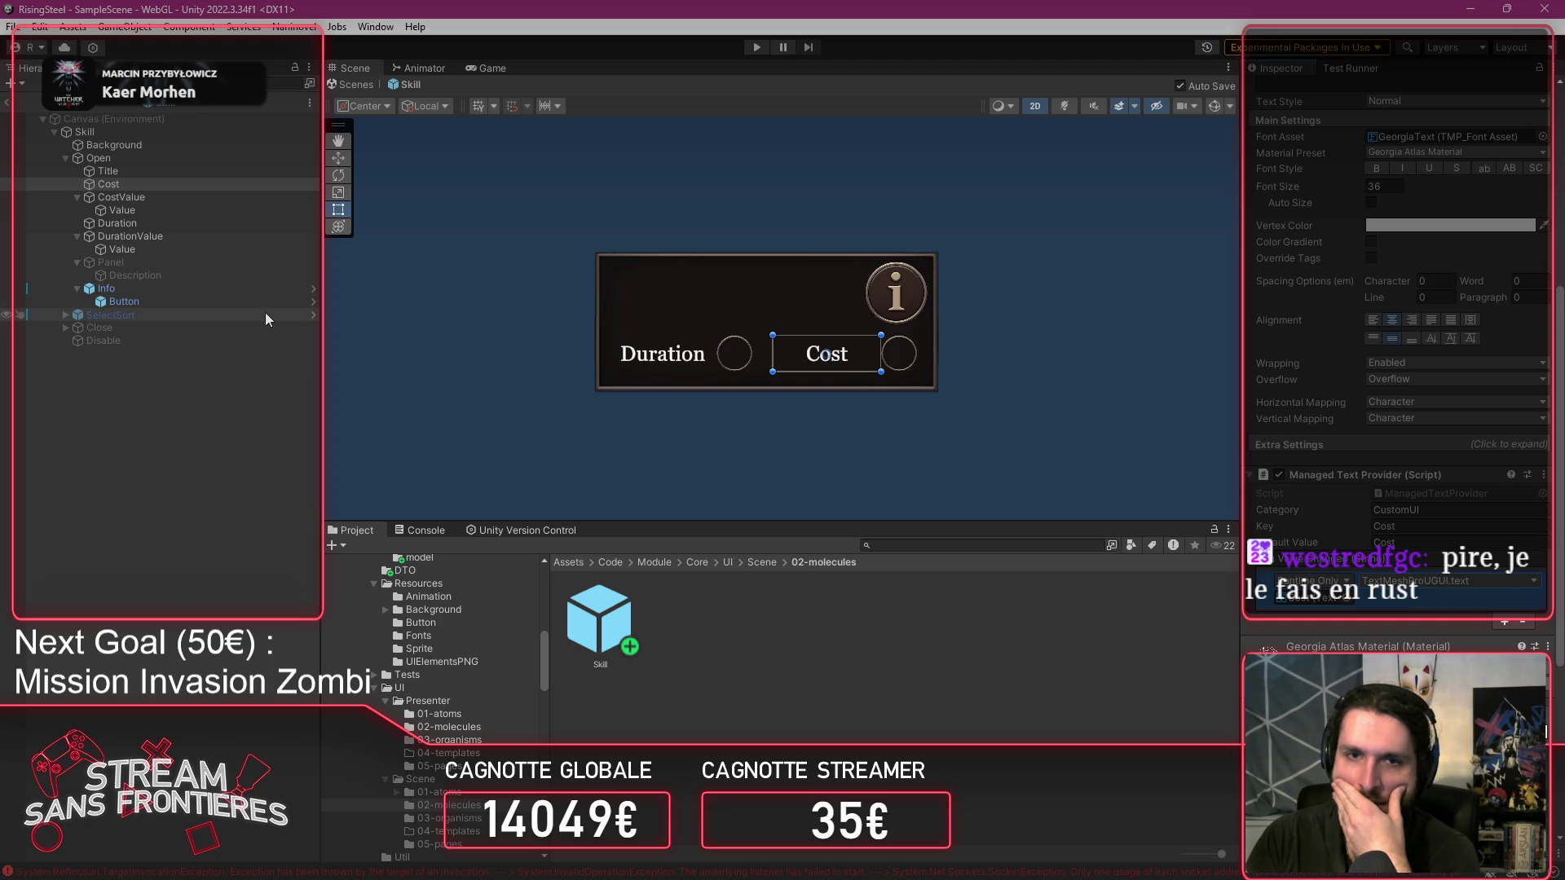
{"action": "key", "text": "alt+Tab"}
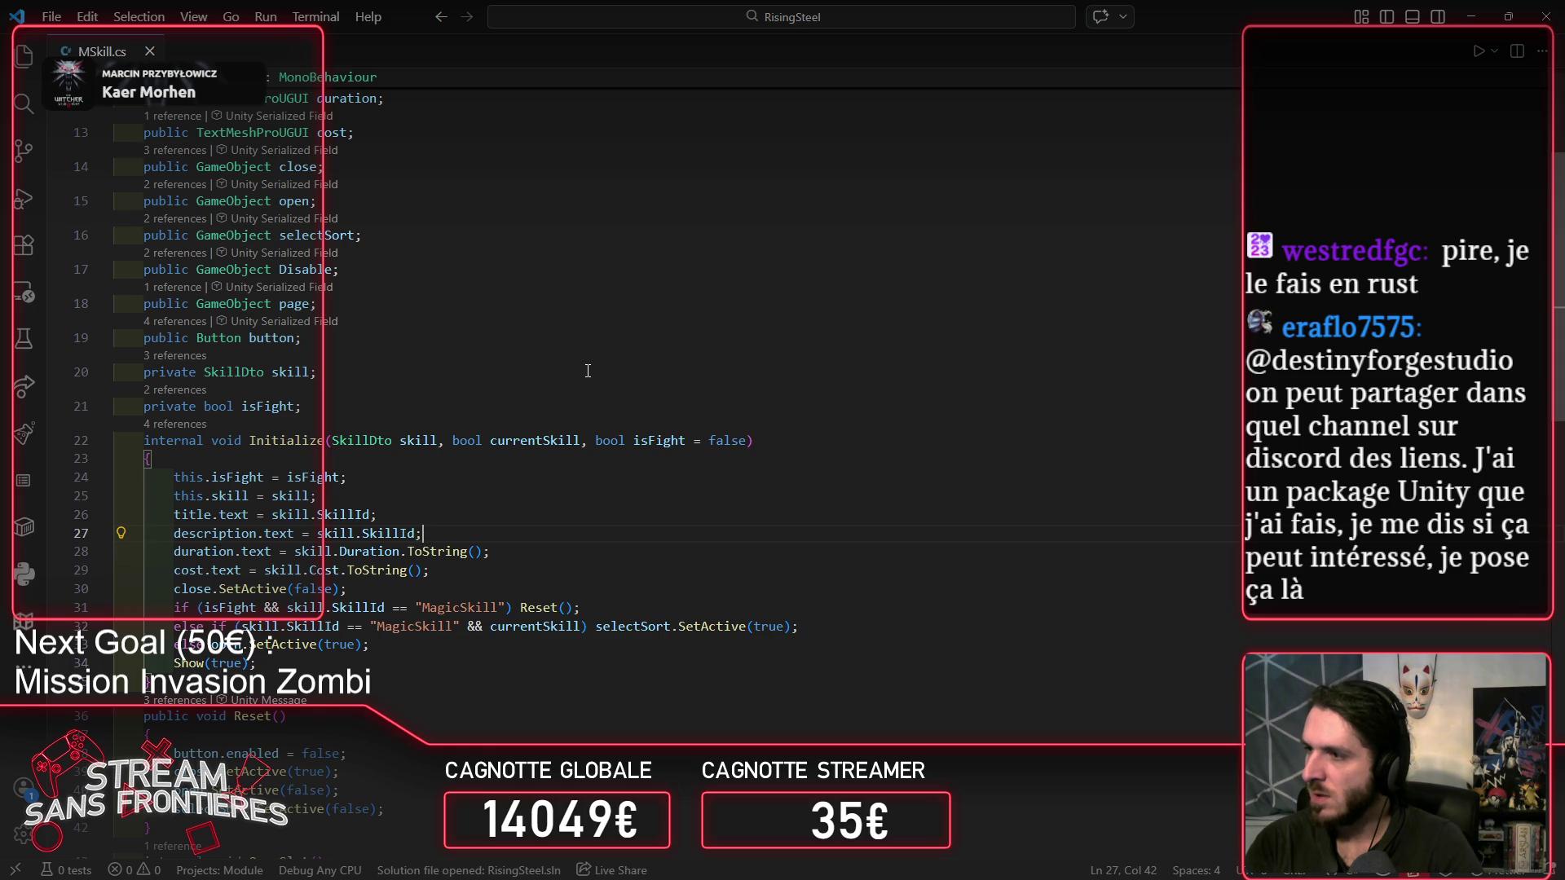
Minimize VS Code after reviewing MSkill.cs's Initialize method to return to Unity.
{"action": "left_click", "coordinate": [1472, 17]}
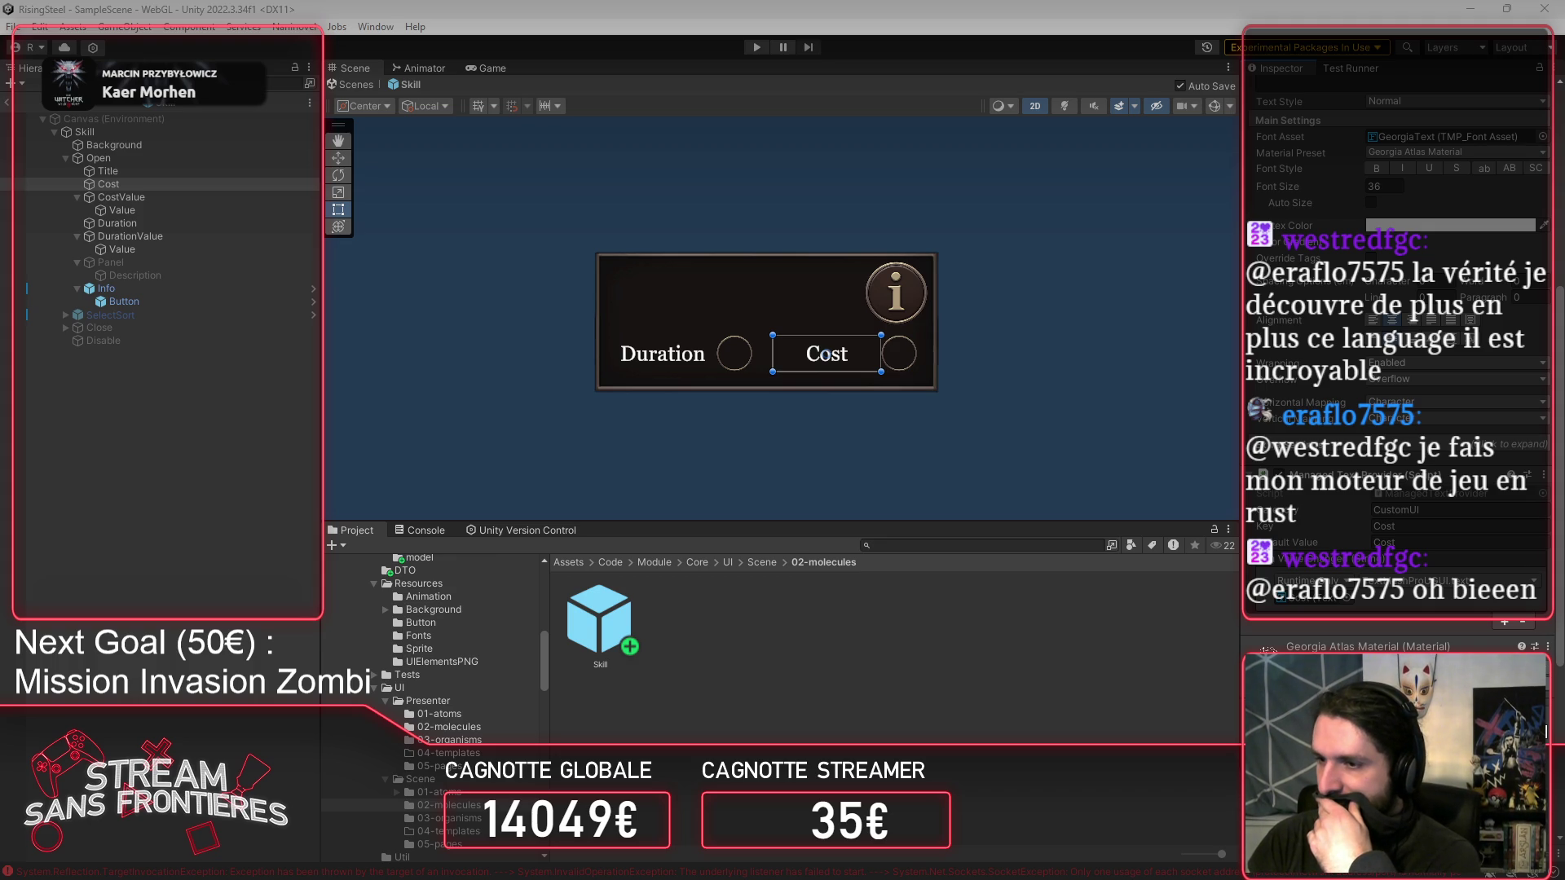
Deselect the Cost label and bring up the Console panel.
{"action": "key", "text": "alt+Tab"}
{"action": "key", "text": "alt+Tab"}
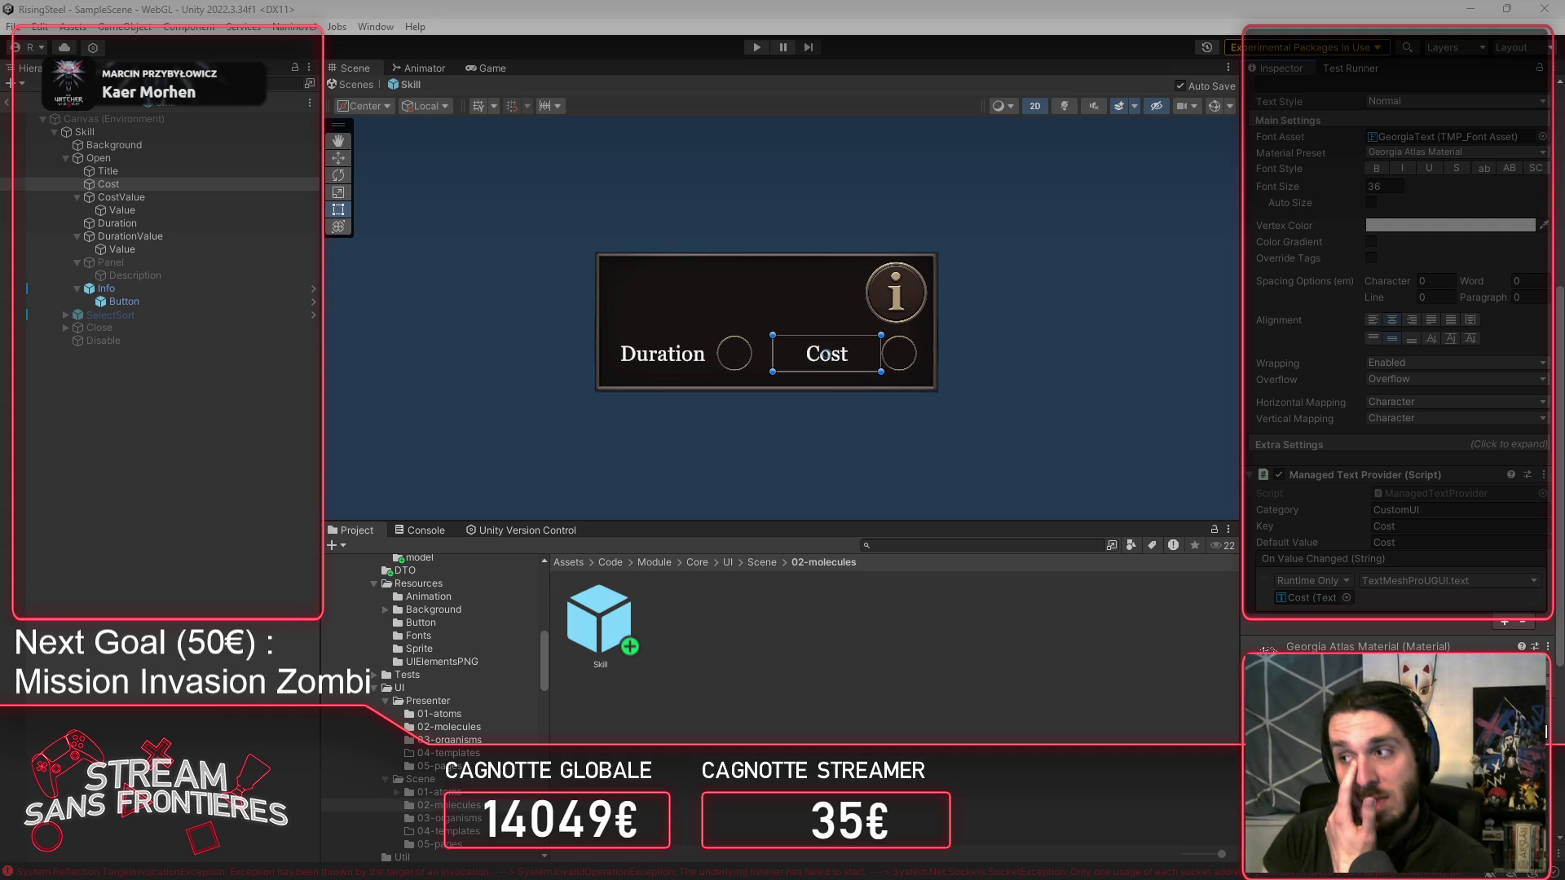
{"action": "left_click", "coordinate": [1099, 361]}
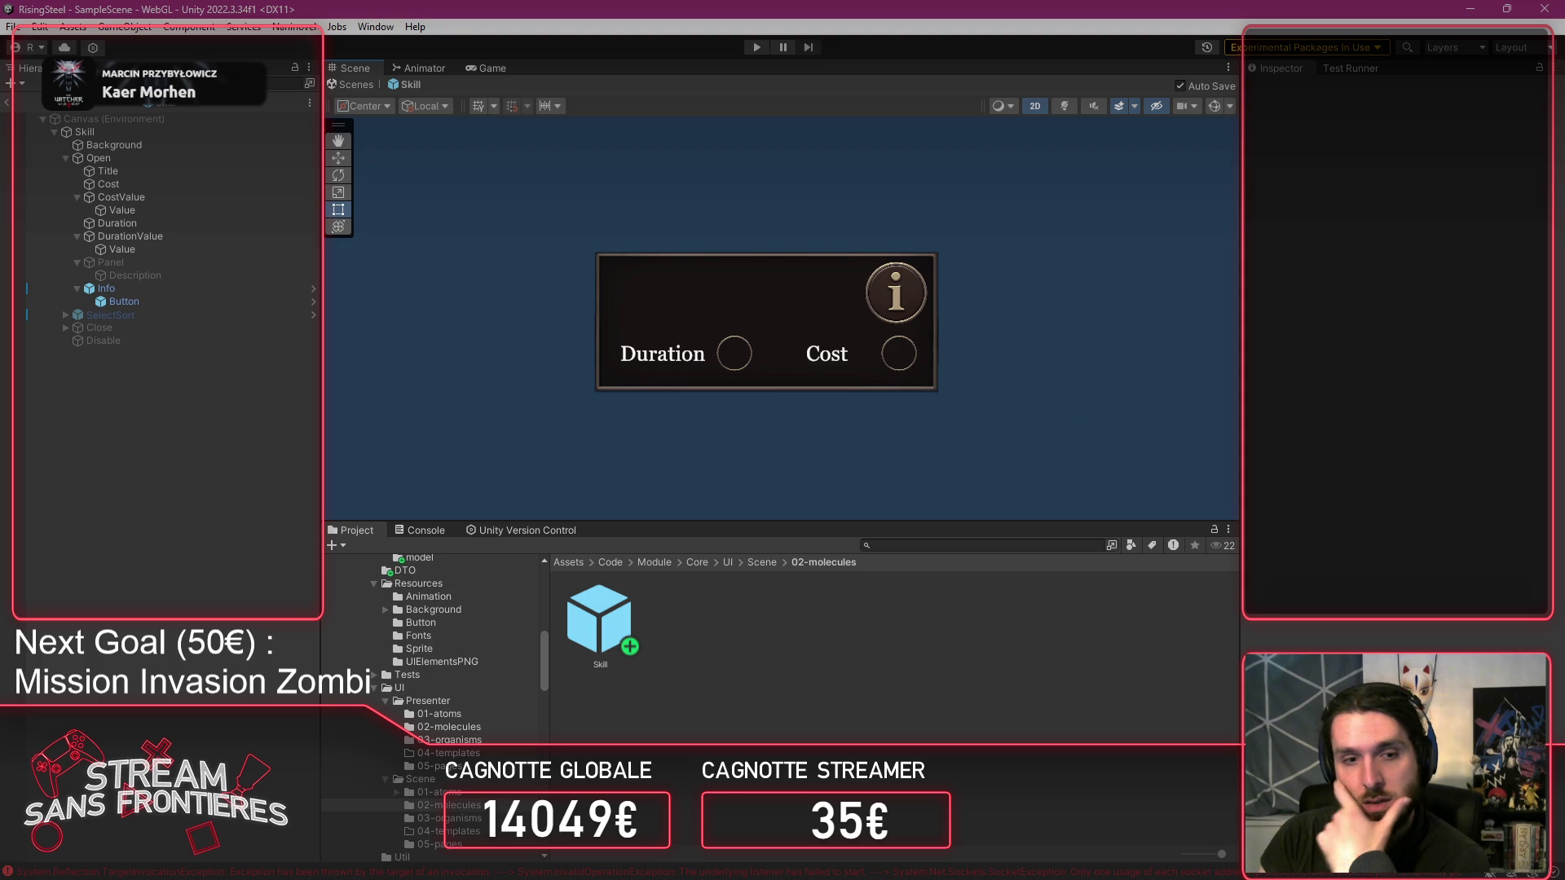
{"action": "left_click", "coordinate": [426, 529]}
Clear the Console and reactivate the description Panel so its Coucou text shows.
{"action": "left_click", "coordinate": [336, 545]}
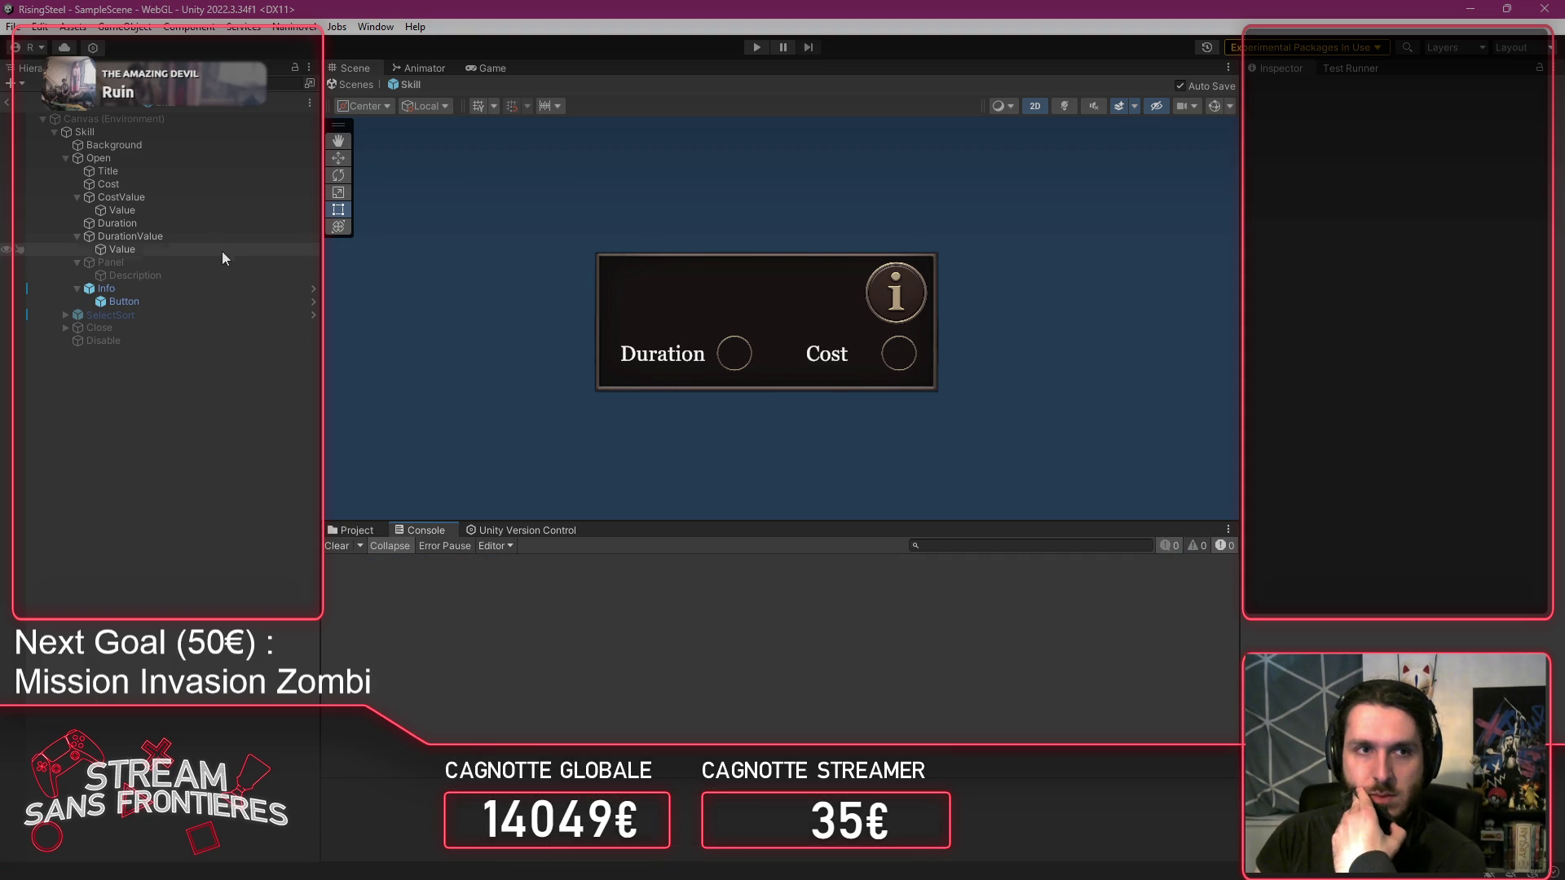
{"action": "left_click", "coordinate": [204, 261]}
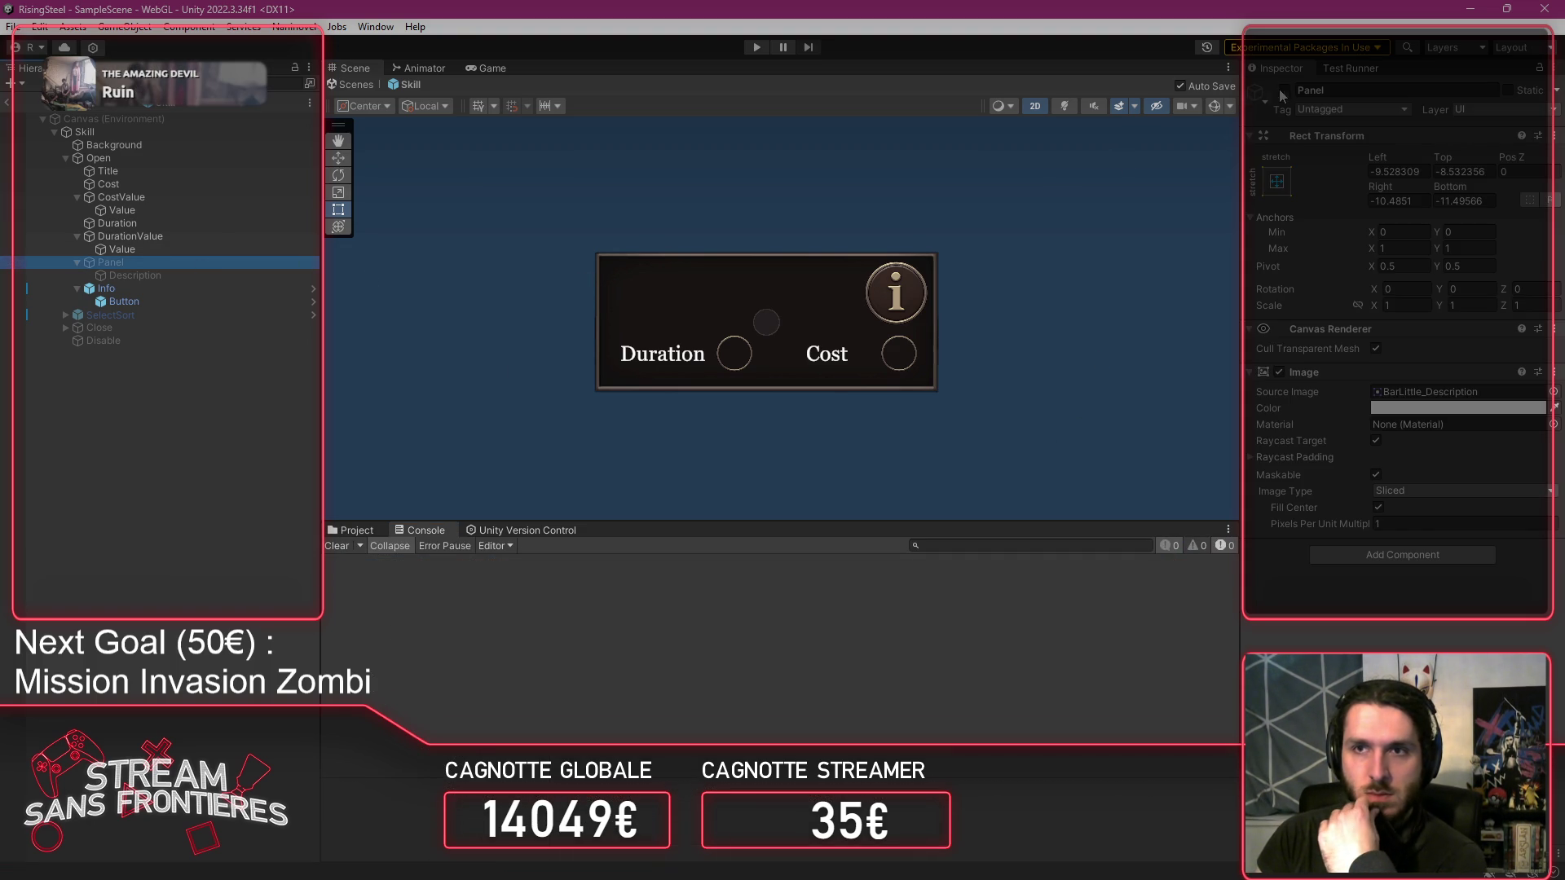
{"action": "left_click", "coordinate": [1284, 90]}
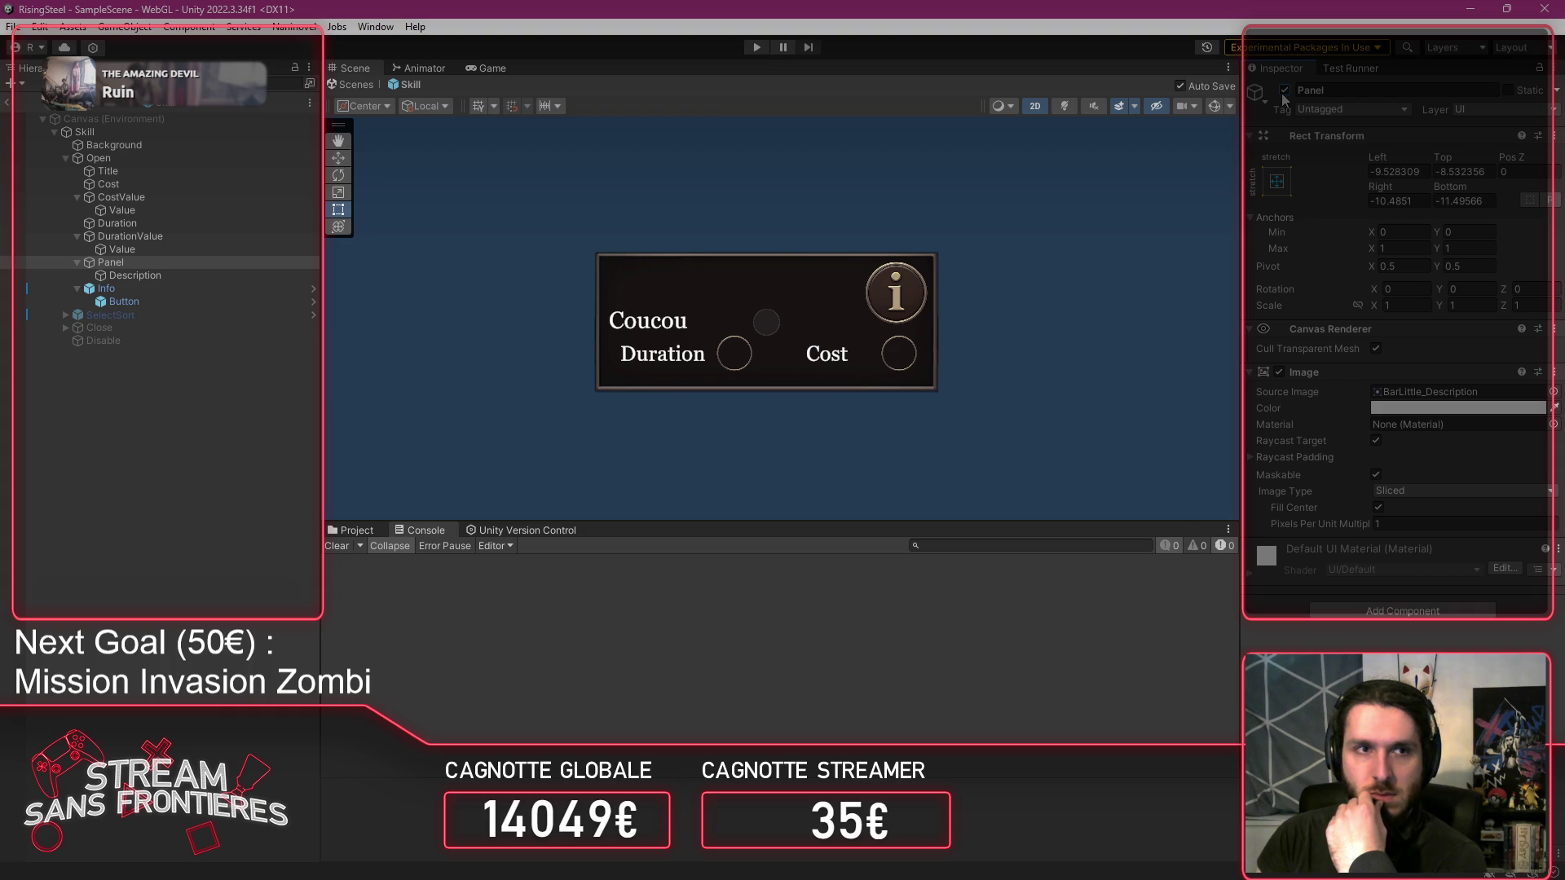
{"action": "left_click", "coordinate": [1285, 90]}
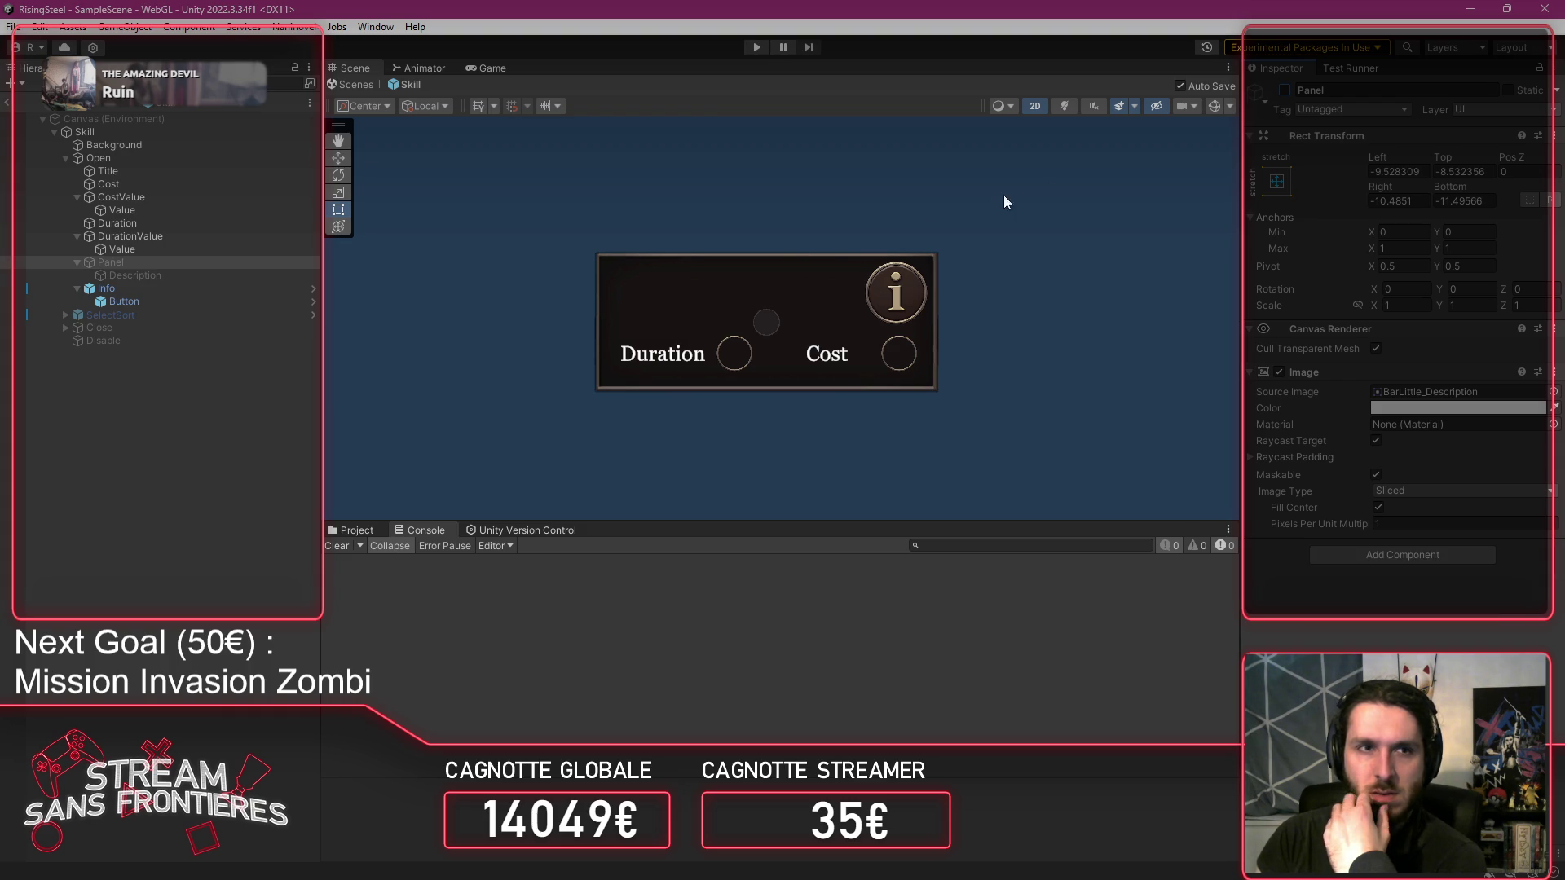
{"action": "left_click", "coordinate": [208, 276]}
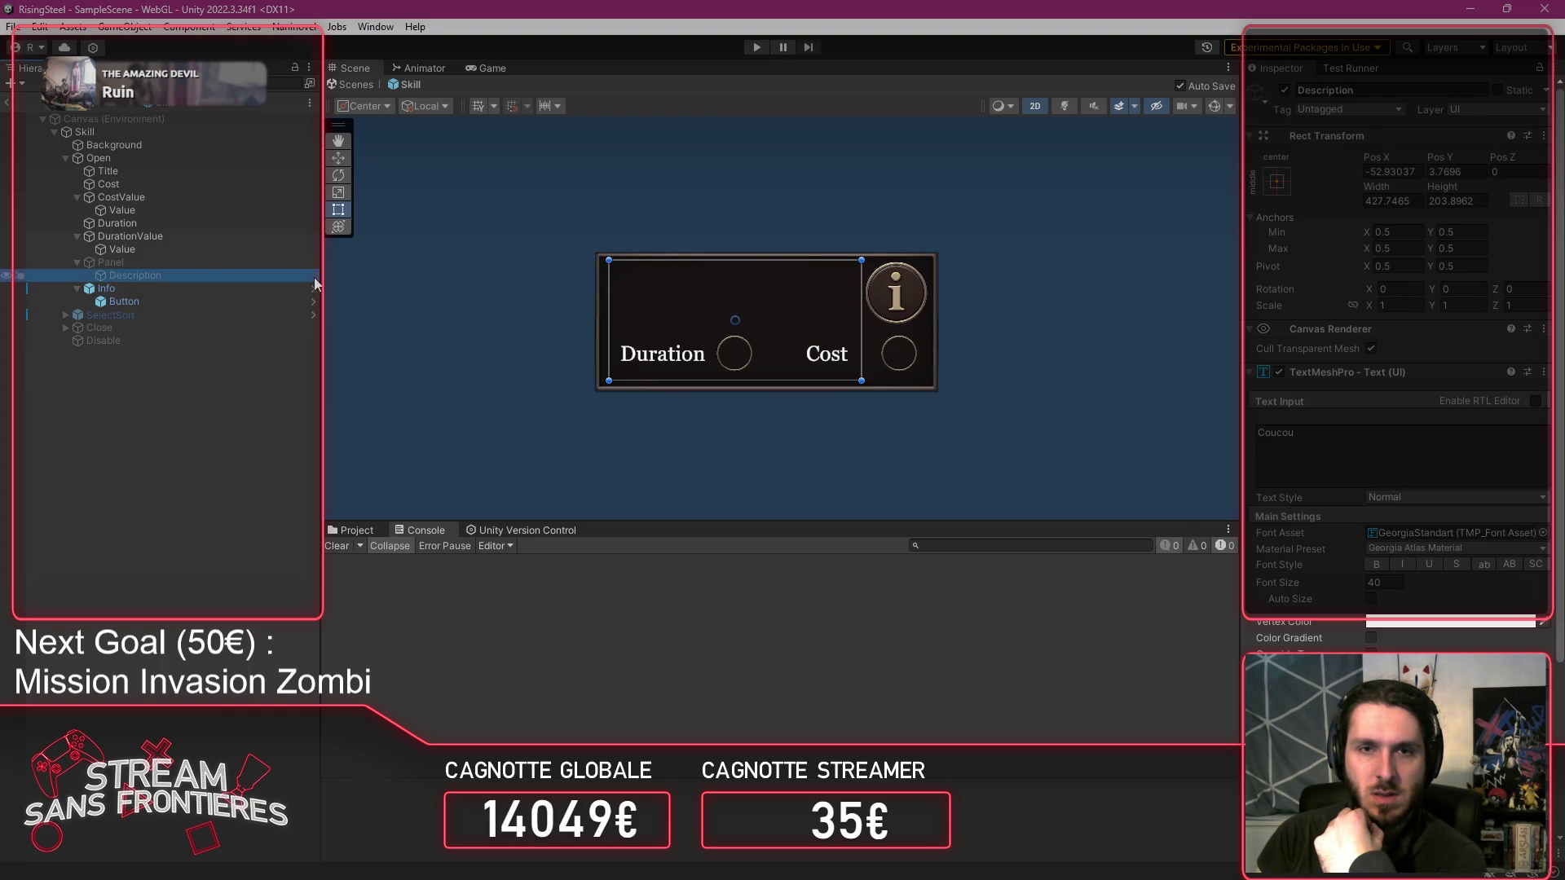
{"action": "left_click", "coordinate": [239, 264]}
{"action": "left_click", "coordinate": [1285, 90]}
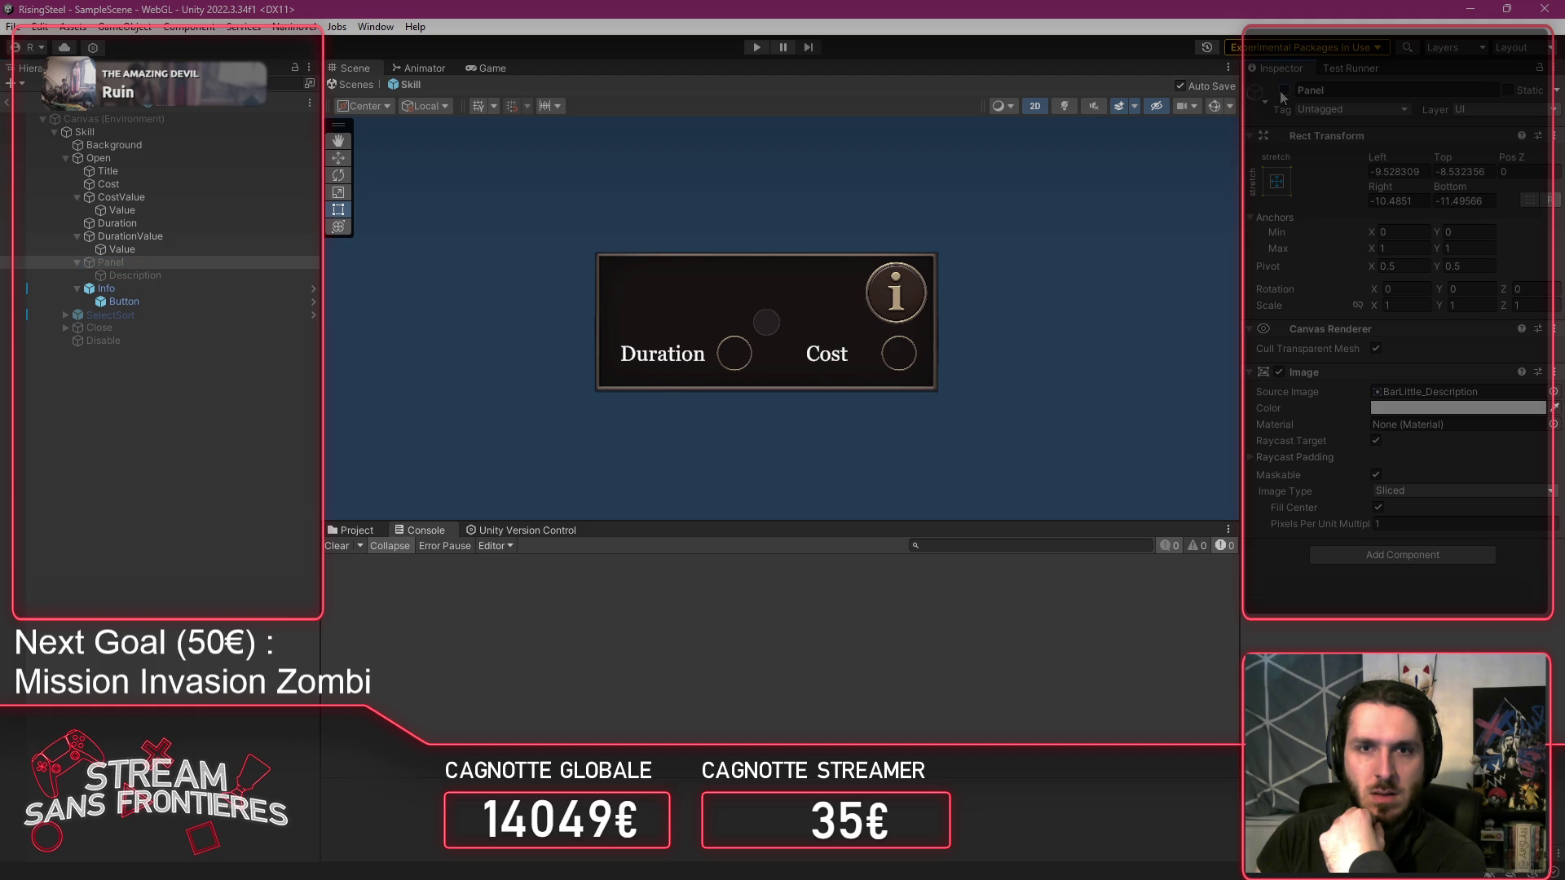
Inspect the Info, CostValue and DurationValue objects, then reselect the Panel.
{"action": "left_click", "coordinate": [148, 287]}
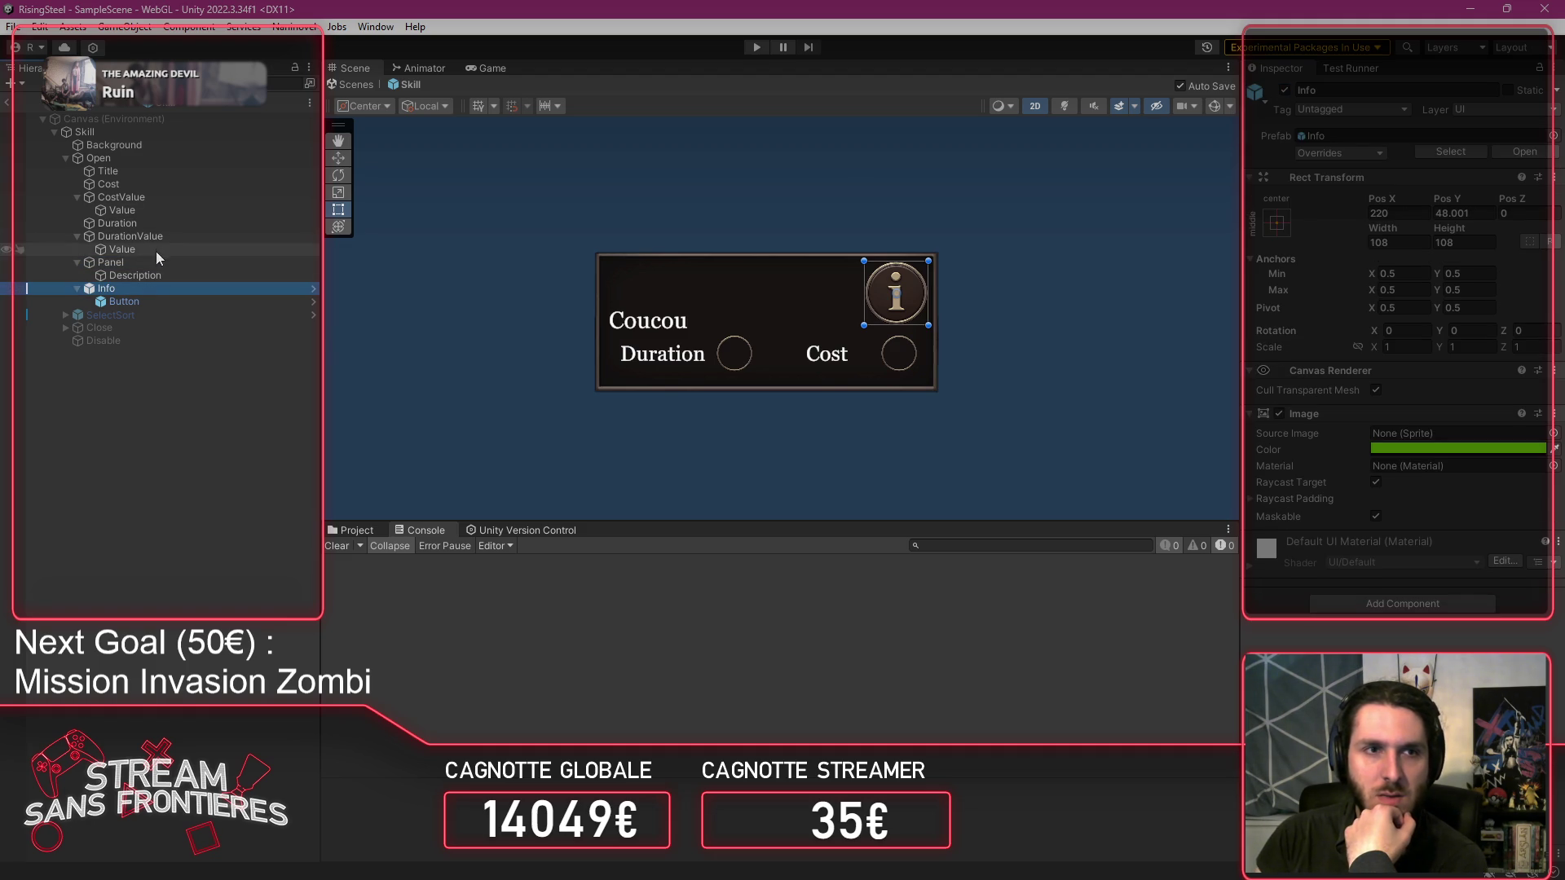
{"action": "left_click", "coordinate": [77, 236]}
{"action": "left_click", "coordinate": [80, 198]}
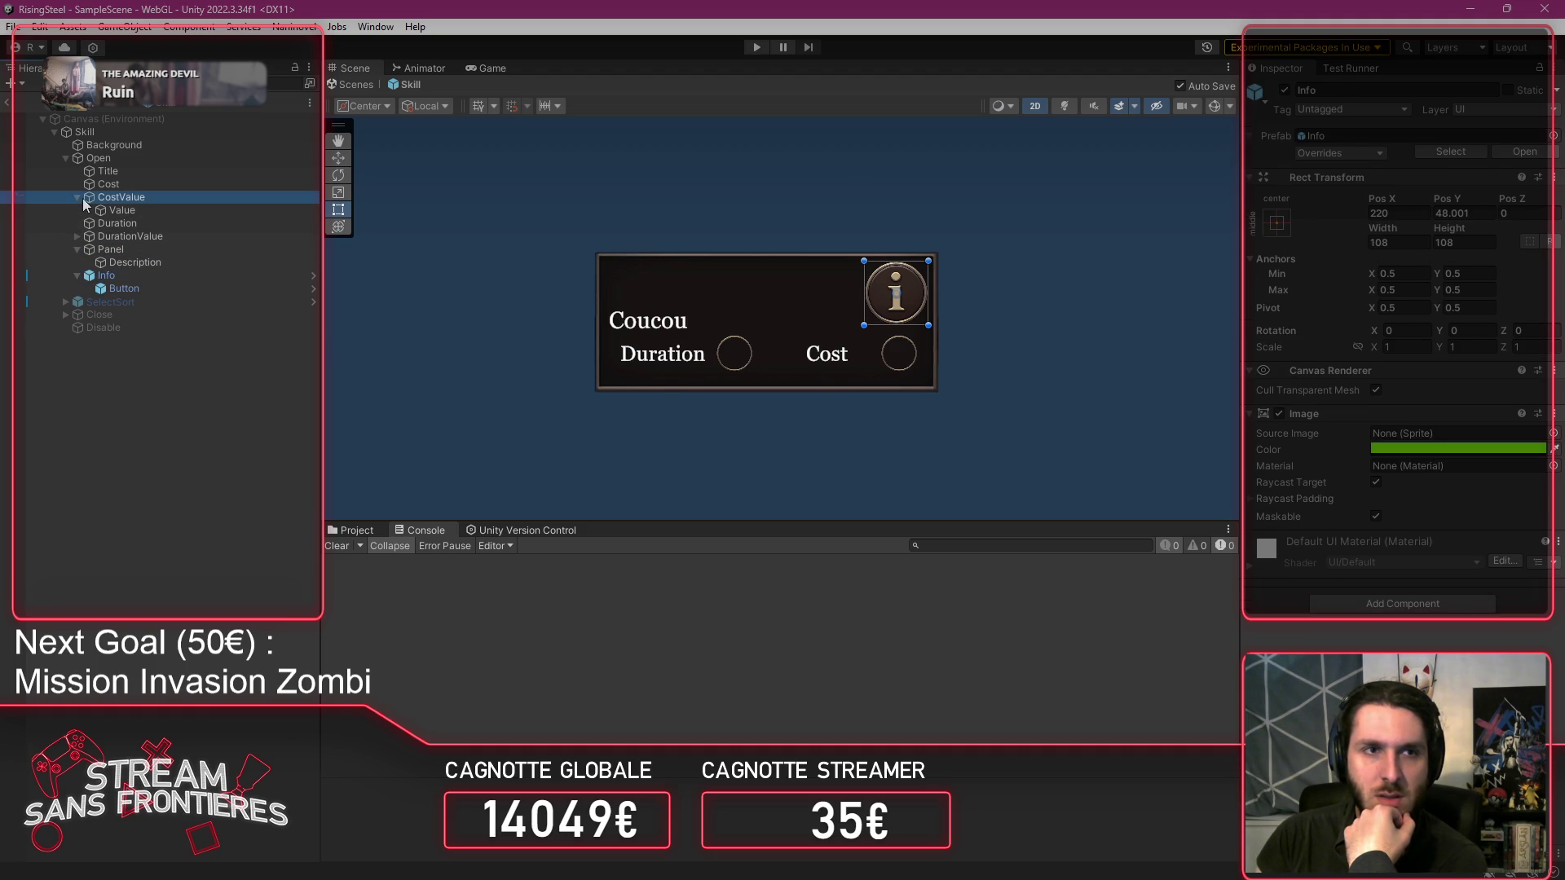
{"action": "left_click", "coordinate": [77, 197]}
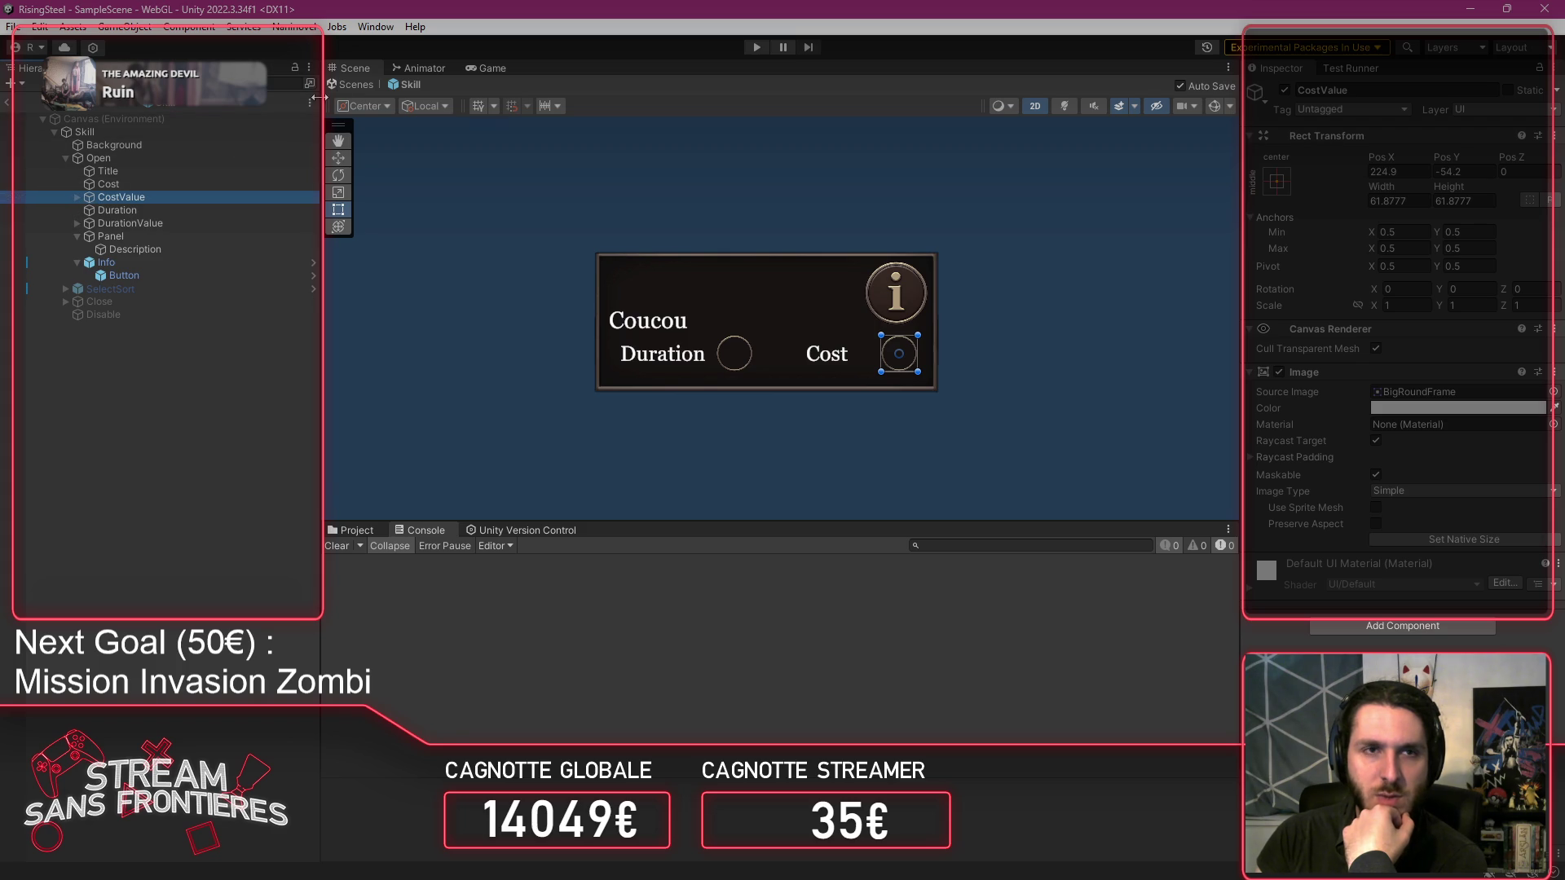
{"action": "left_click", "coordinate": [151, 224]}
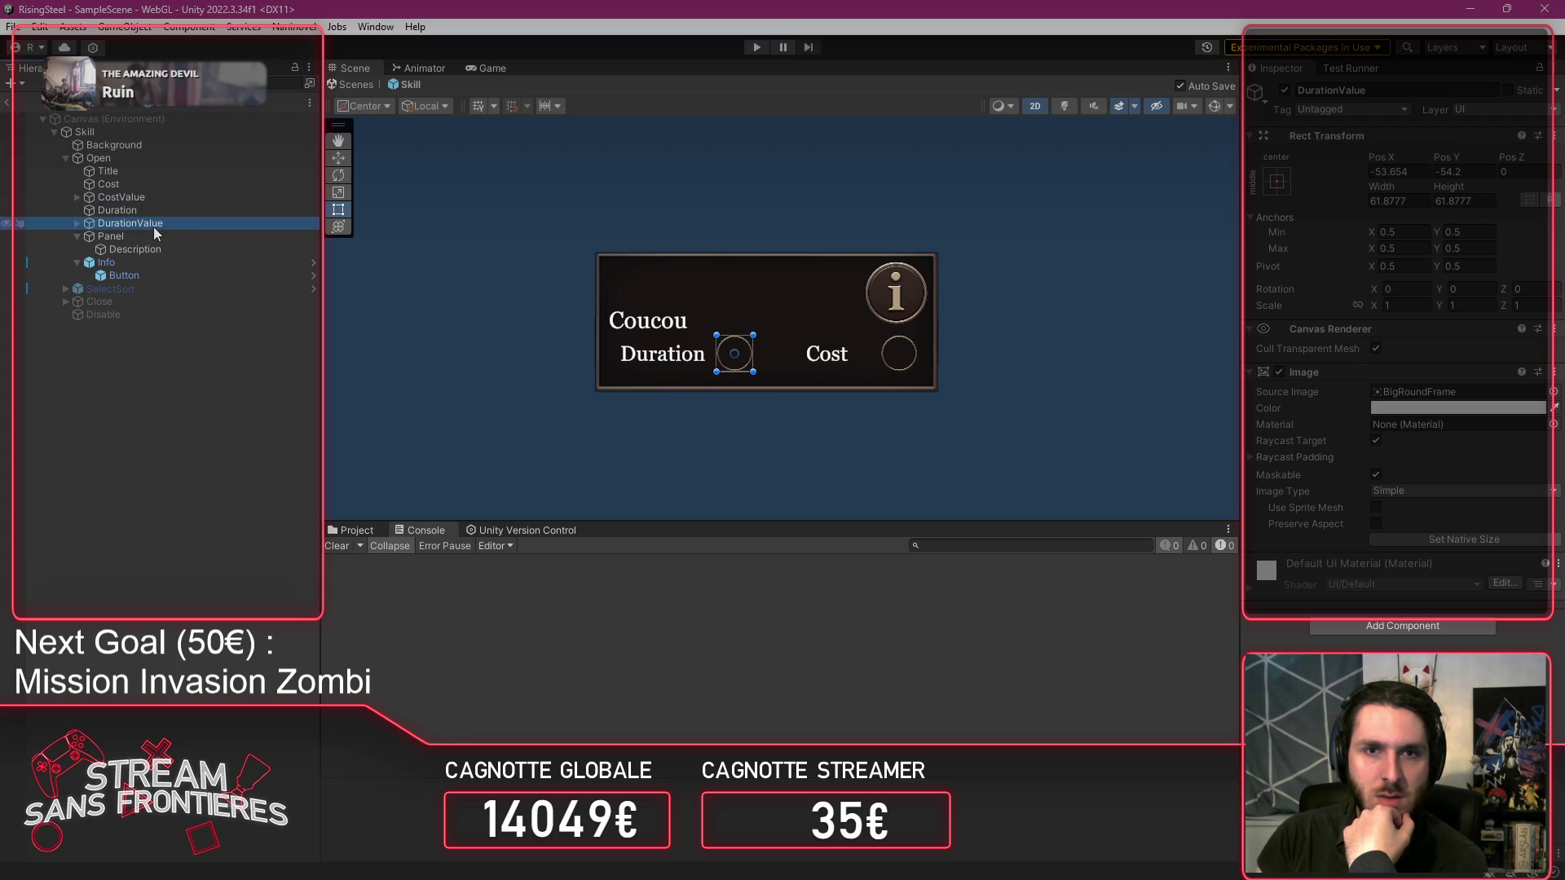
{"action": "left_click", "coordinate": [169, 238]}
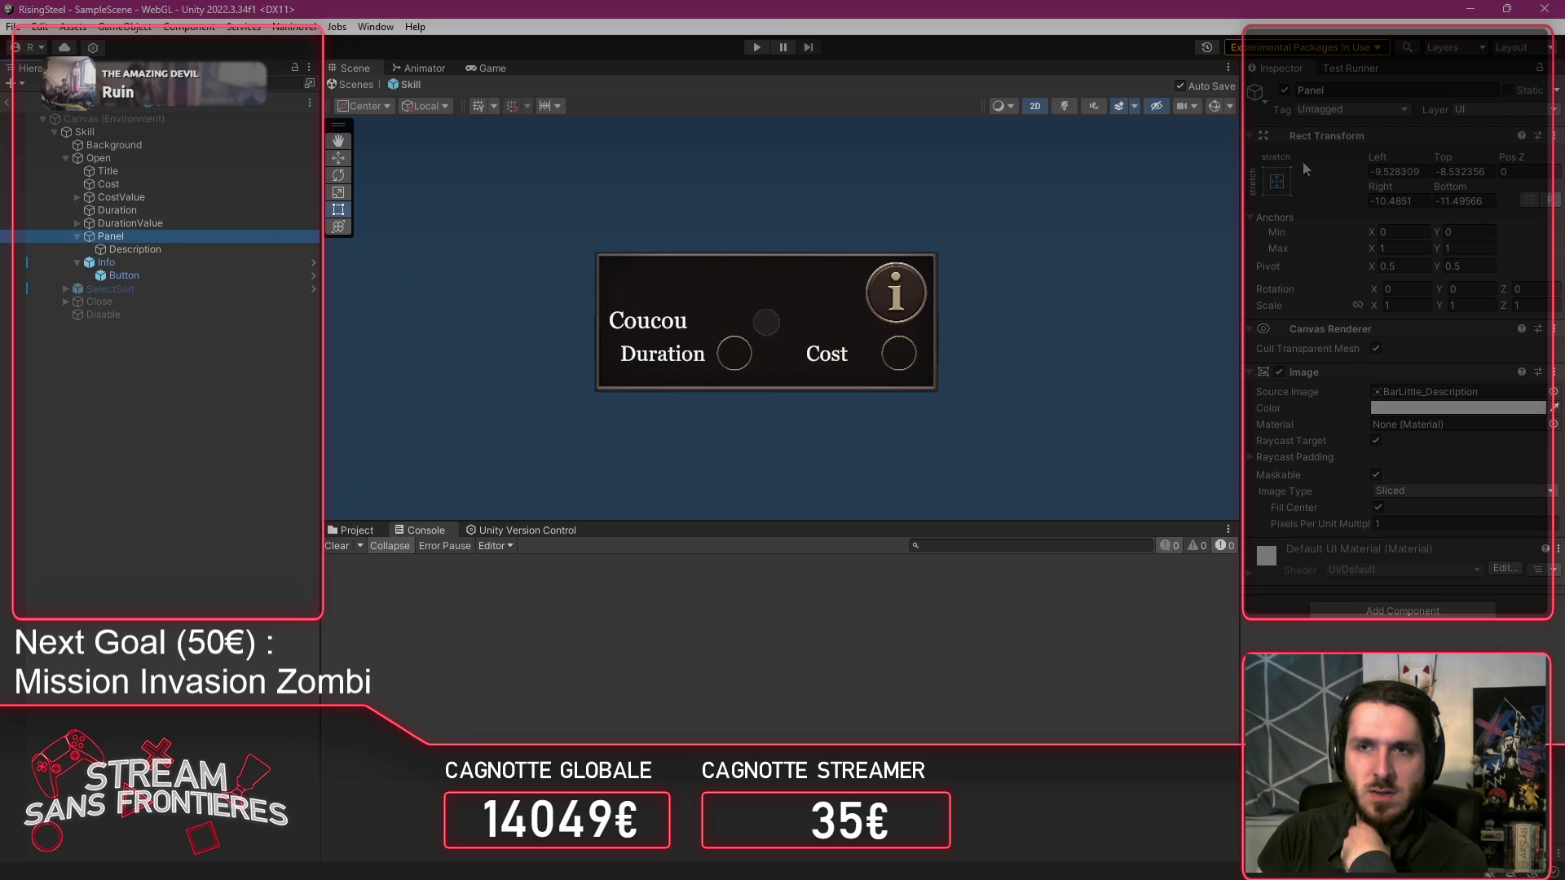
Shift the description Panel's Image colour toward grey.
{"action": "left_click", "coordinate": [1286, 91]}
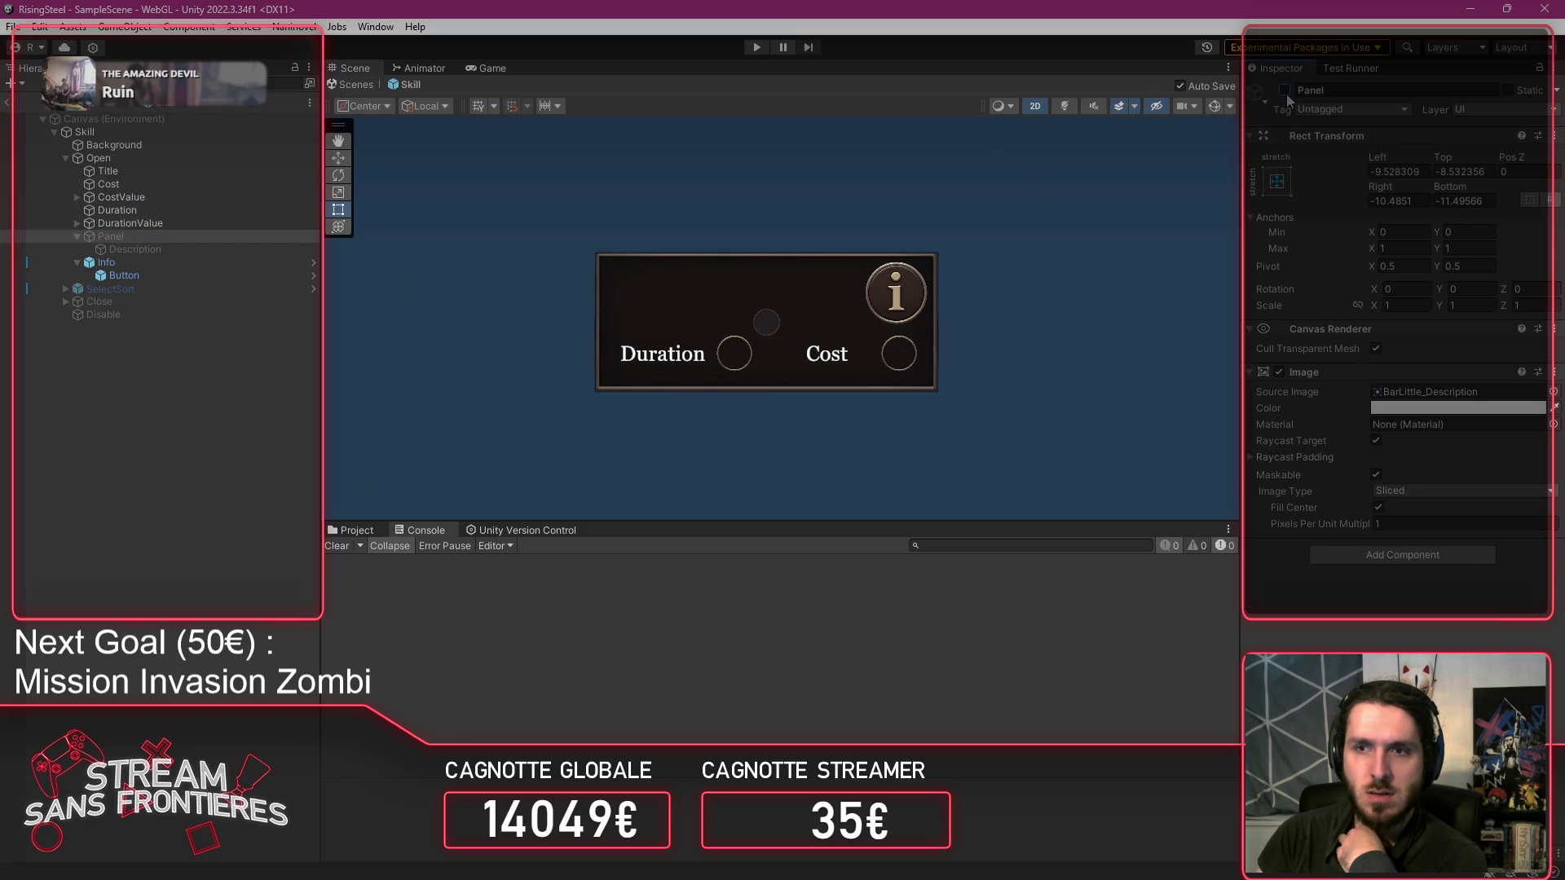
{"action": "left_click", "coordinate": [1286, 91]}
{"action": "left_click", "coordinate": [1429, 409]}
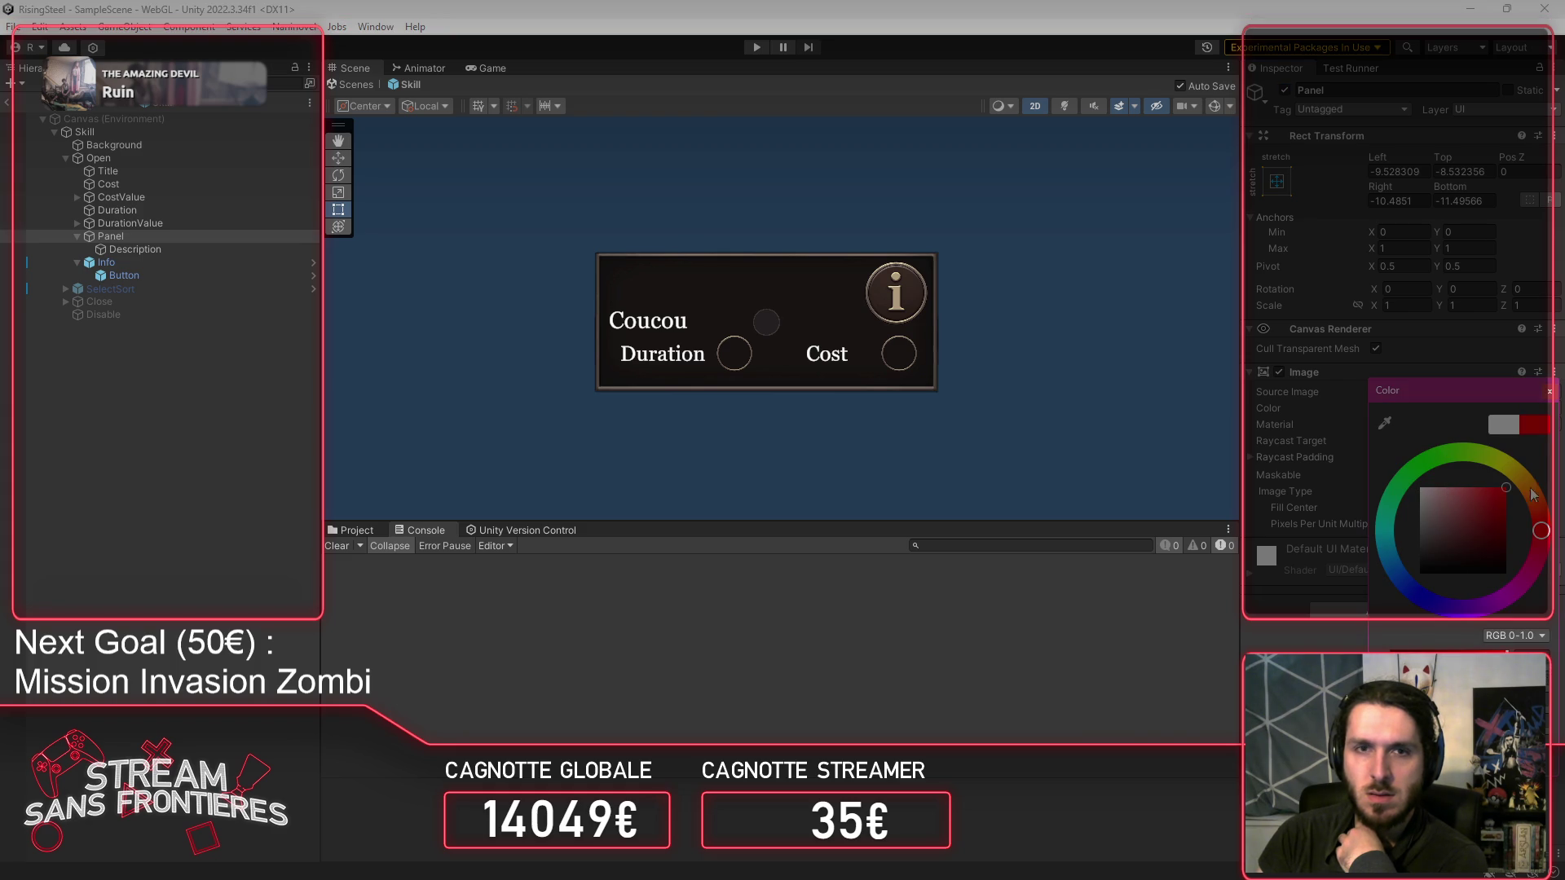
{"action": "mouse_move", "coordinate": [1505, 497]}
{"action": "left_mouse_down"}
{"action": "mouse_move", "coordinate": [1402, 489]}
{"action": "mouse_move", "coordinate": [1384, 463]}
{"action": "left_mouse_up"}
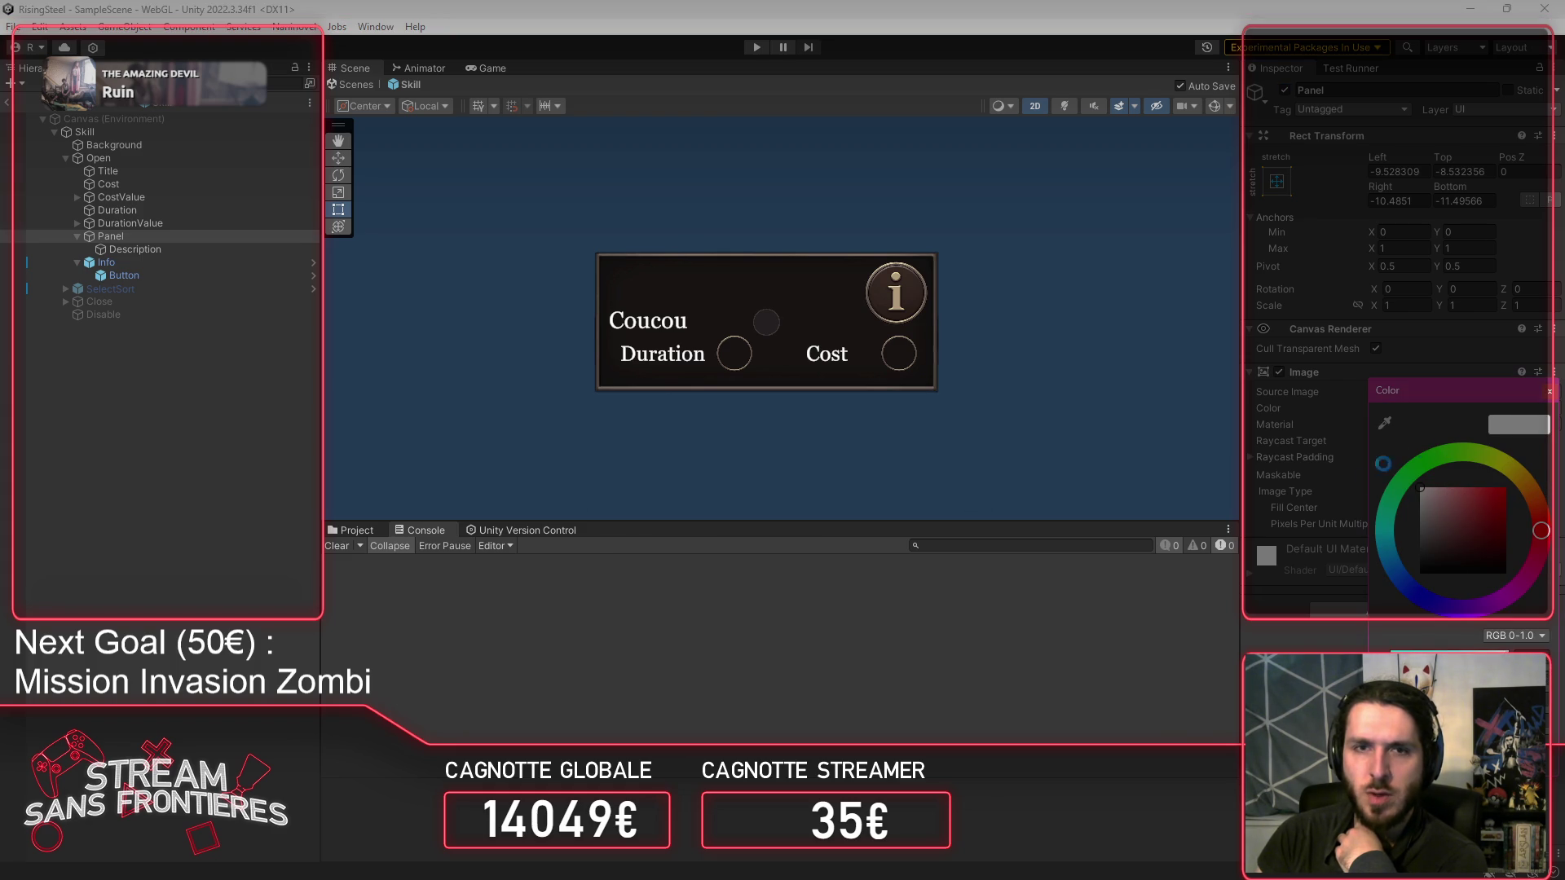
{"action": "left_click", "coordinate": [1550, 391]}
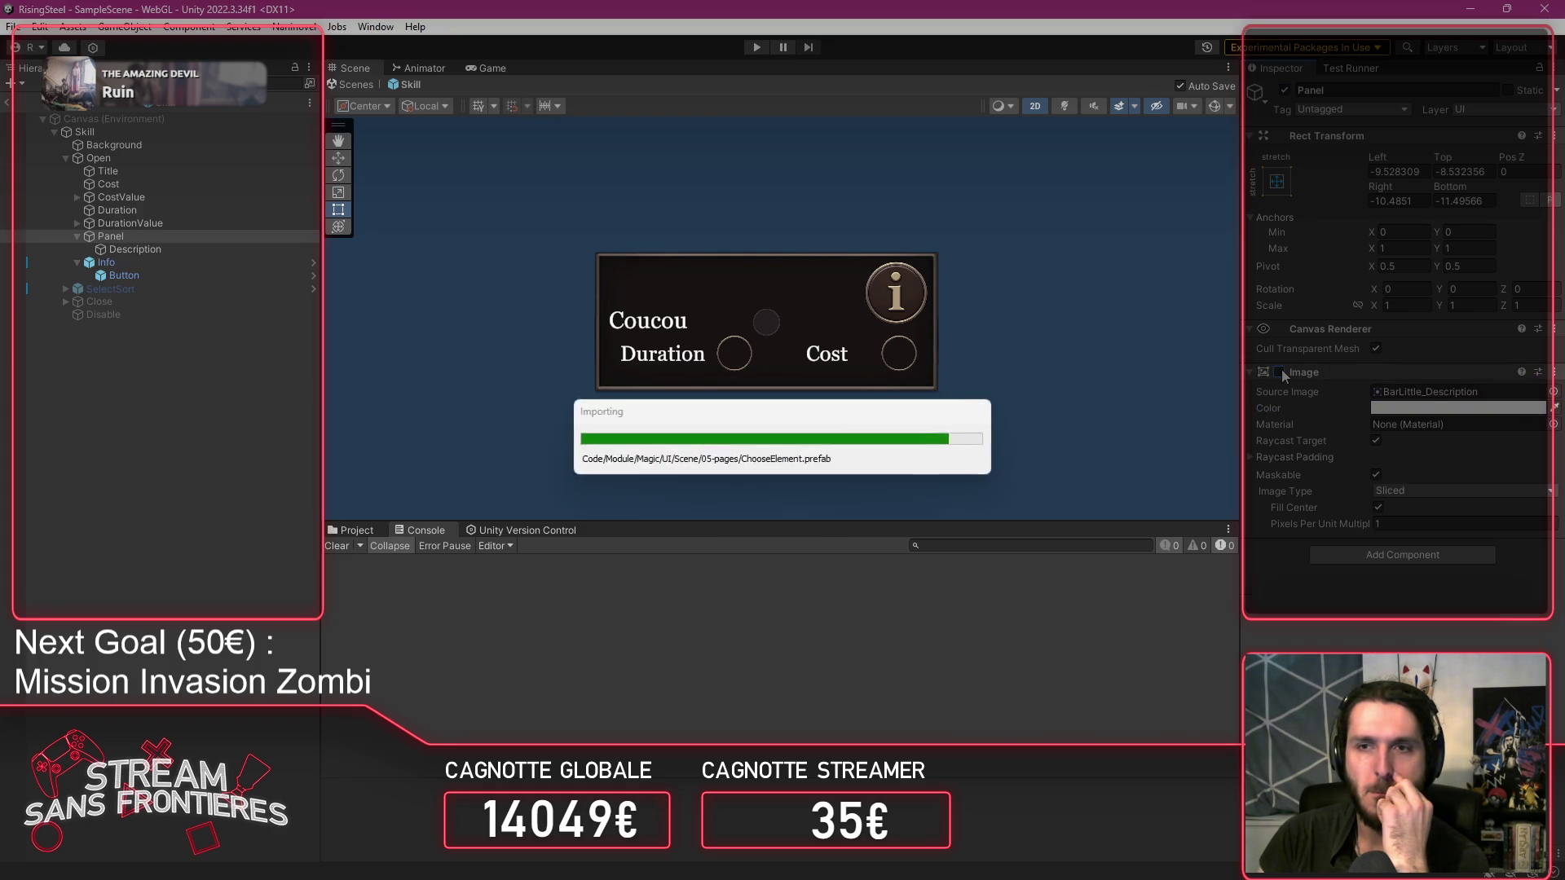
Deactivate the description Panel by default, deselect it, and enter Play mode.
{"action": "left_click", "coordinate": [1285, 89]}
{"action": "left_click", "coordinate": [1126, 240]}
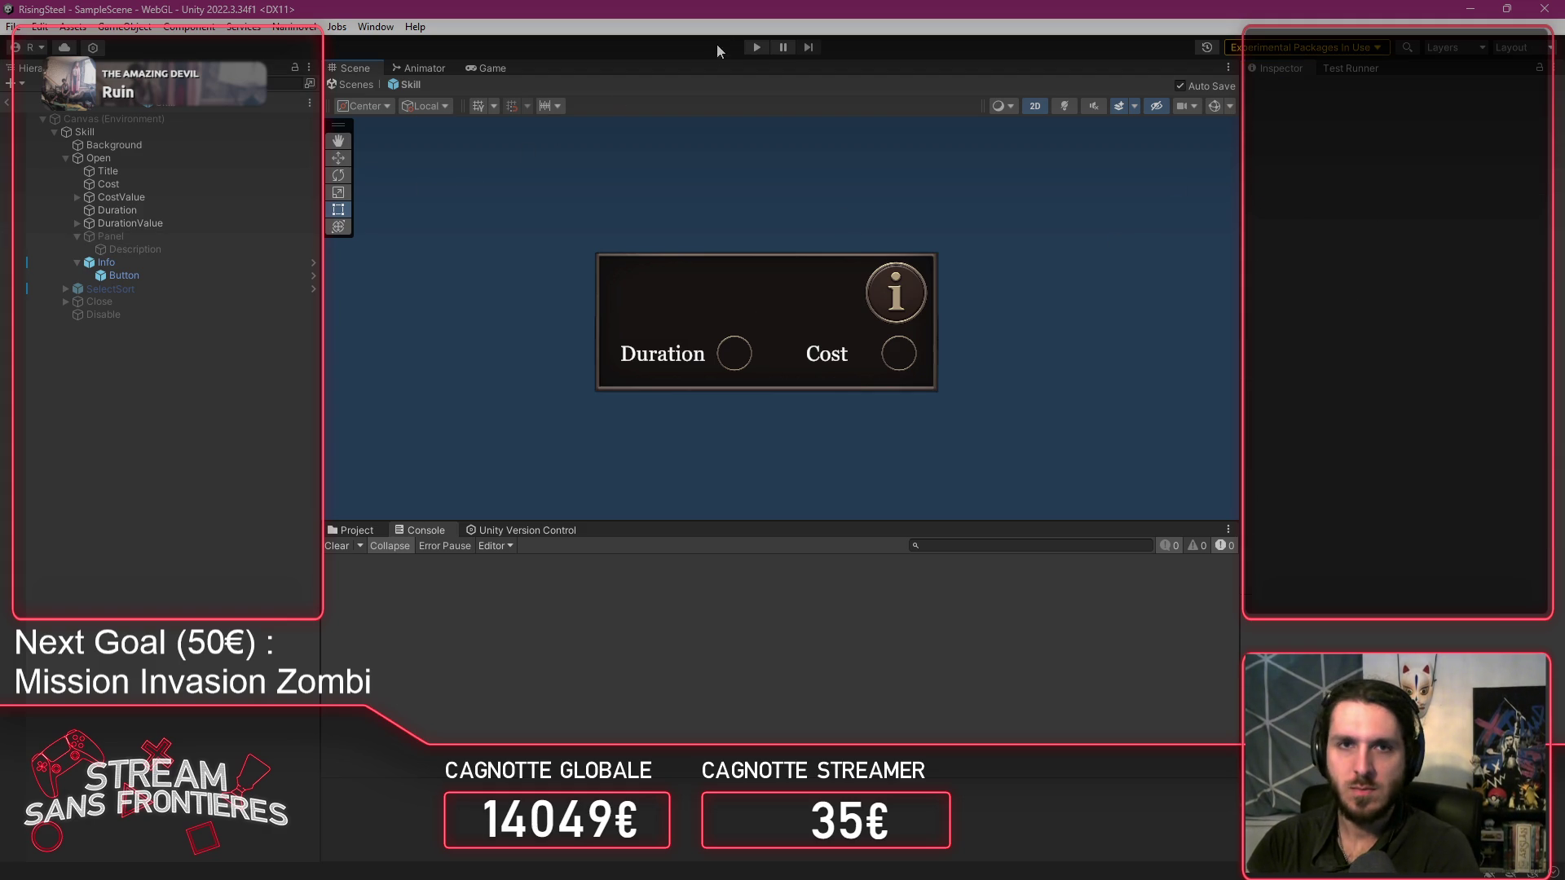
{"action": "left_click", "coordinate": [757, 47]}
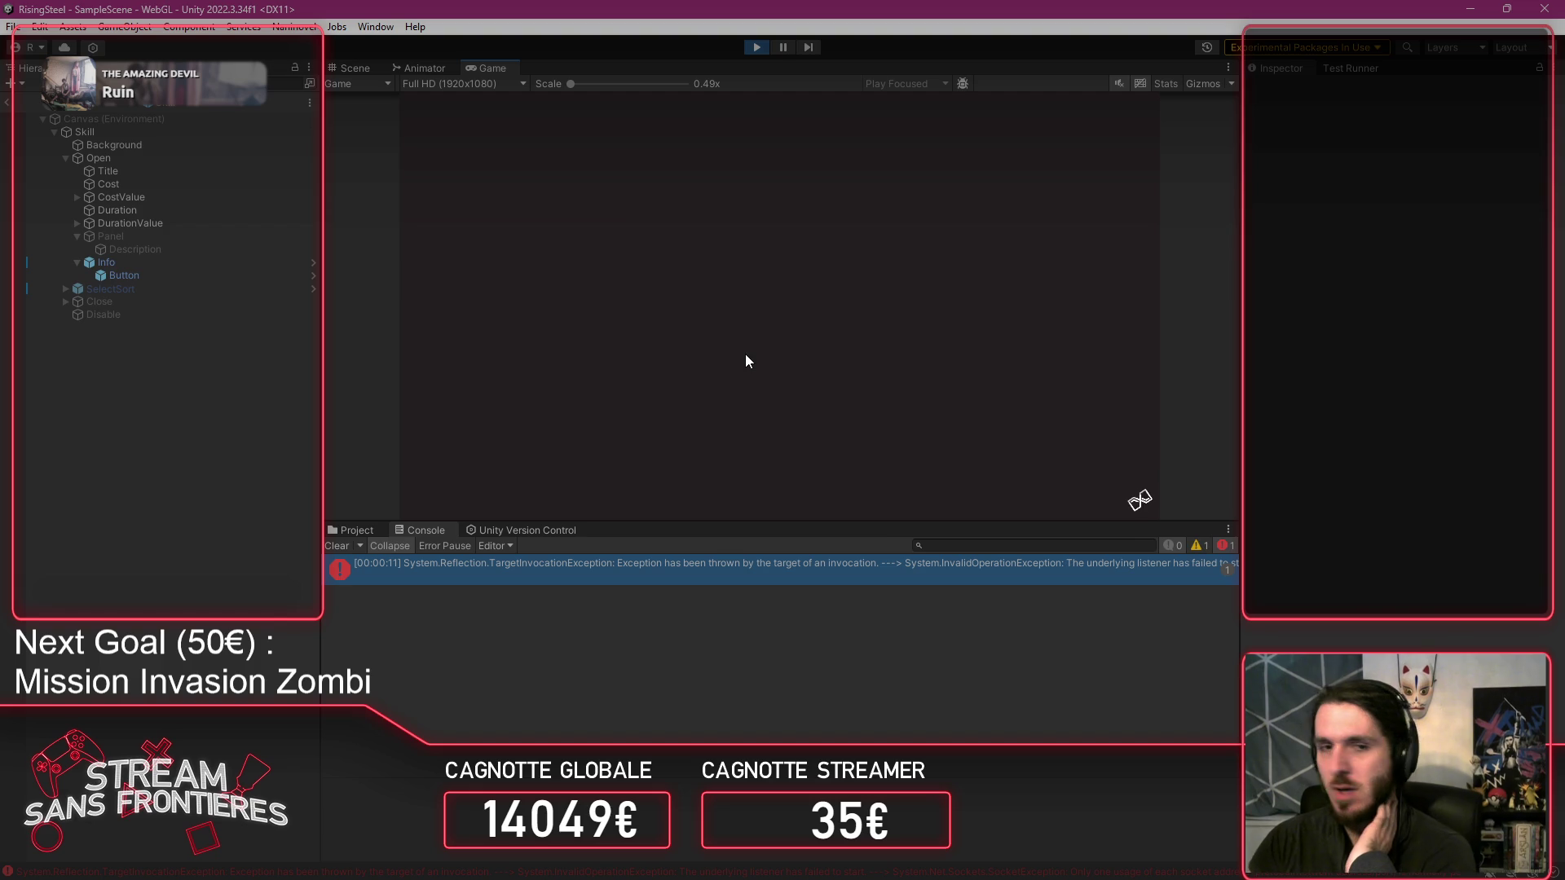
Clear the Console, continue from save slot 1, and open Alberto's character sheet via Recruitment.
{"action": "left_click", "coordinate": [337, 545]}
{"action": "left_click", "coordinate": [733, 289]}
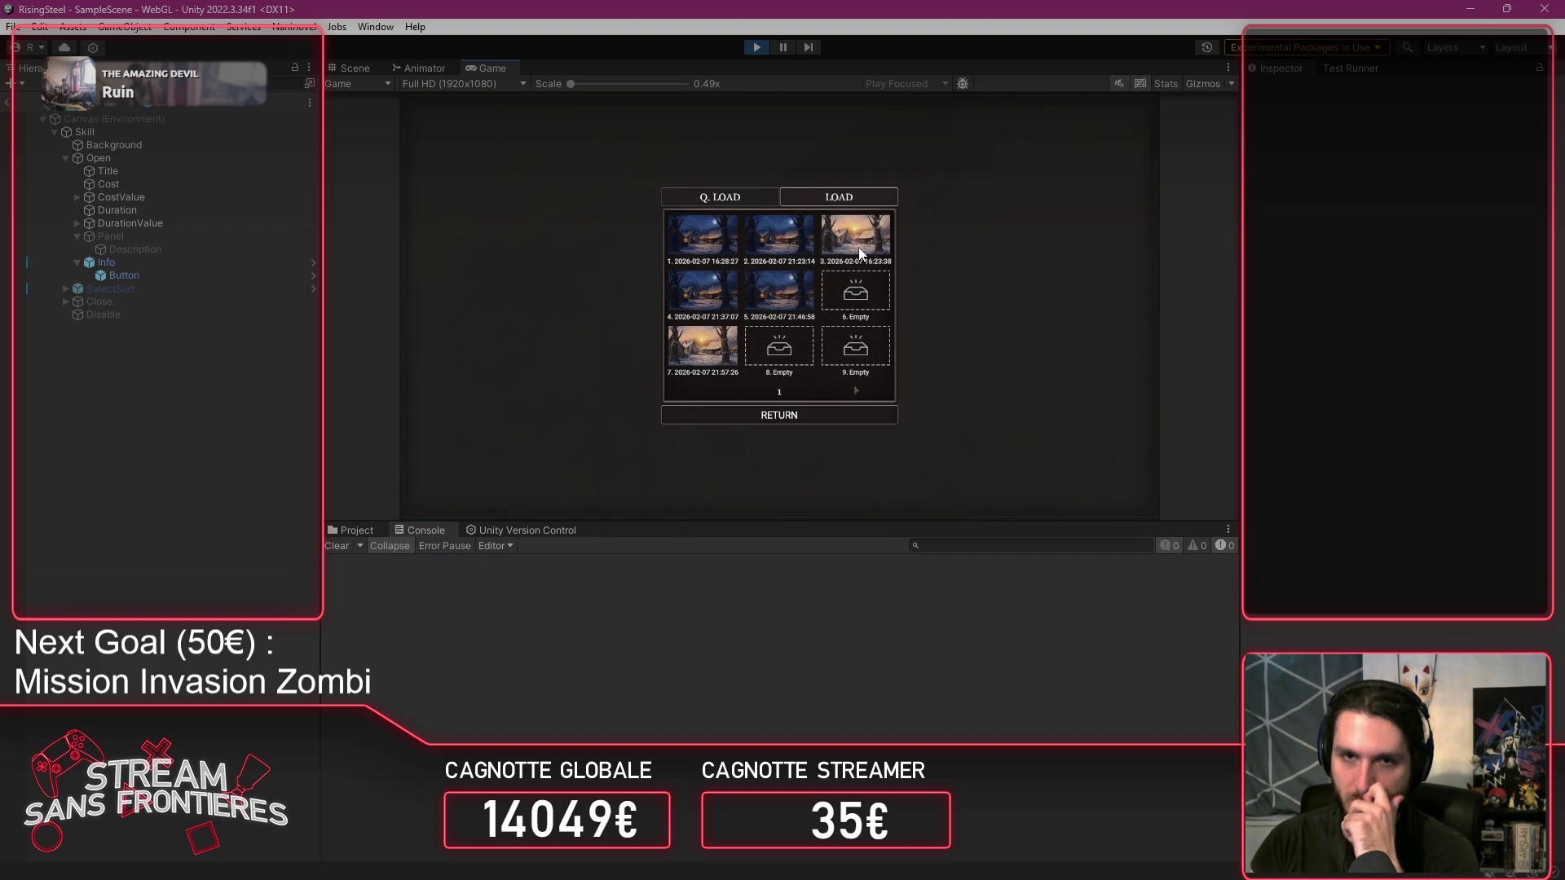
{"action": "left_click", "coordinate": [697, 247]}
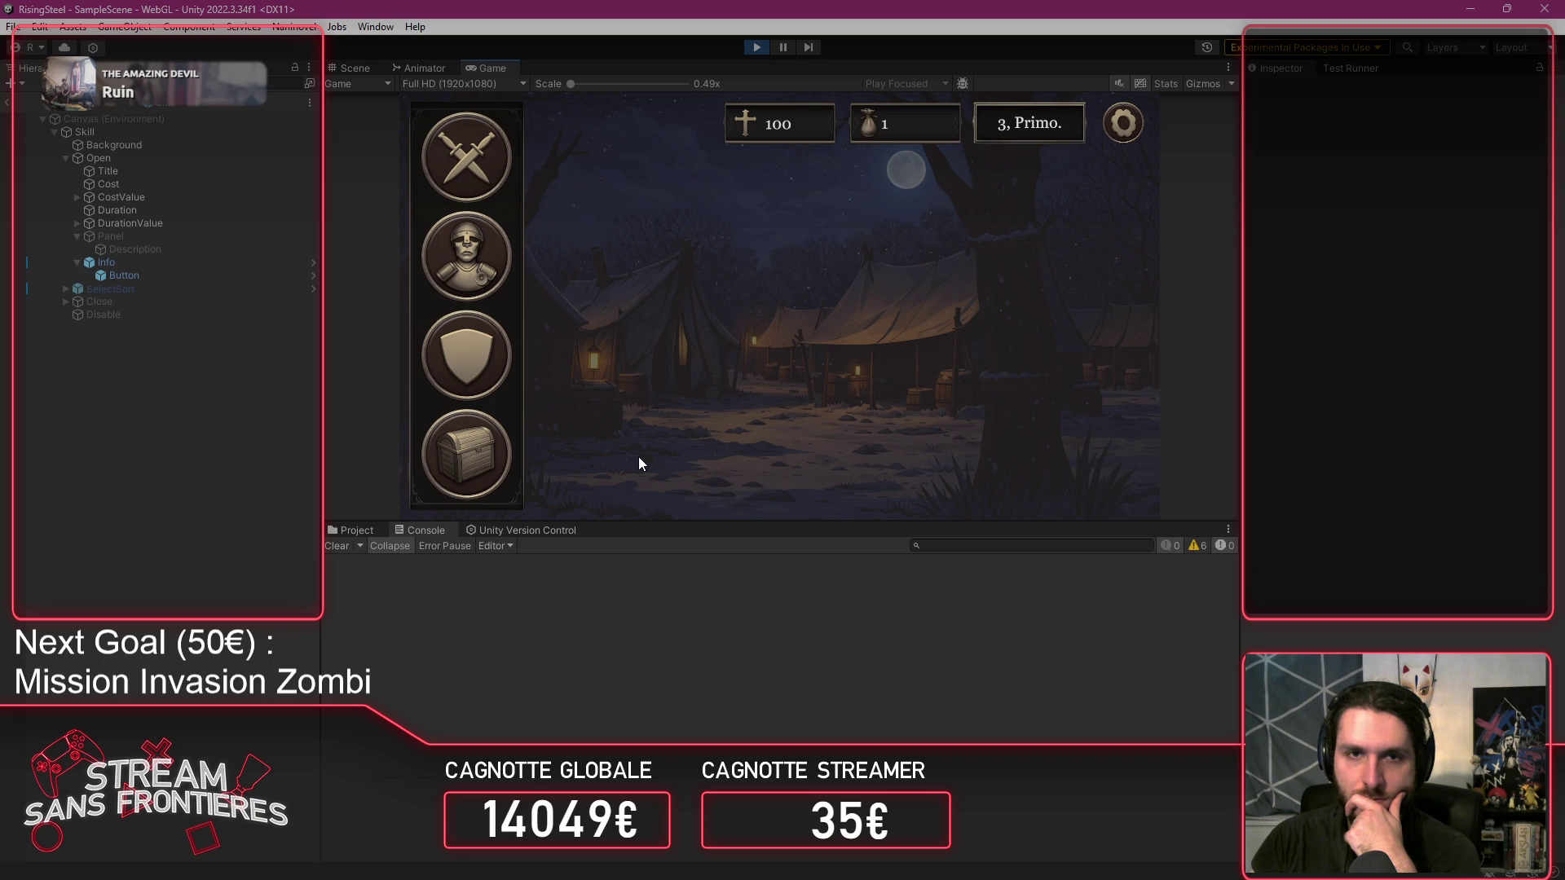
{"action": "left_click", "coordinate": [627, 443]}
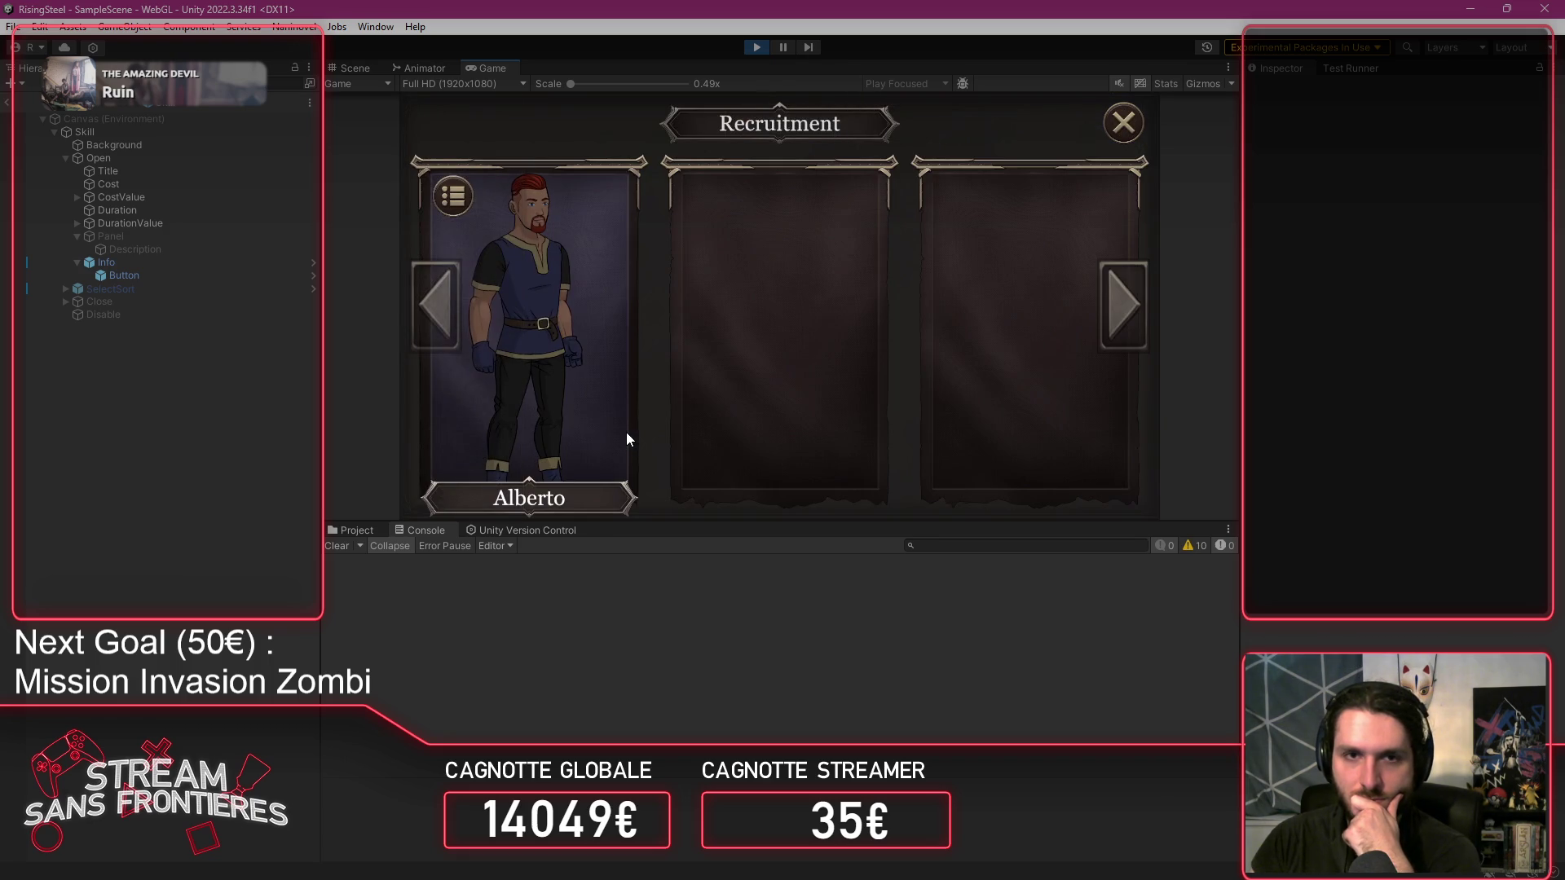
{"action": "left_click", "coordinate": [626, 432]}
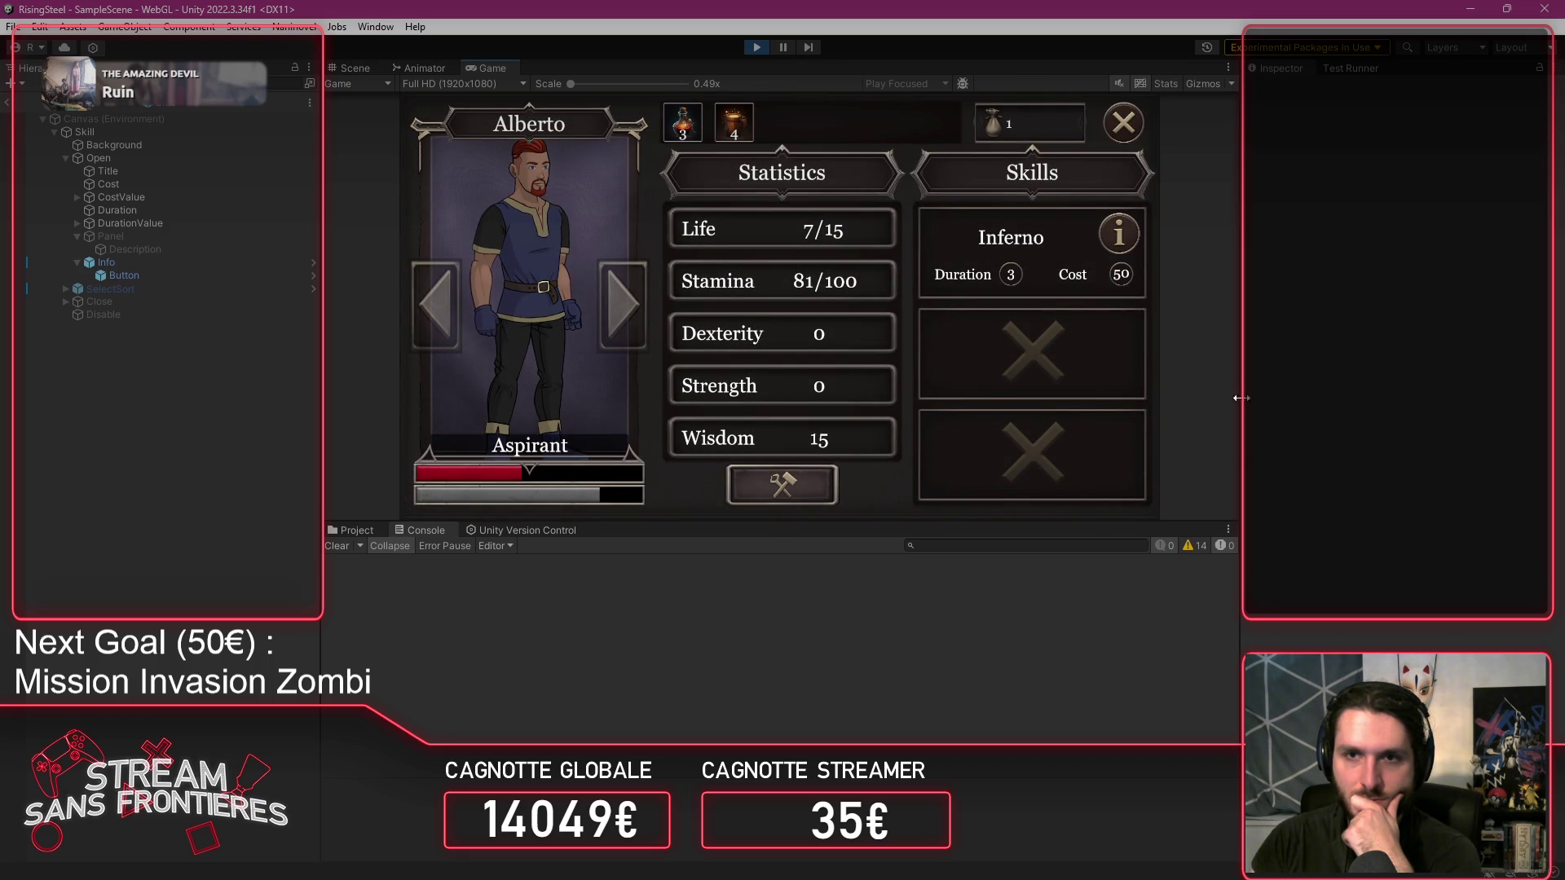
Toggle the Inferno card's description on and off, then view its skill detail and return.
{"action": "left_click", "coordinate": [1120, 233]}
{"action": "left_click", "coordinate": [1120, 233]}
{"action": "left_click", "coordinate": [1116, 238]}
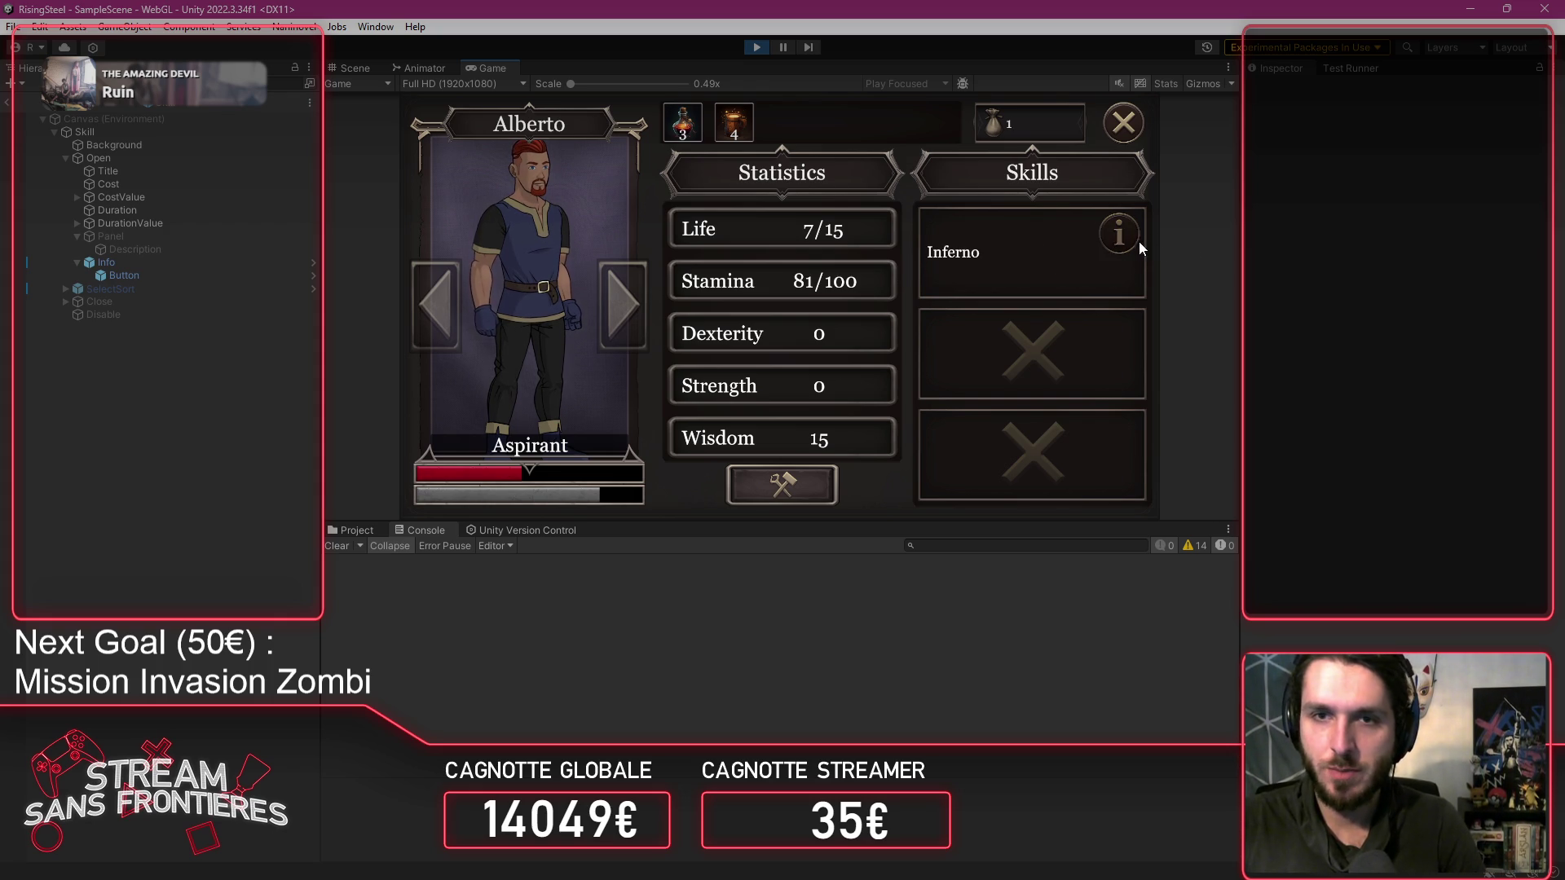
{"action": "mouse_move", "coordinate": [1131, 246]}
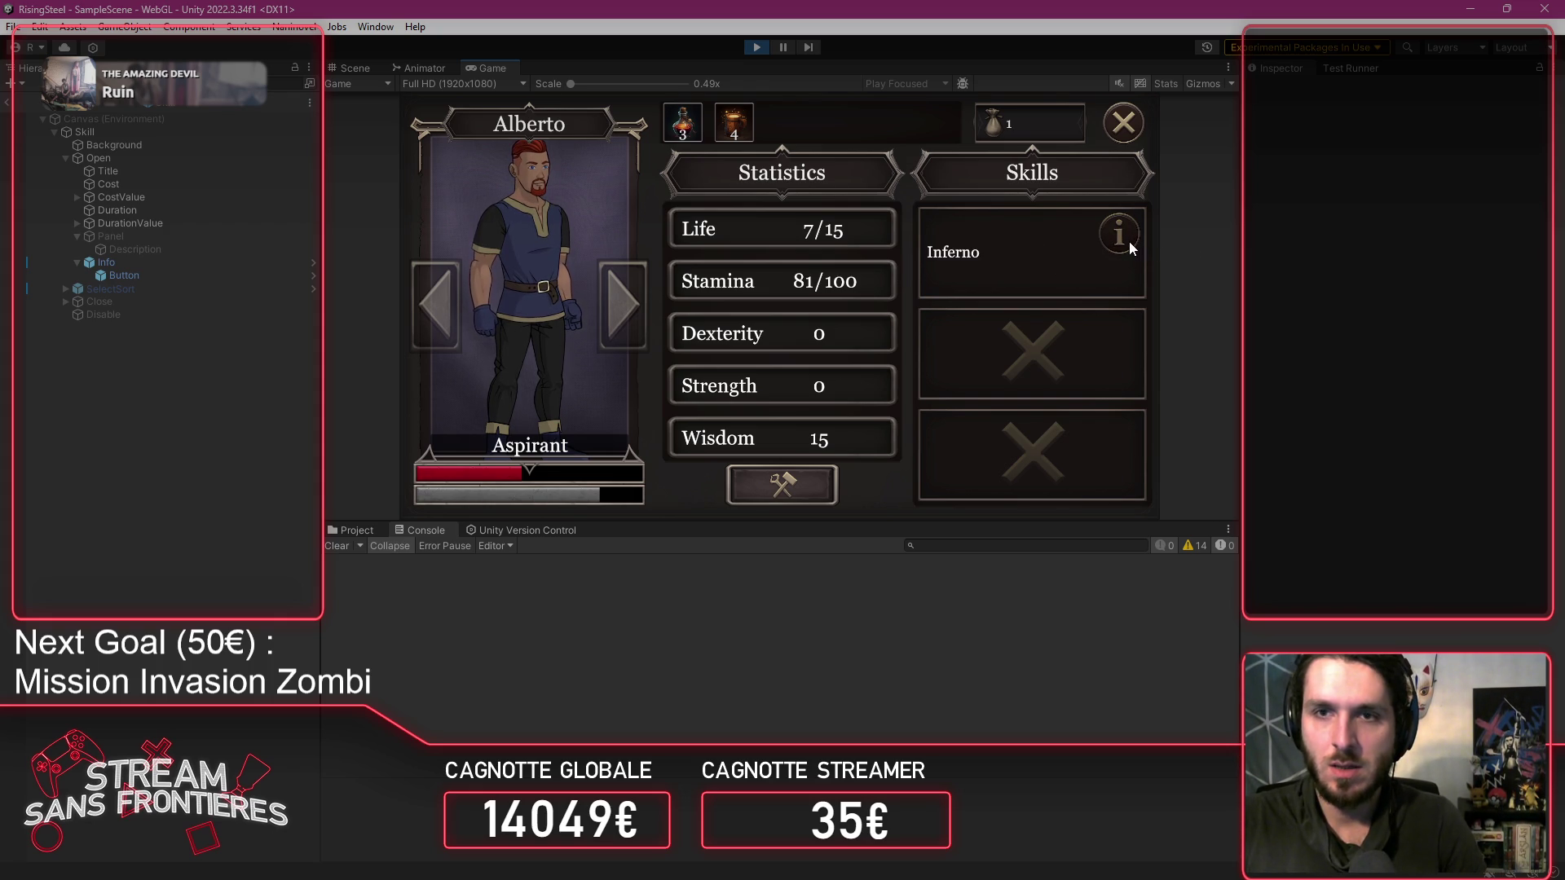
{"action": "left_click", "coordinate": [1068, 243]}
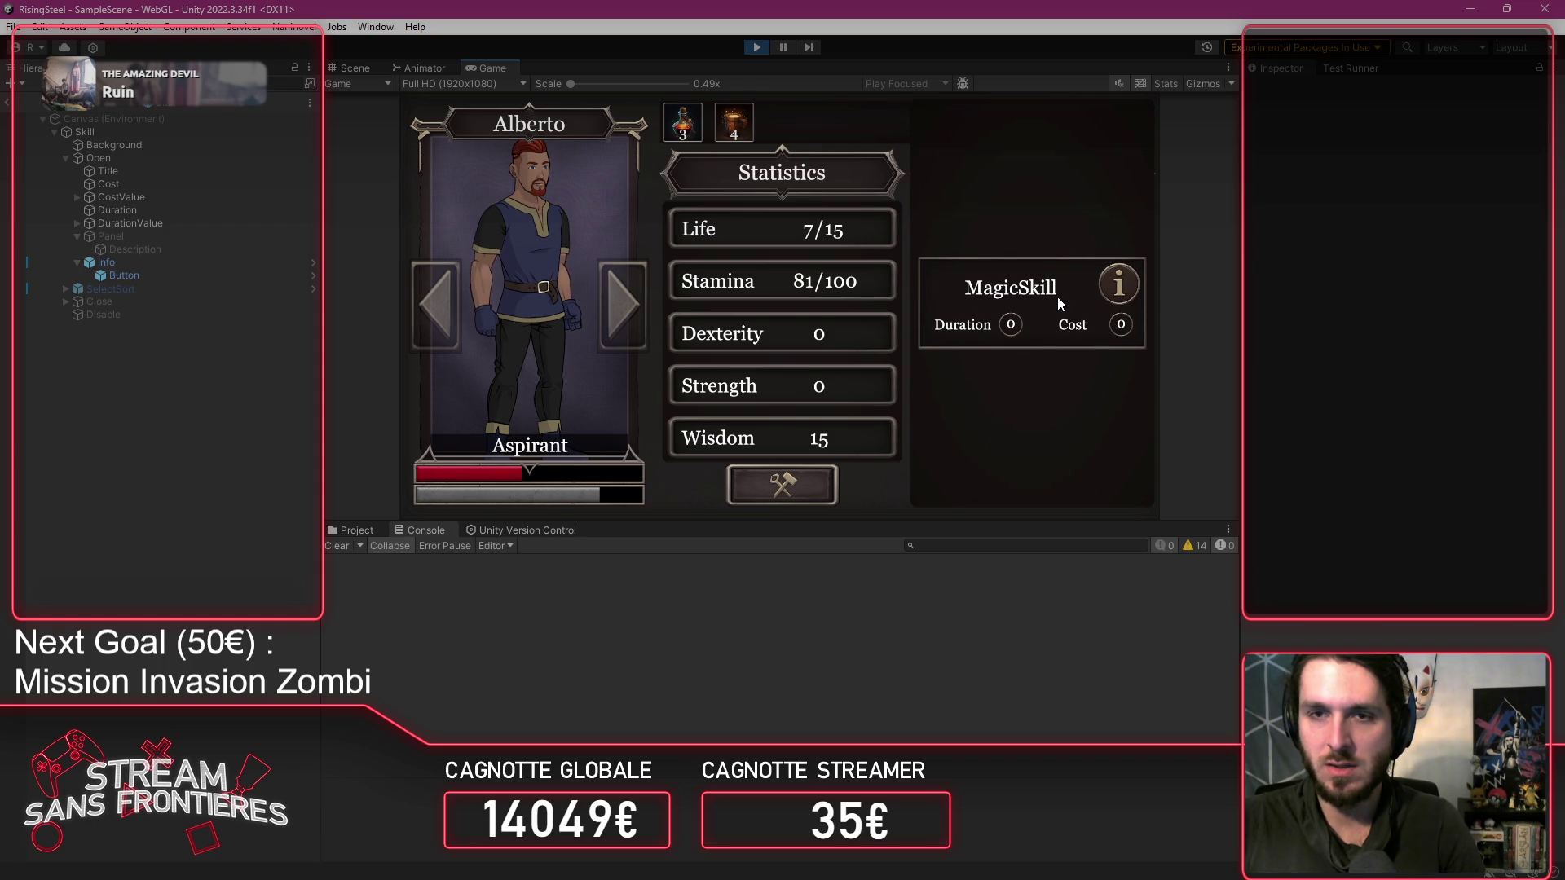
{"action": "left_click", "coordinate": [1058, 297]}
In Element Craft, combine Fire and Earth into Sulfur, showing the Brimstone card.
{"action": "left_click", "coordinate": [1049, 273]}
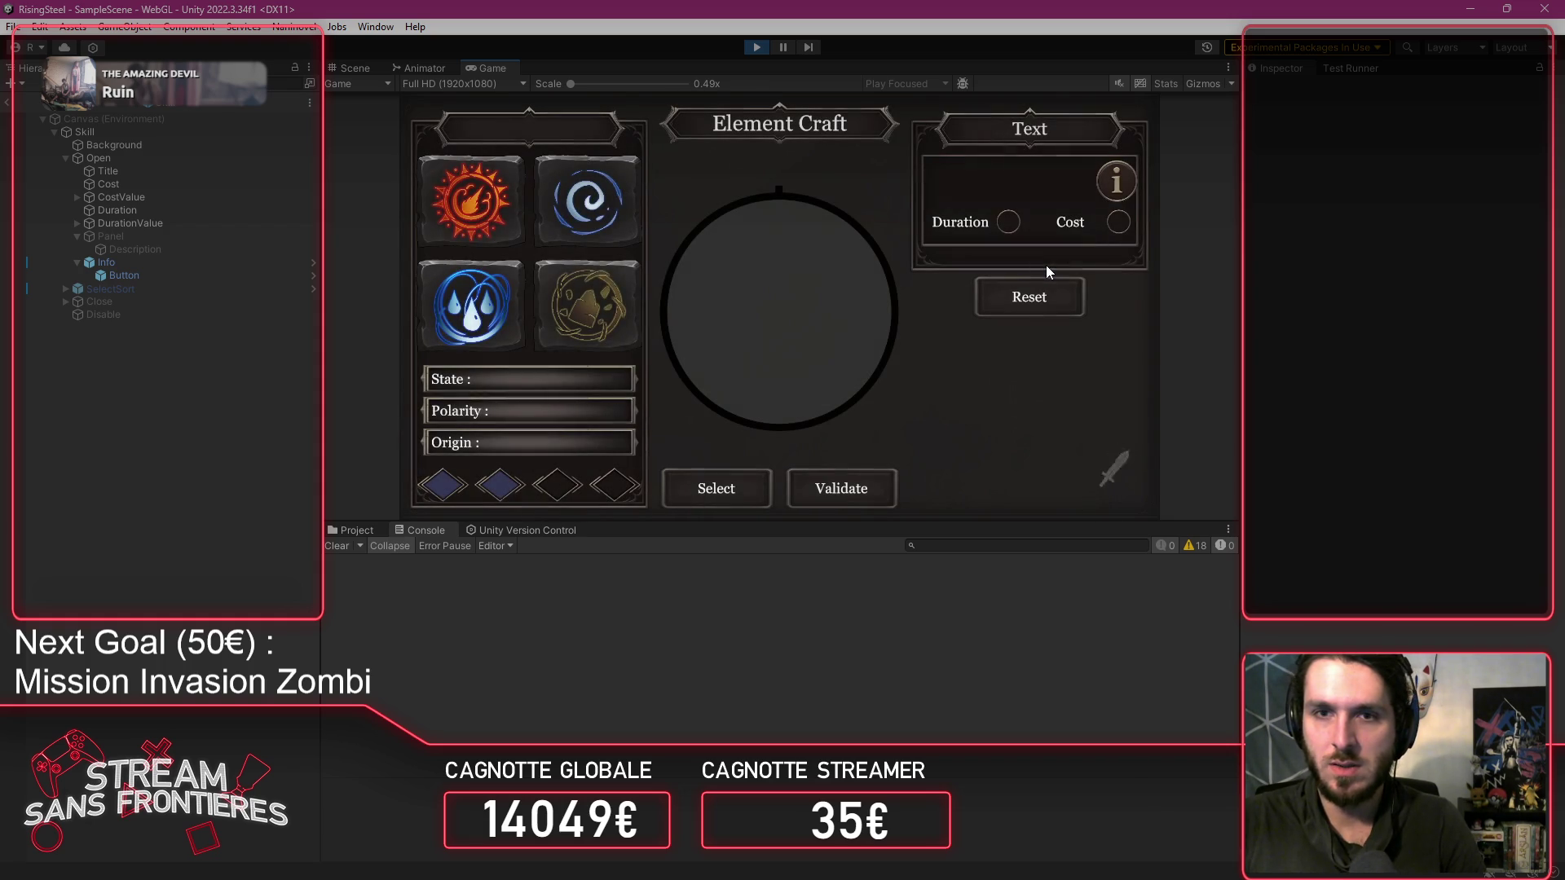
{"action": "left_click", "coordinate": [464, 217]}
{"action": "left_click", "coordinate": [469, 300]}
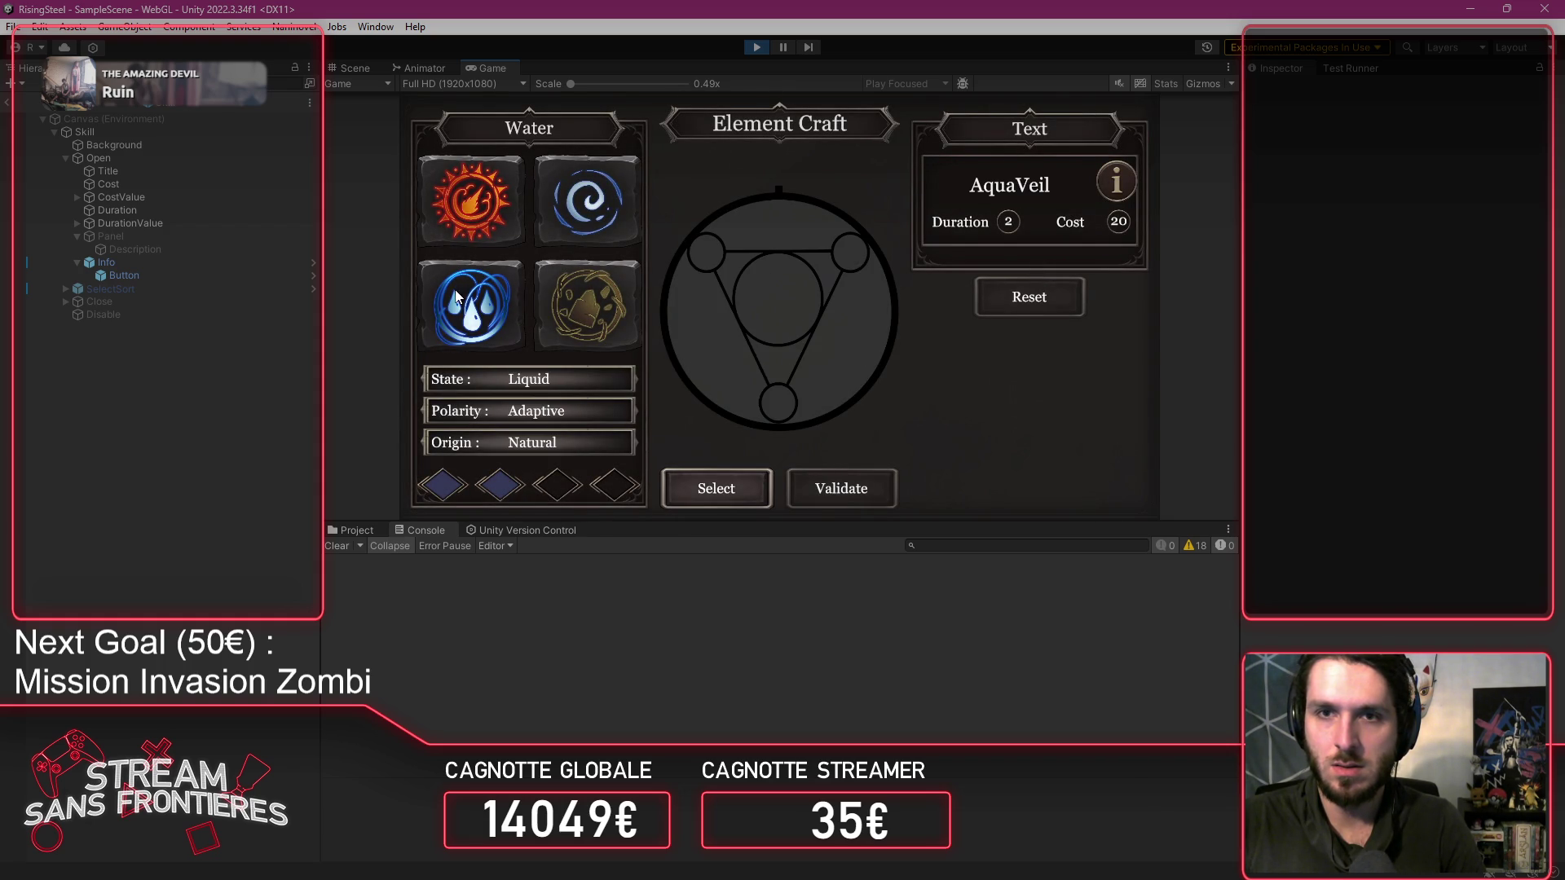
{"action": "left_click", "coordinate": [616, 300]}
{"action": "left_click", "coordinate": [587, 199]}
{"action": "left_click", "coordinate": [481, 204]}
{"action": "left_click", "coordinate": [685, 497]}
{"action": "left_click", "coordinate": [608, 326]}
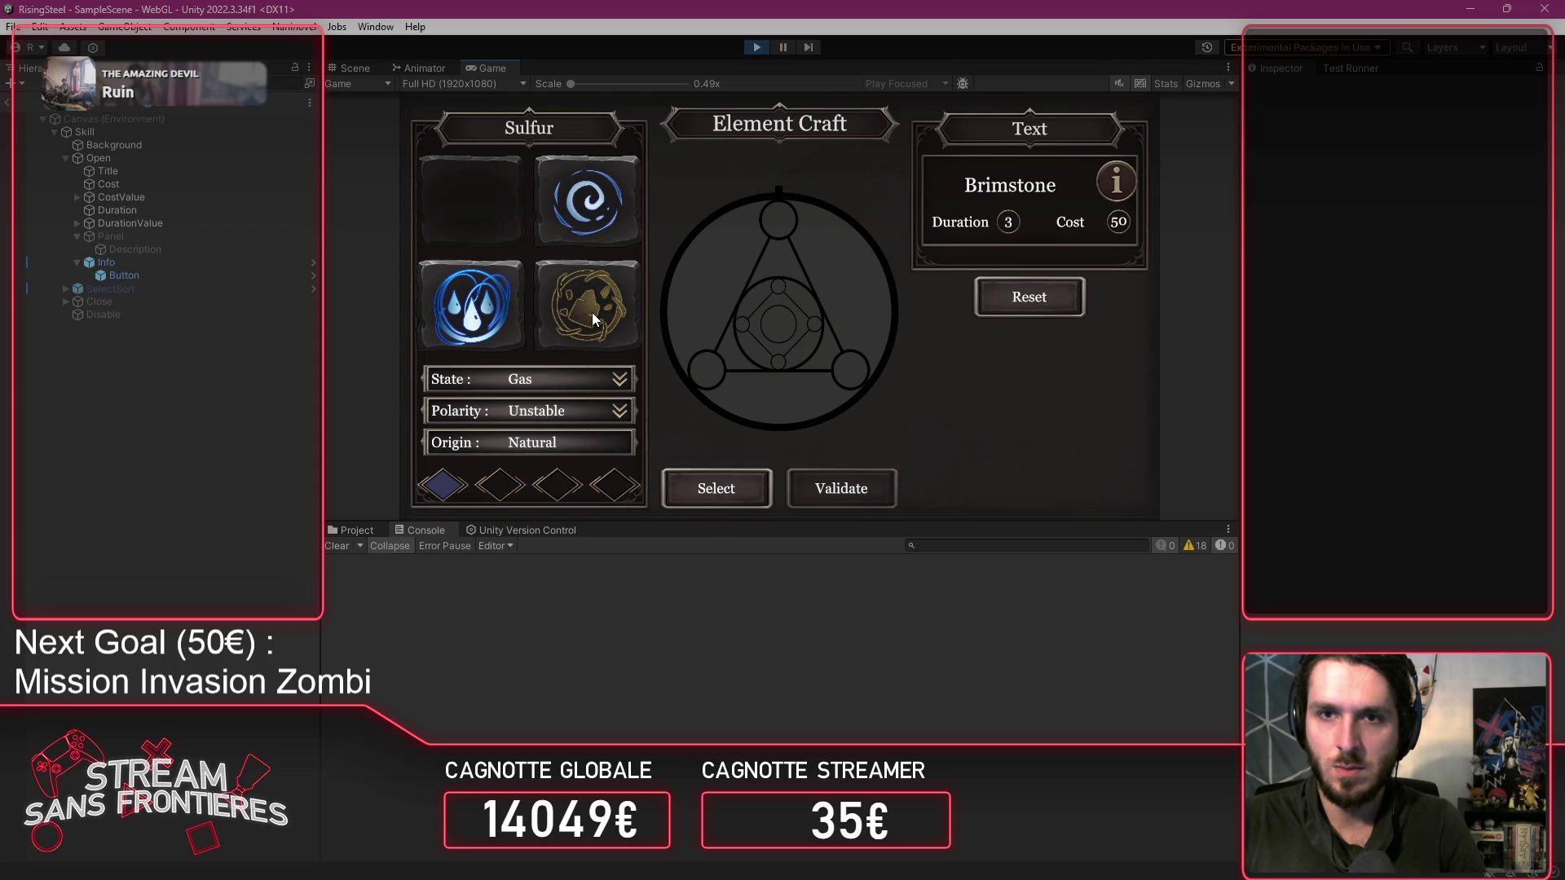
{"action": "mouse_move", "coordinate": [1117, 198]}
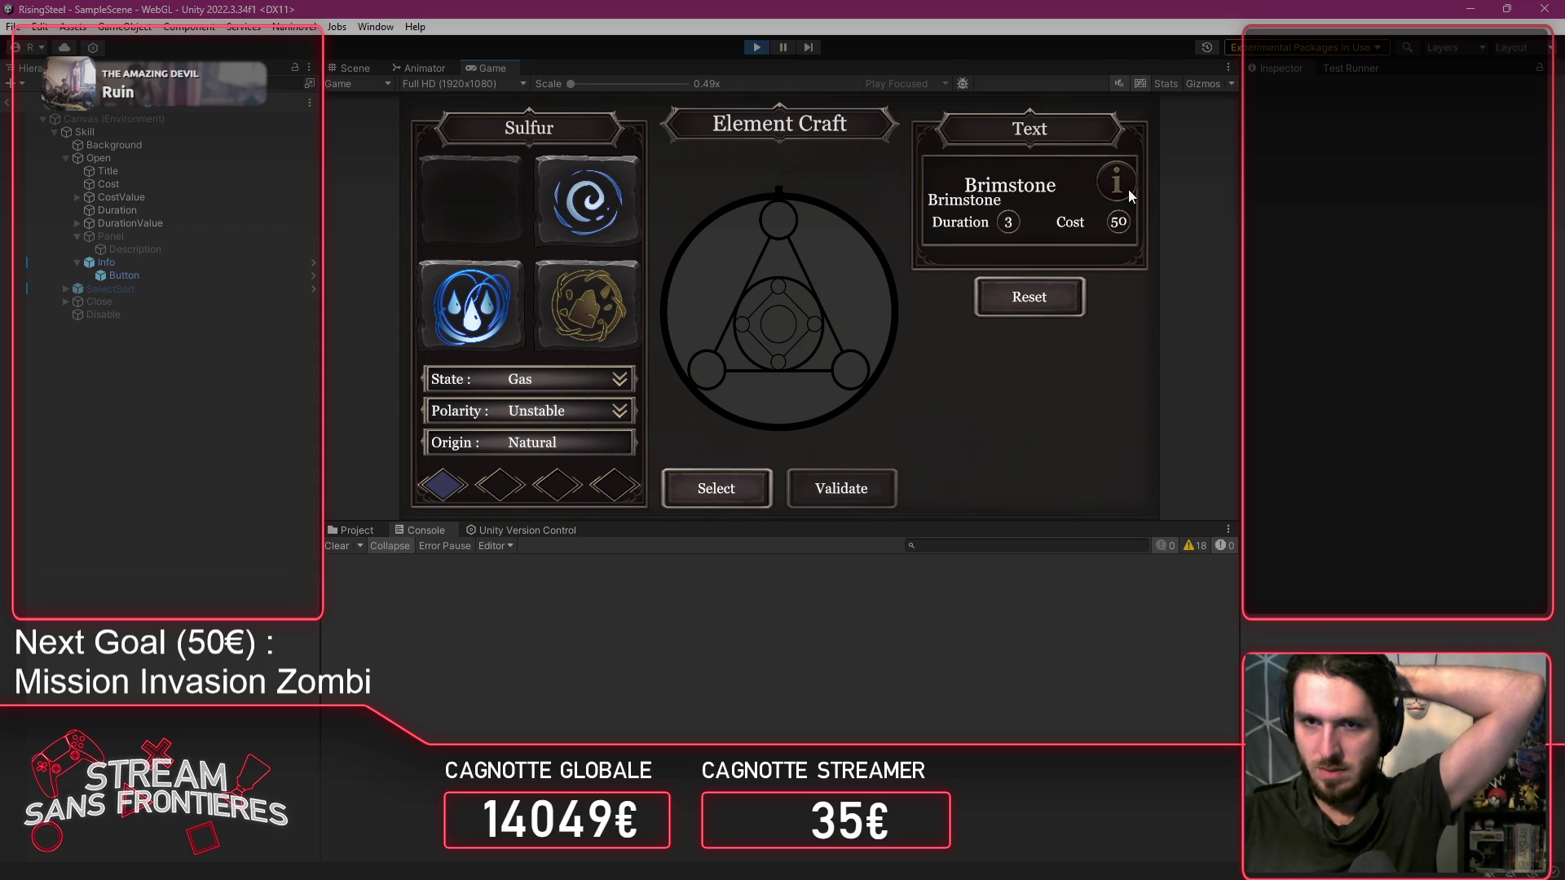